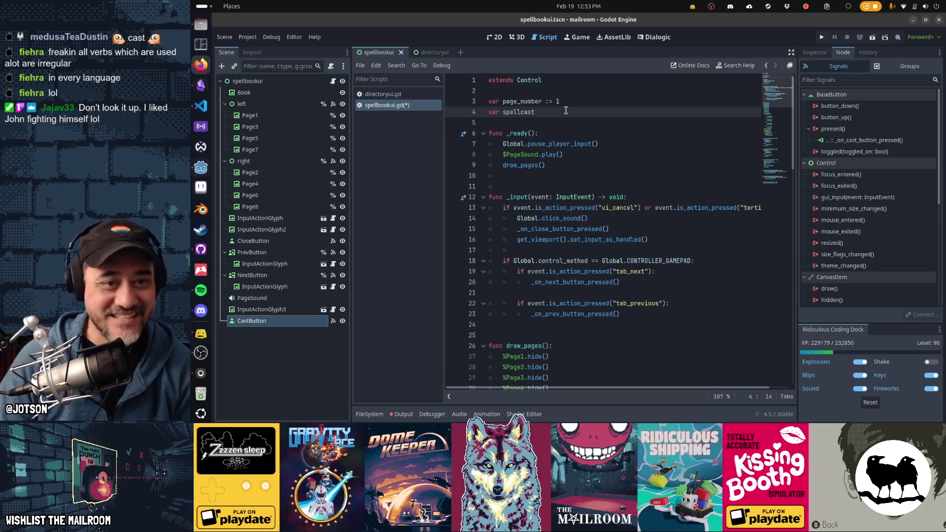
# Replace 'var spellcast' with 'signal spellcast(spell: String)' followed by a blank line.
pyautogui.press('Left')
pyautogui.press('Left')
pyautogui.press('Left')
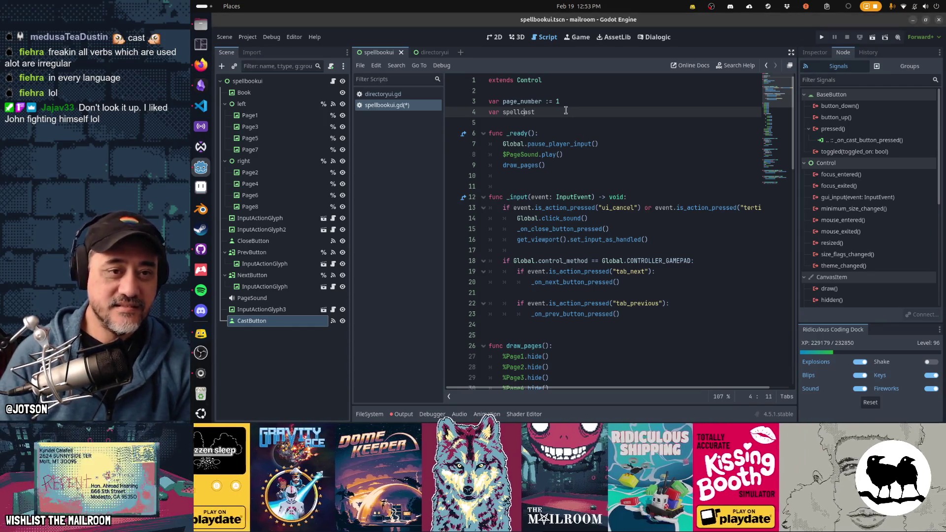
pyautogui.press('Home')
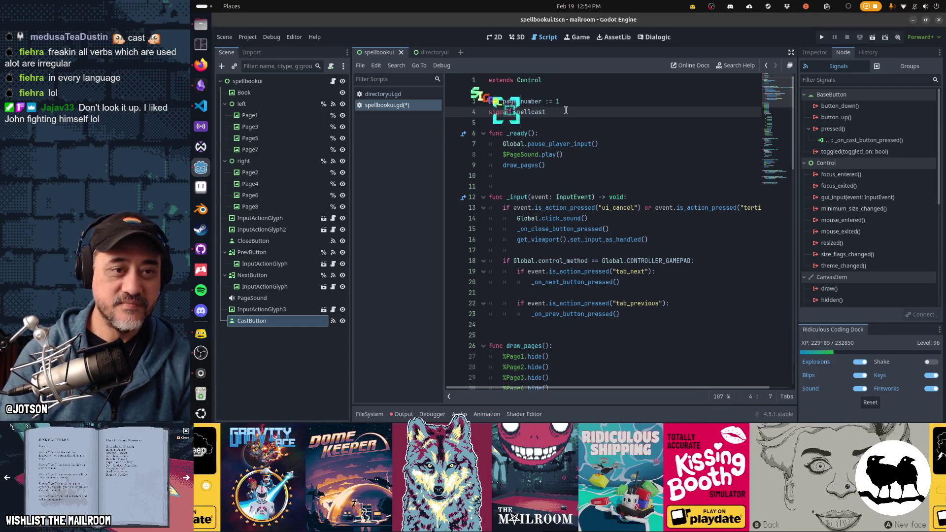
pyautogui.write('(')
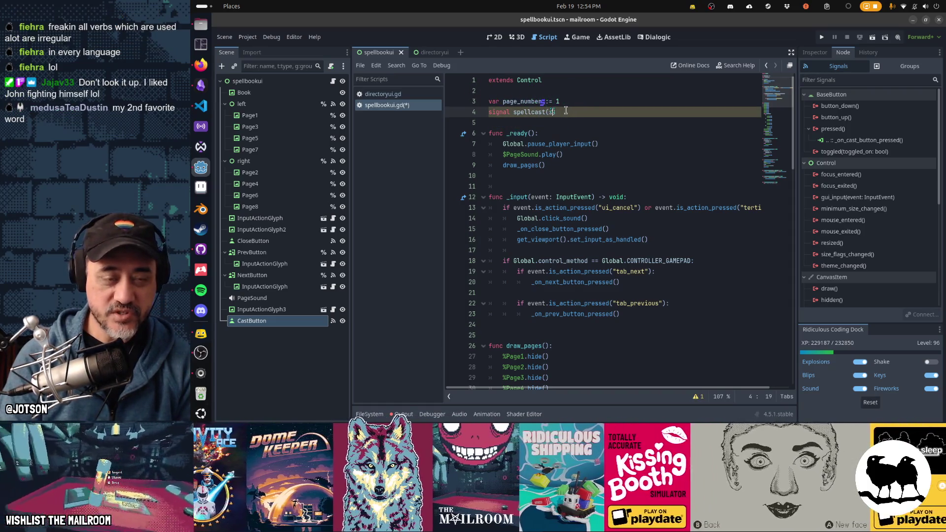
pyautogui.write('spells')
pyautogui.press('Down')
pyautogui.press('Return')
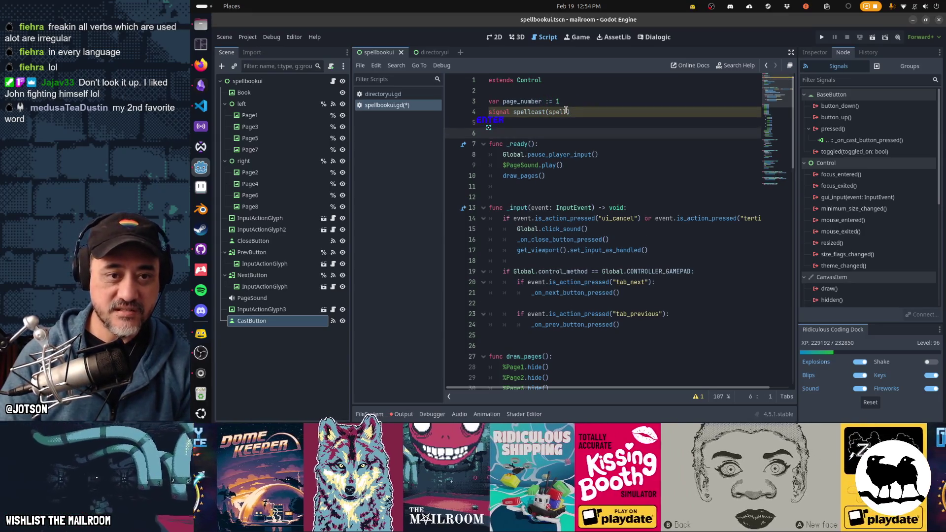
pyautogui.click(567, 111)
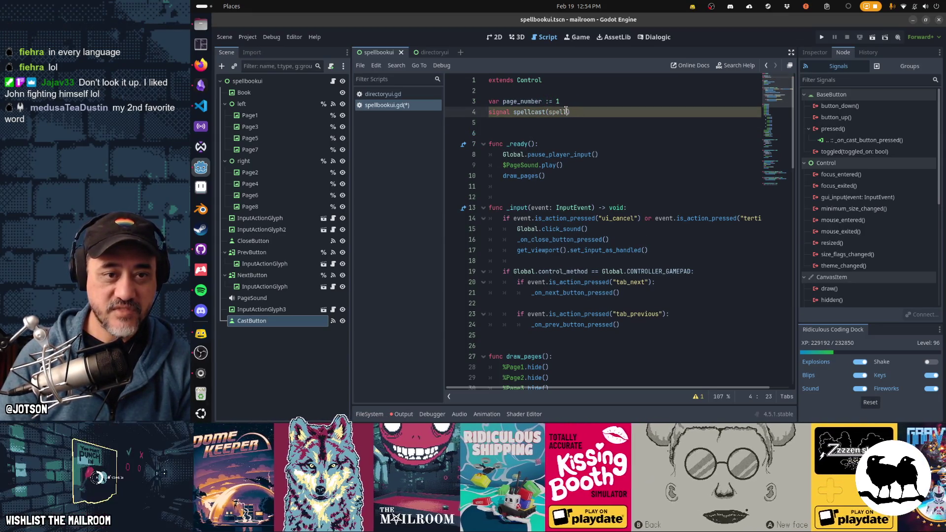
# Review the ready function and return to the empty line below the signal.
pyautogui.press('Down')
pyautogui.press('Down')
pyautogui.press('Down')
pyautogui.press('Down')
pyautogui.press('Down')
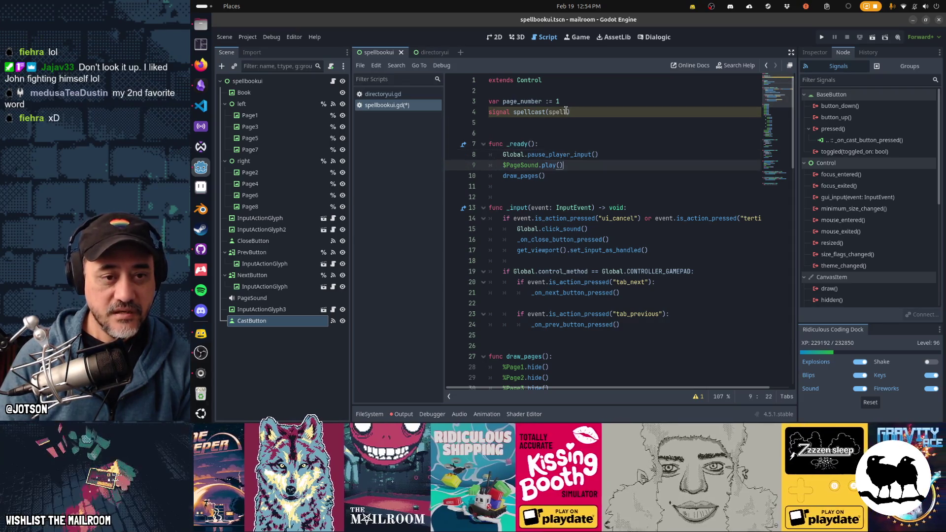
pyautogui.press('Up')
pyautogui.press('Up')
pyautogui.press('Up')
pyautogui.press('Up')
pyautogui.press('Up')
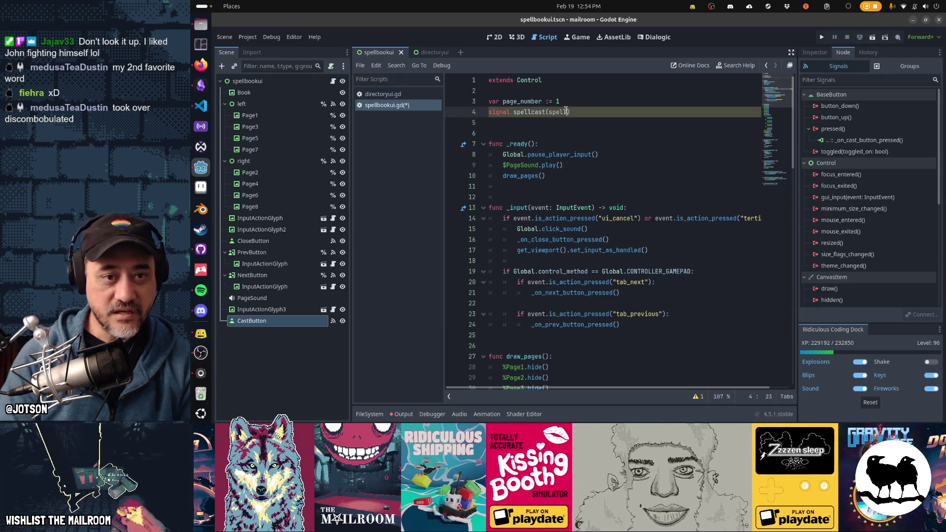
pyautogui.write(': String')
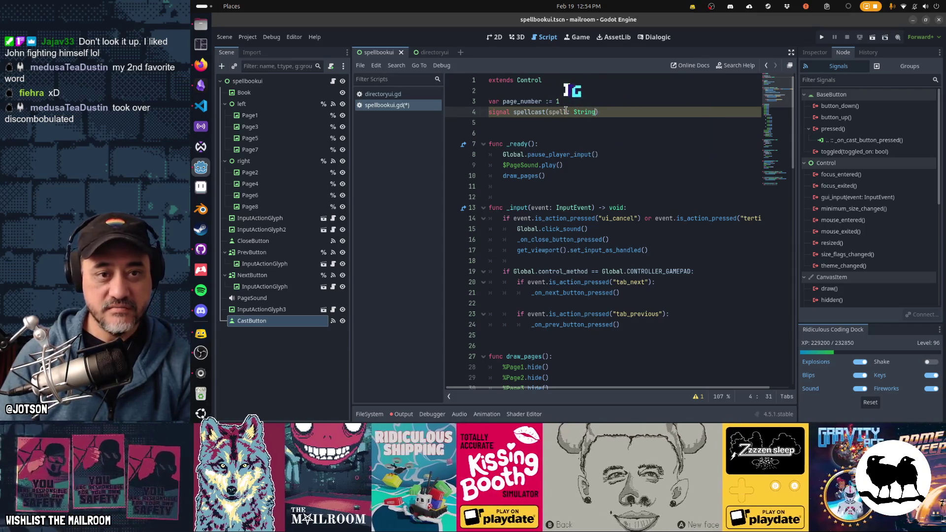
pyautogui.press('Down')
pyautogui.press('Down')
pyautogui.press('Down')
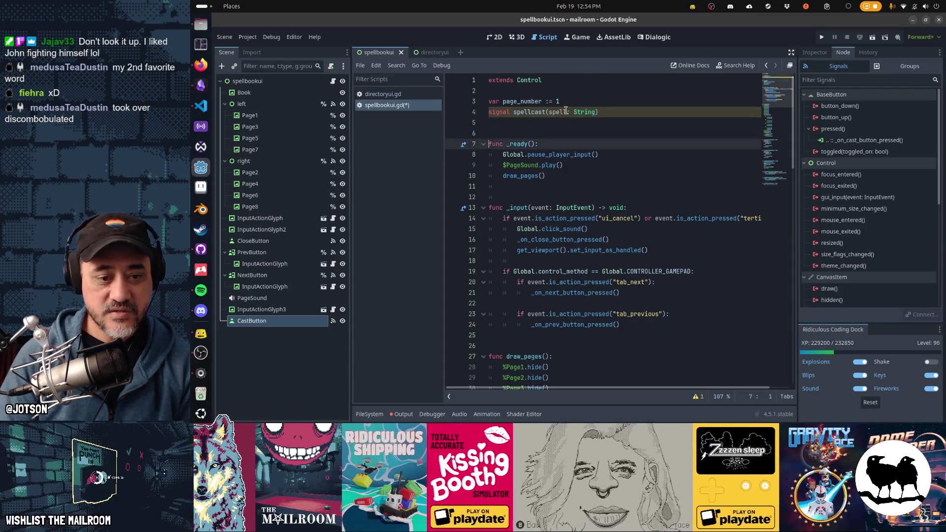
pyautogui.press('Down')
pyautogui.press('Down')
pyautogui.press('Down')
pyautogui.press('Up')
pyautogui.press('Up')
pyautogui.press('Up')
pyautogui.press('Up')
pyautogui.press('Up')
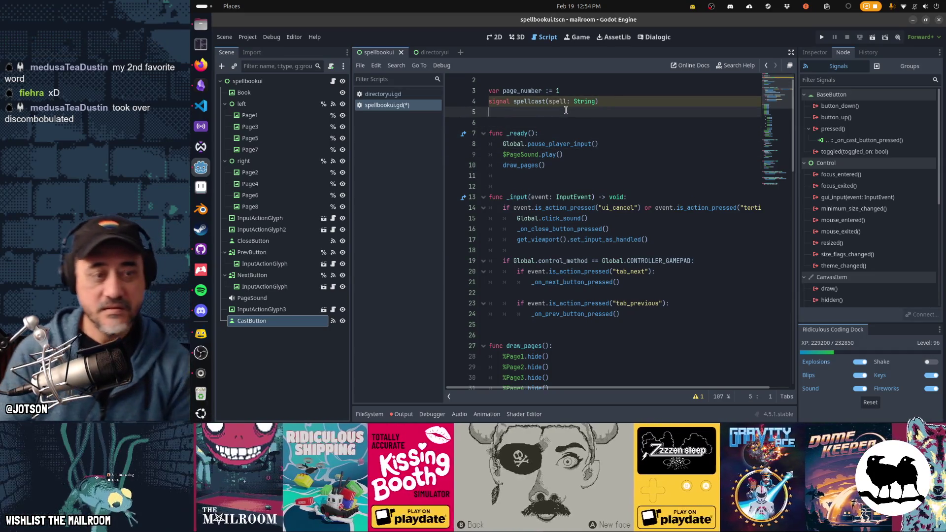
pyautogui.press('Down')
pyautogui.press('Down')
pyautogui.press('Down')
pyautogui.press('Down')
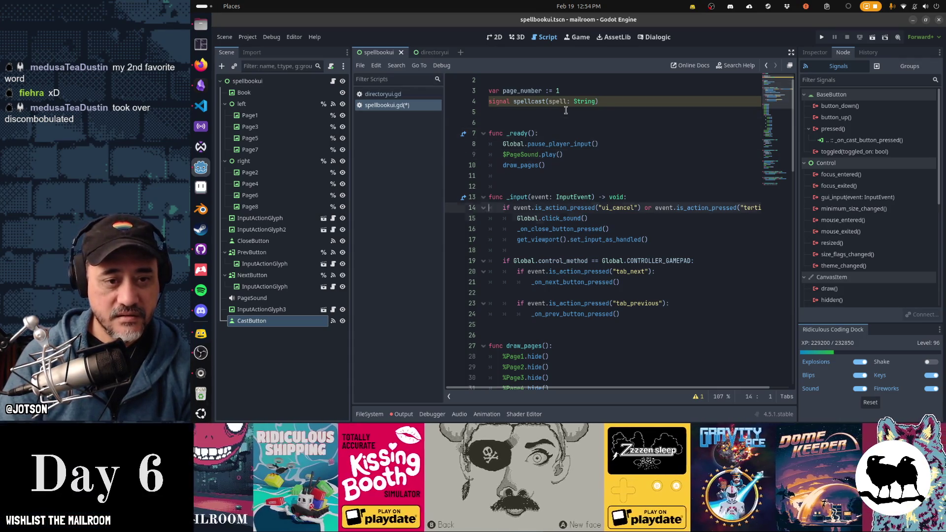
pyautogui.press('Down')
pyautogui.press('Down')
pyautogui.press('Down')
pyautogui.press('Down')
pyautogui.scroll(-5, 565, 111)
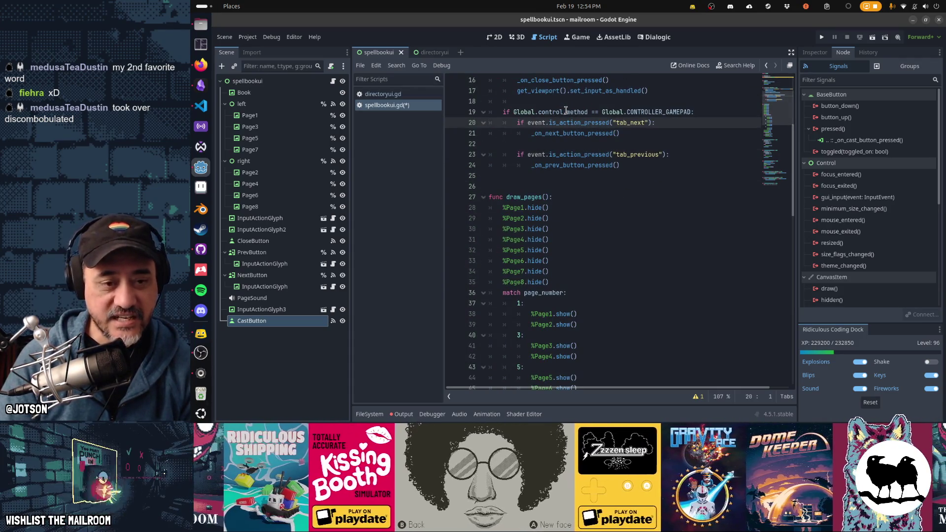
pyautogui.scroll(-3, 566, 111)
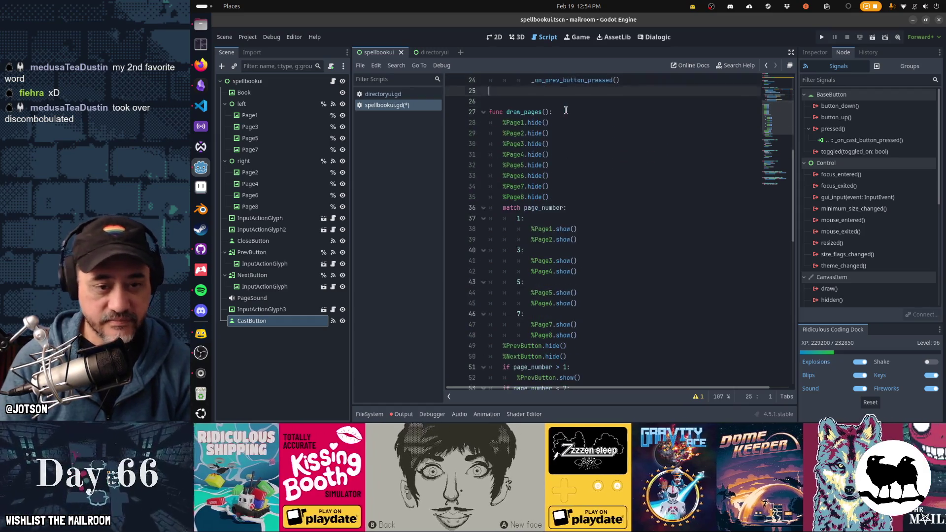
pyautogui.press('Down')
pyautogui.press('Down')
pyautogui.press('Down')
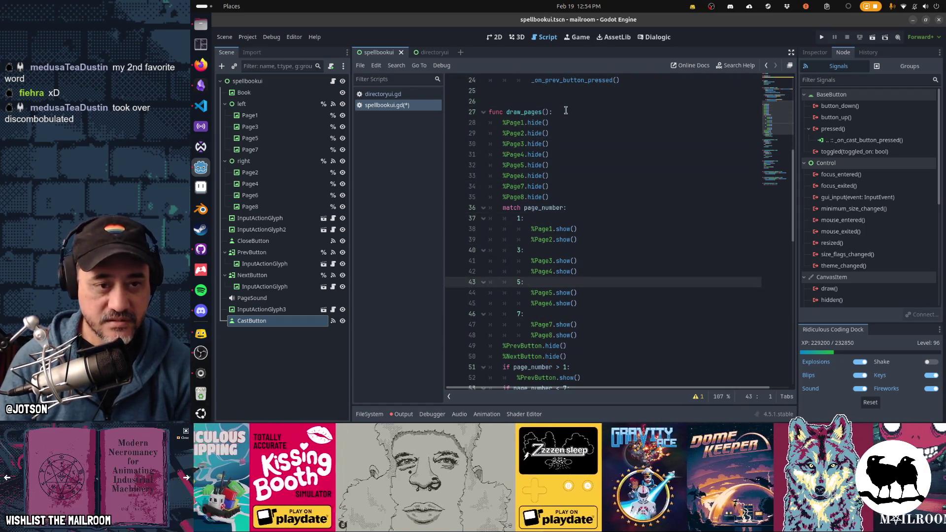
pyautogui.press('Up')
pyautogui.press('Up')
pyautogui.press('Up')
pyautogui.press('Up')
pyautogui.press('Up')
pyautogui.press('Up')
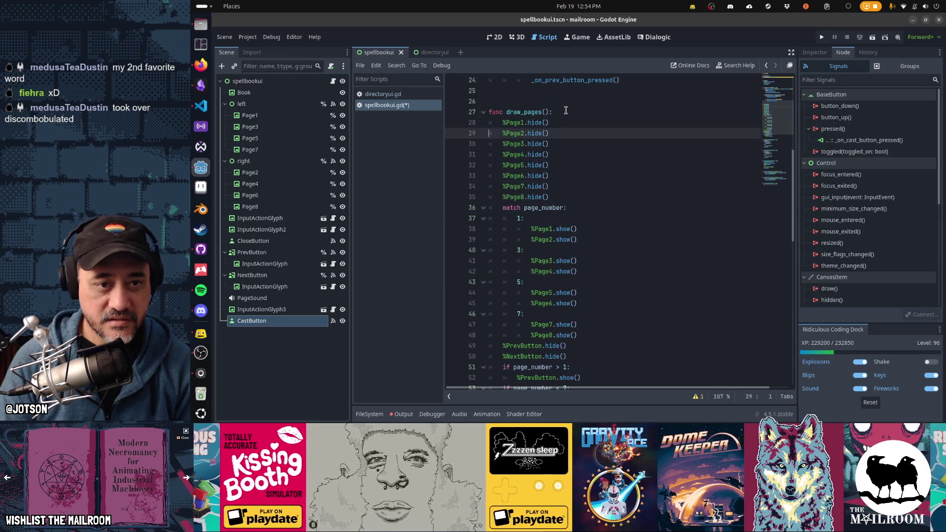
pyautogui.press('Up')
pyautogui.hotkey('shift', 'Down')
pyautogui.hotkey('shift', 'Down')
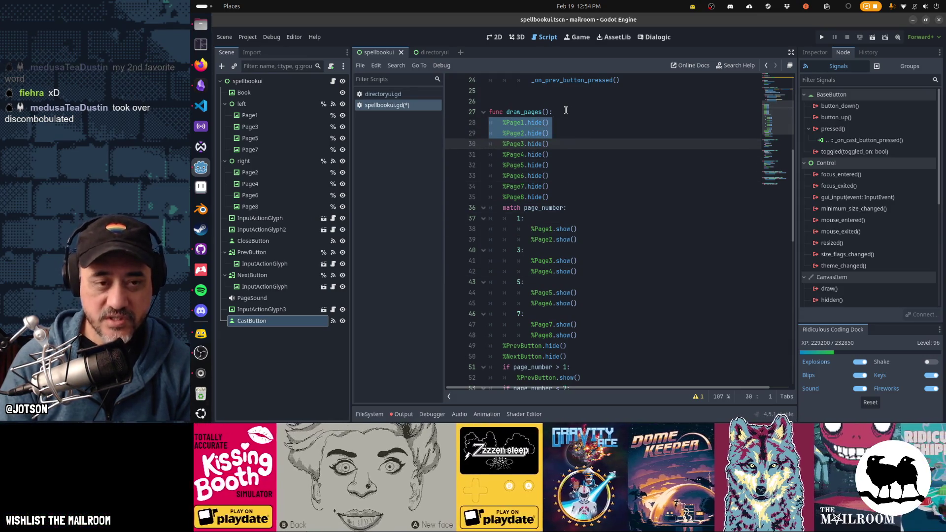
pyautogui.press('Down')
pyautogui.hotkey('shift', 'Down')
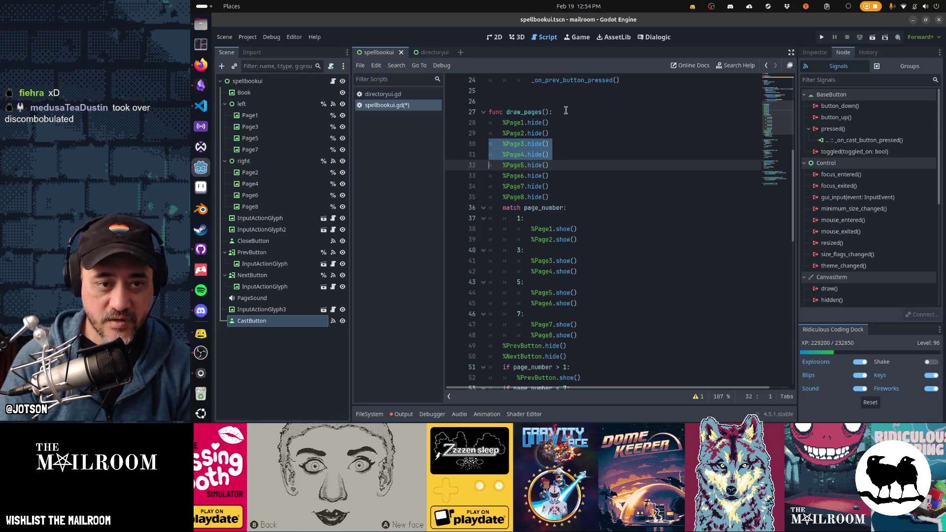
pyautogui.hotkey('shift', 'Down')
pyautogui.hotkey('shift', 'Down')
pyautogui.hotkey('shift', 'Down')
pyautogui.hotkey('shift', 'Down')
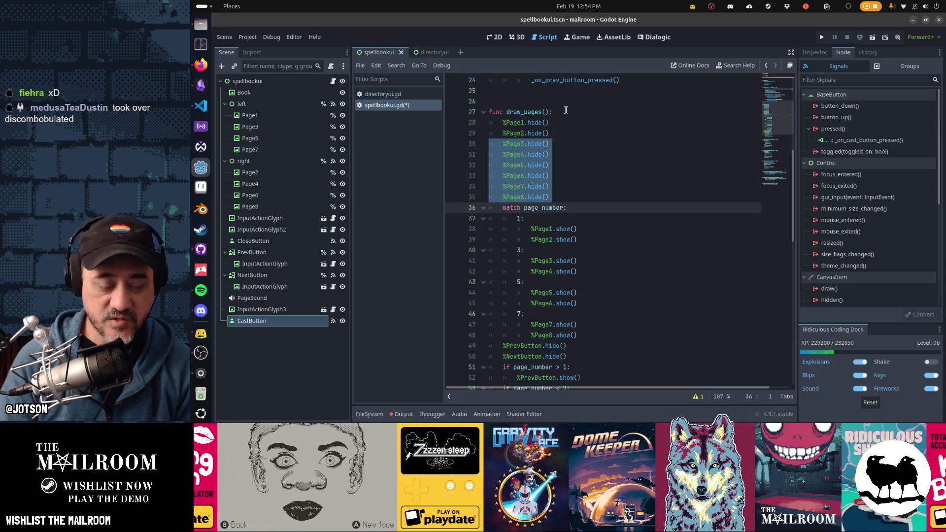
pyautogui.press('Up')
pyautogui.press('Up')
pyautogui.press('Up')
pyautogui.press('Up')
pyautogui.press('Up')
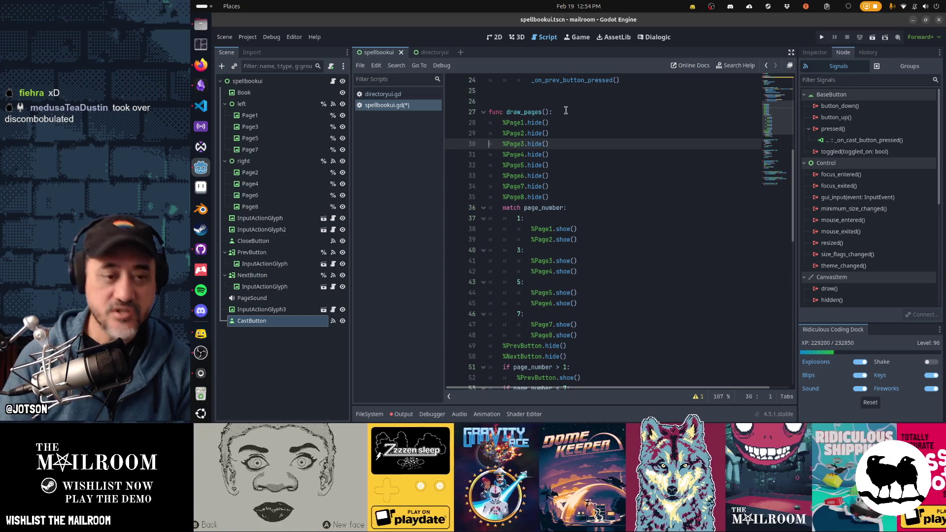
pyautogui.press('Down')
pyautogui.press('Down')
pyautogui.press('Down')
pyautogui.press('Down')
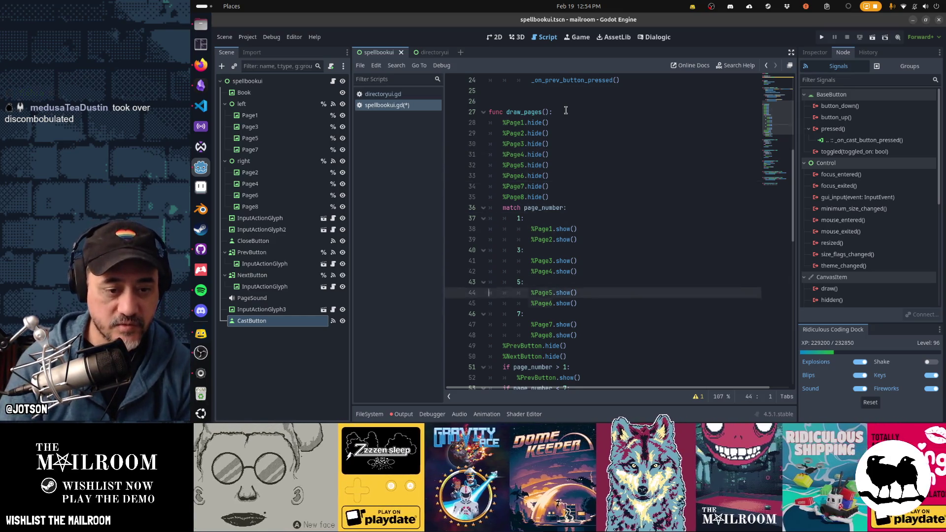
pyautogui.press('Down')
pyautogui.press('Down')
pyautogui.press('Down')
pyautogui.press('Down')
pyautogui.press('Down')
pyautogui.press('Down')
pyautogui.press('Down')
pyautogui.press('Down')
pyautogui.press('Down')
pyautogui.press('Down')
pyautogui.press('Down')
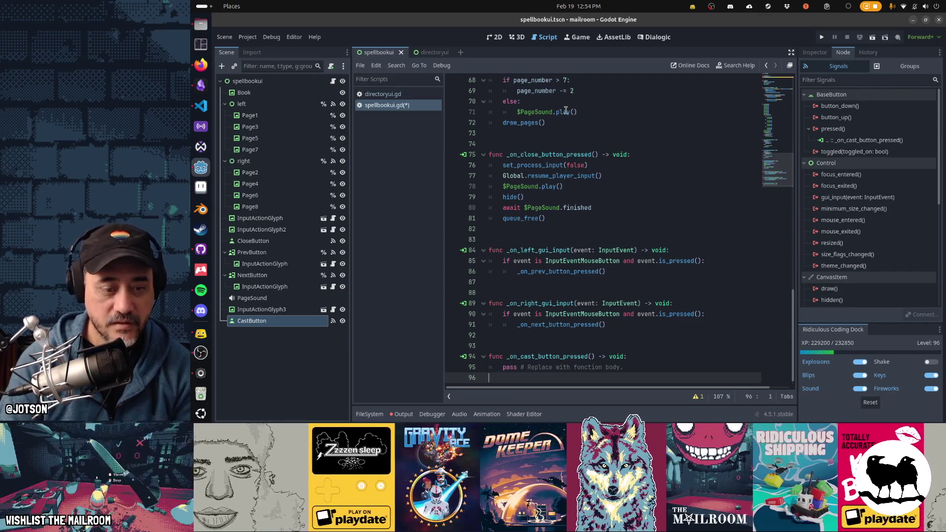
pyautogui.press('pageup')
pyautogui.press('pageup')
pyautogui.press('pageup')
pyautogui.press('pageup')
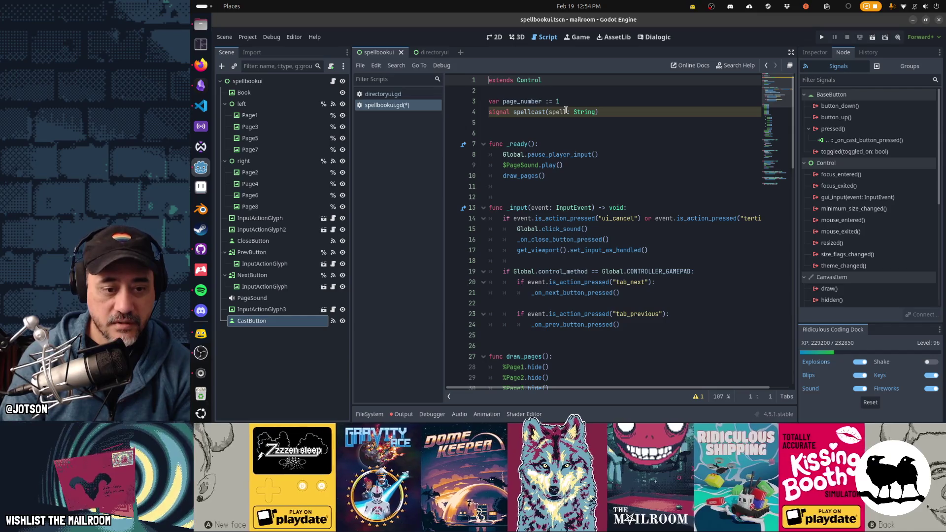
pyautogui.press('Down')
pyautogui.press('Down')
pyautogui.press('Down')
pyautogui.press('Down')
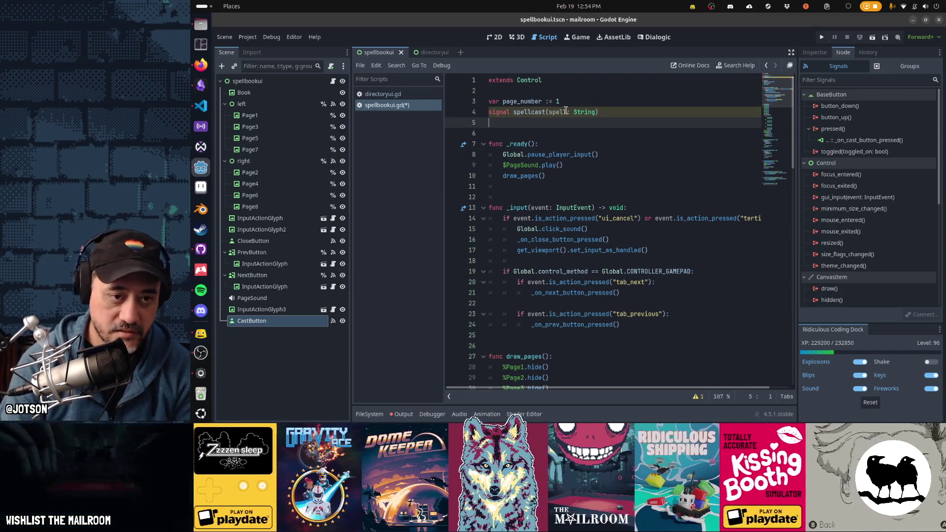
pyautogui.press('Down')
pyautogui.press('Down')
pyautogui.press('Down')
pyautogui.press('Down')
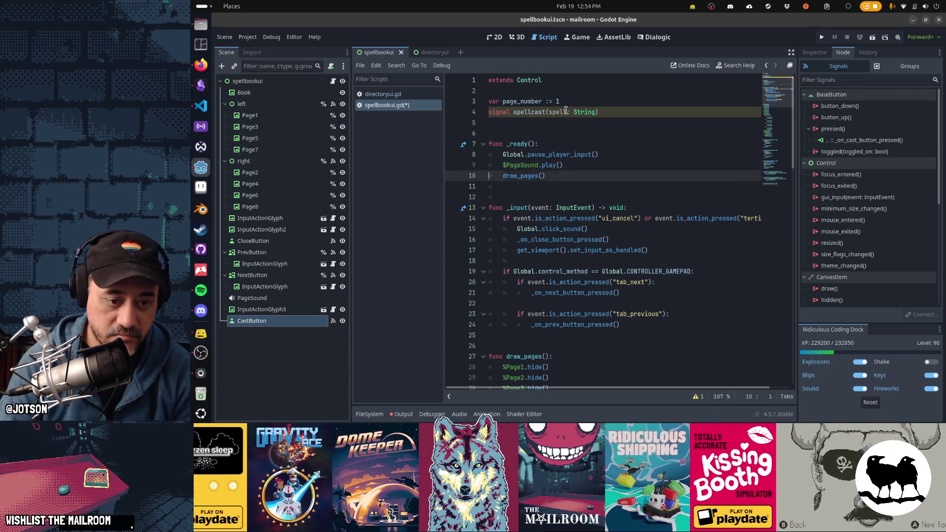
pyautogui.press('Down')
pyautogui.press('Down')
pyautogui.press('Down')
pyautogui.press('Down')
pyautogui.press('Down')
pyautogui.press('Down')
pyautogui.press('Down')
pyautogui.press('Down')
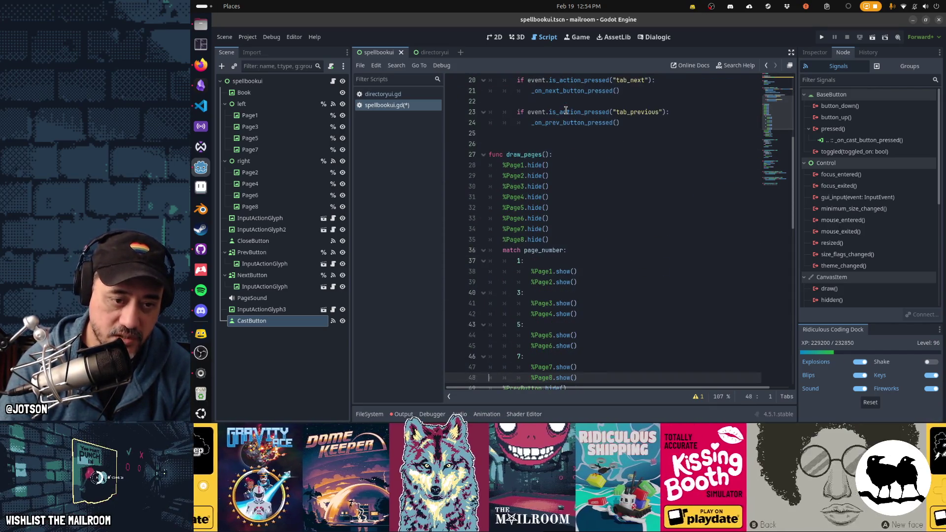
pyautogui.press('Down')
pyautogui.press('Down')
pyautogui.press('Down')
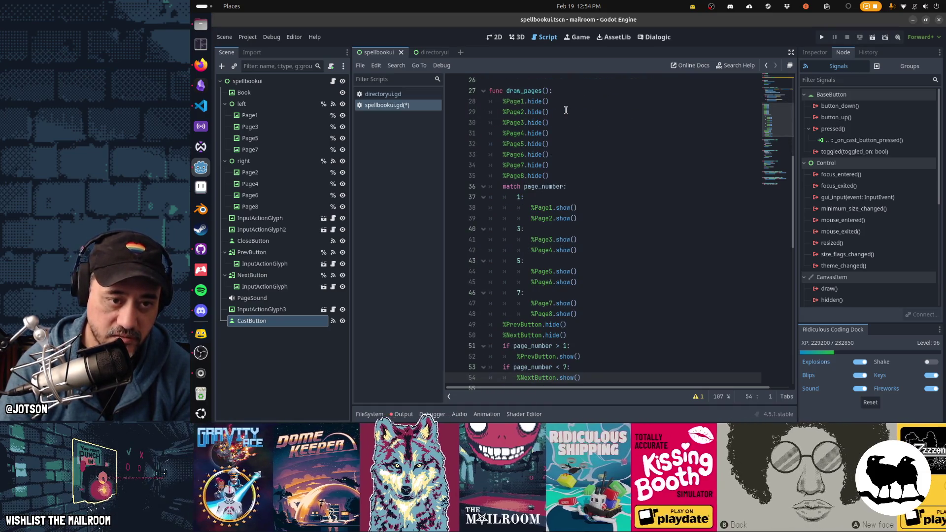
pyautogui.press('Up')
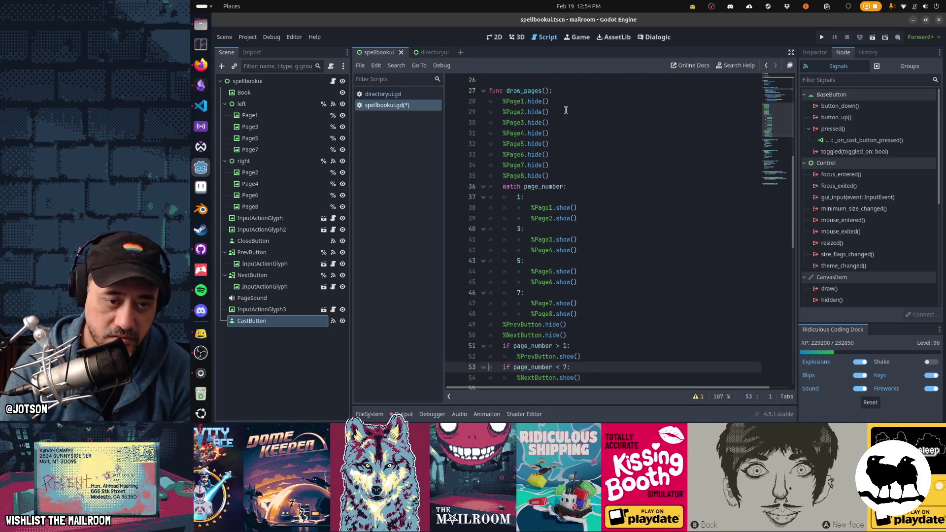
pyautogui.press('Up')
pyautogui.press('Up')
pyautogui.press('Up')
pyautogui.press('Up')
pyautogui.press('Up')
pyautogui.press('Up')
pyautogui.press('Down')
pyautogui.press('Down')
pyautogui.press('Down')
pyautogui.press('Down')
pyautogui.press('Down')
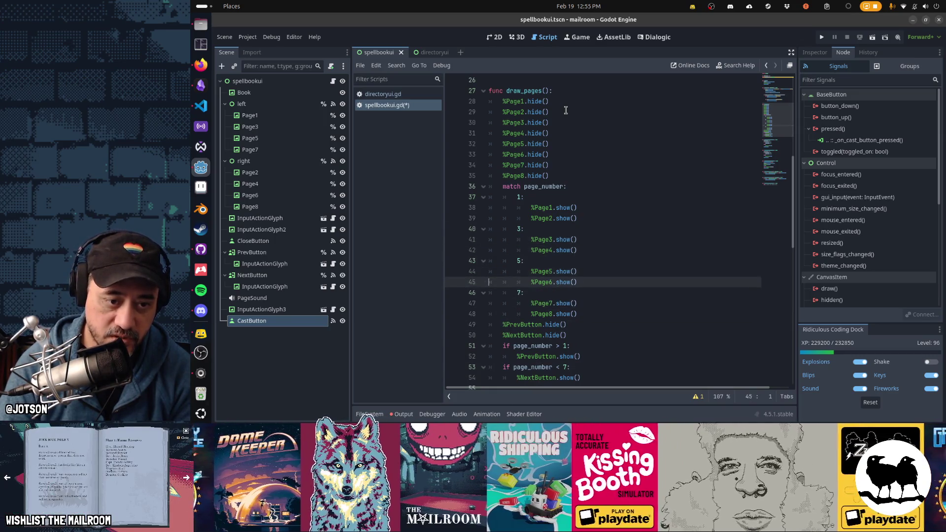
pyautogui.press('Down')
pyautogui.press('Up')
pyautogui.press('Down')
pyautogui.press('Down')
pyautogui.press('Down')
pyautogui.press('pageup')
pyautogui.press('Up')
pyautogui.press('Up')
pyautogui.press('Up')
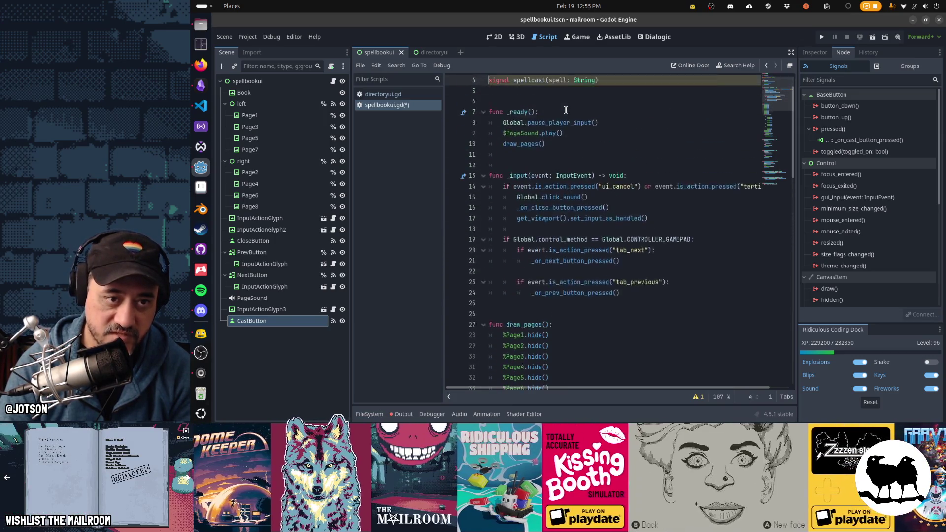
pyautogui.press('Down')
pyautogui.press('Return')
pyautogui.write('var')
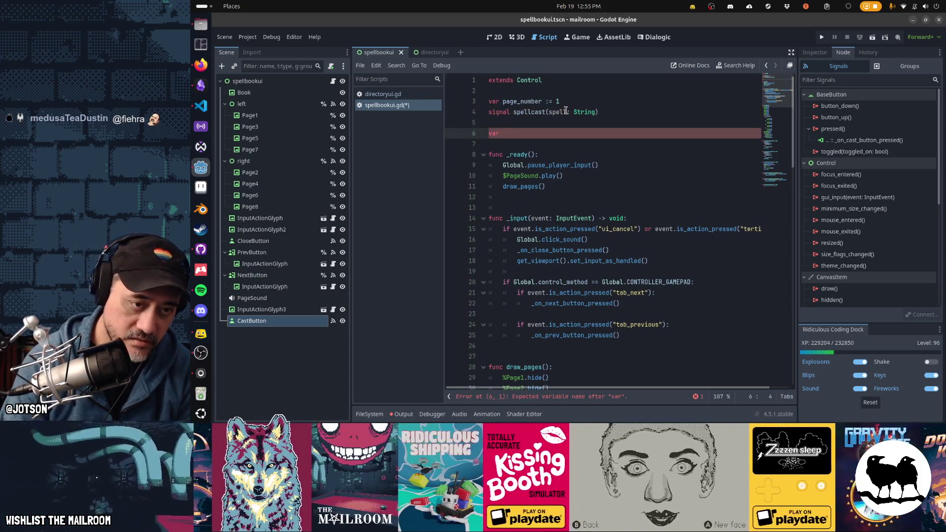
pyautogui.write(' spells')
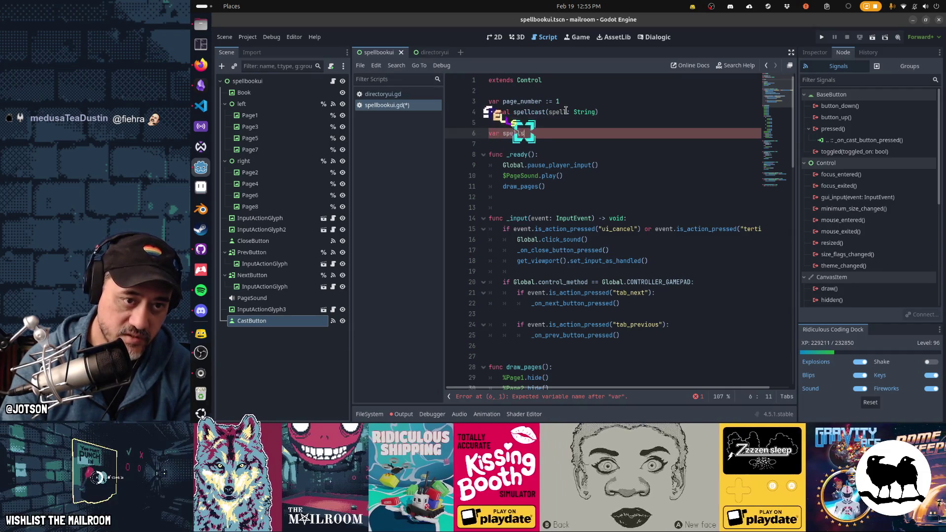
pyautogui.write(': Dictionar')
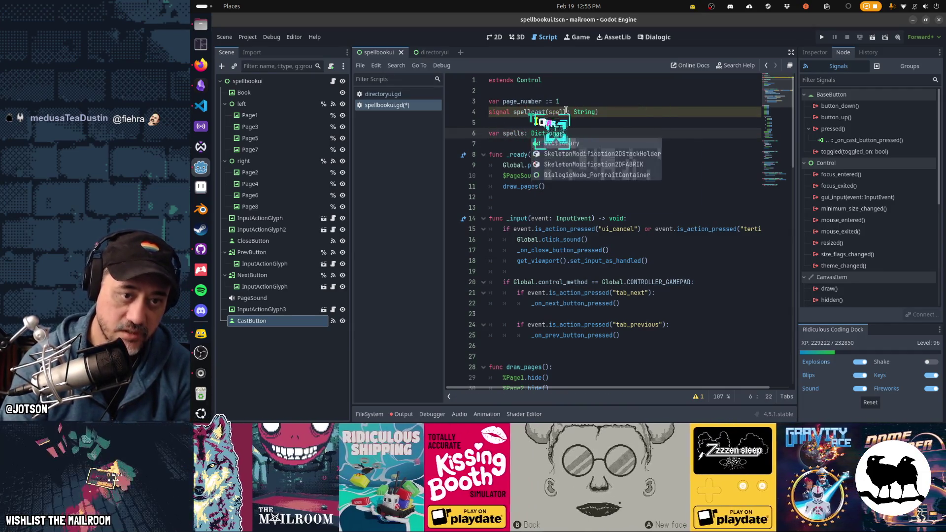
pyautogui.write('y =')
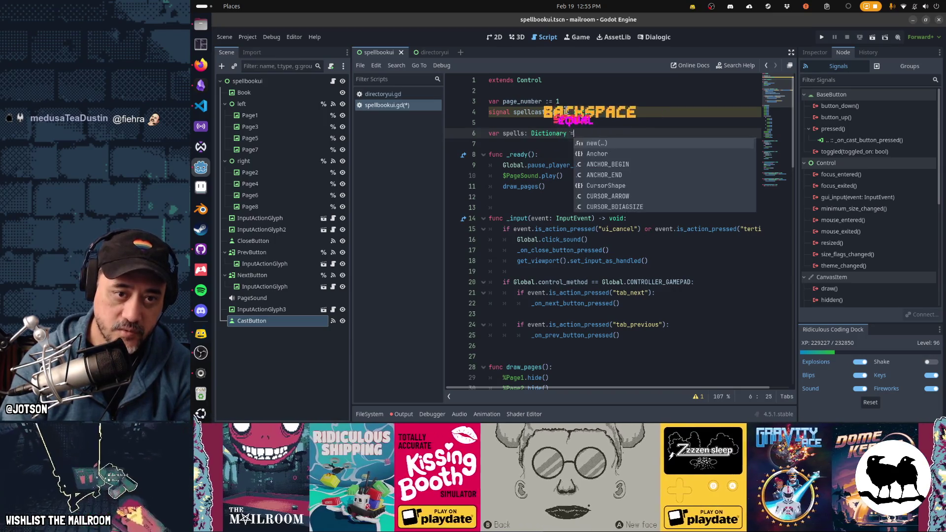
# Declare 'var spells: Dictionary = {}' with an empty line inside the braces.
pyautogui.press('Return')
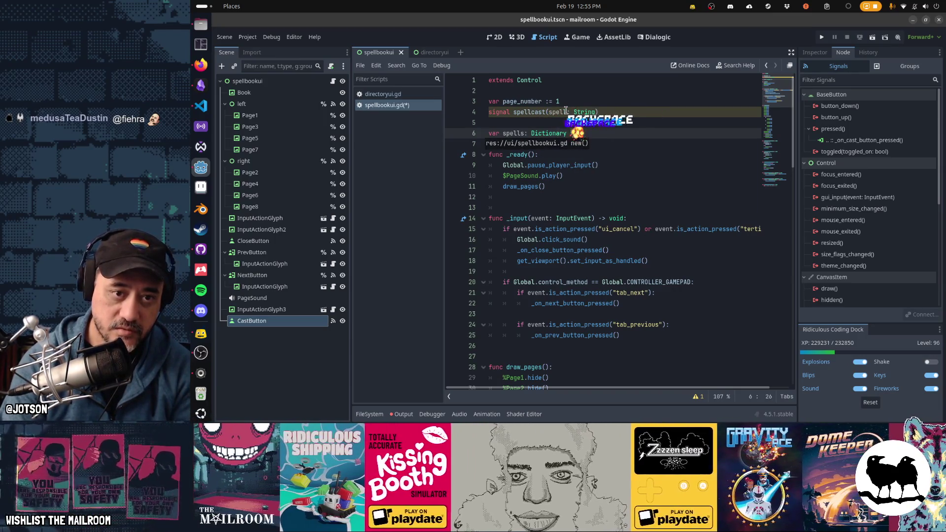
pyautogui.press('Return')
pyautogui.write('{')
pyautogui.press('Left')
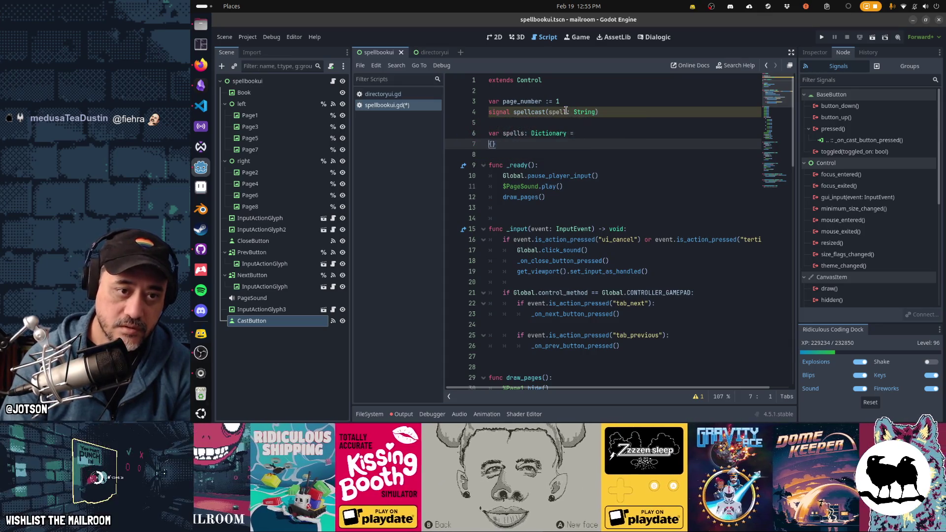
pyautogui.press('BackSpace')
pyautogui.press('Return')
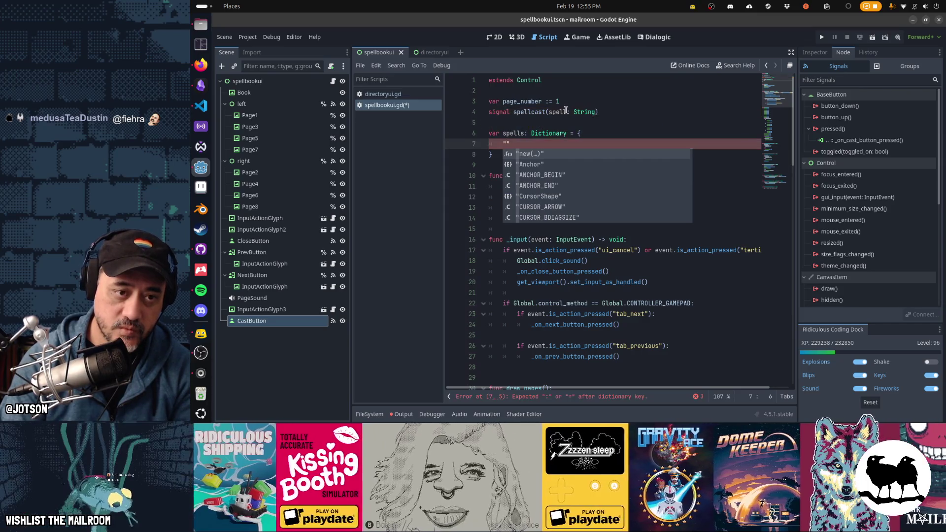
pyautogui.write(': ')
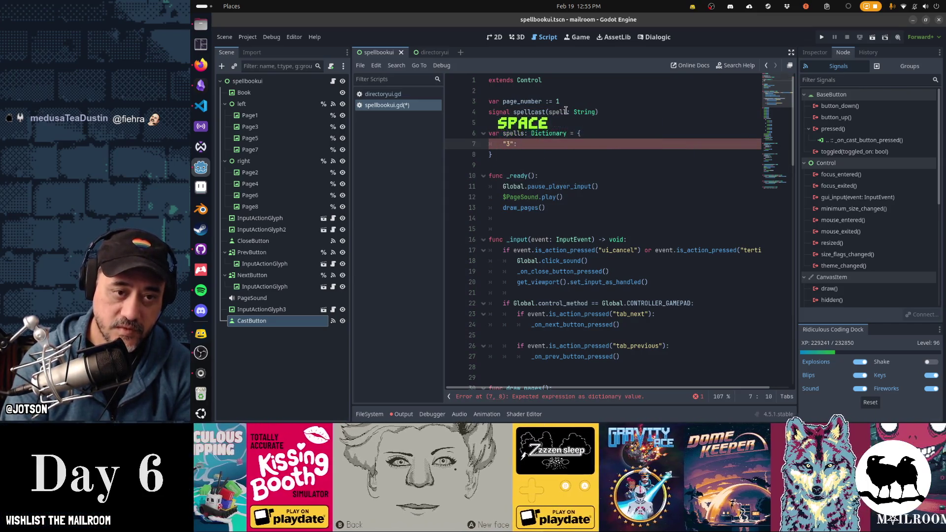
pyautogui.write('"')
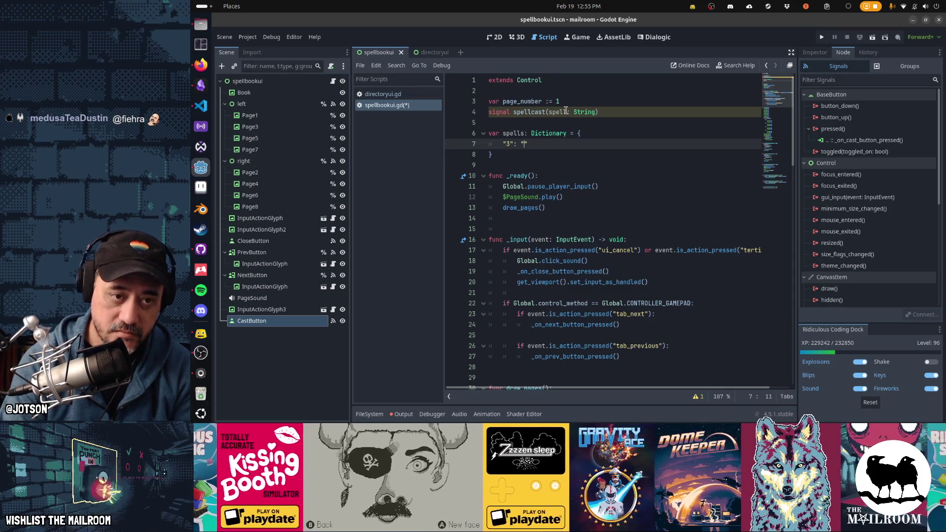
pyautogui.write('spell1",')
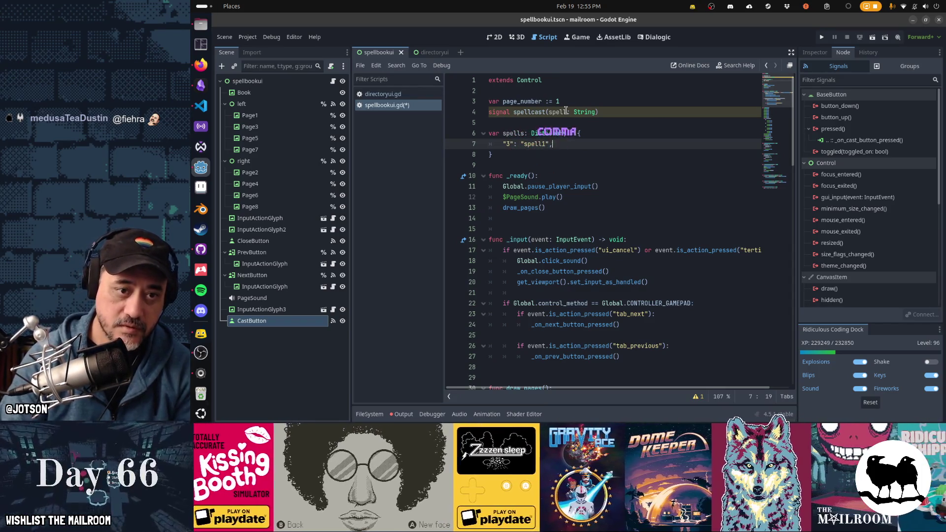
# Add the first entry, paste a copy of it, and make the page keys numeric.
pyautogui.press('Return')
pyautogui.hotkey('ctrl', 'v')
pyautogui.press('Delete')
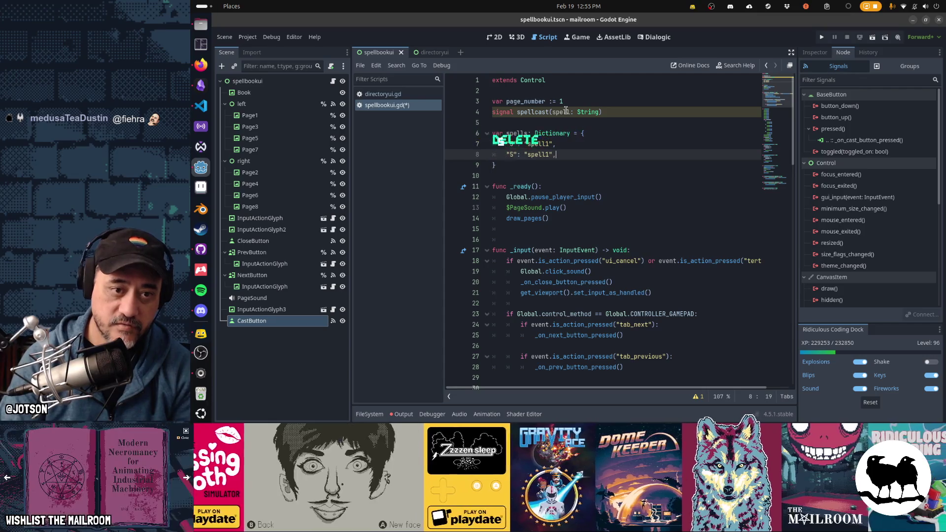
pyautogui.press('Up')
pyautogui.press('Up')
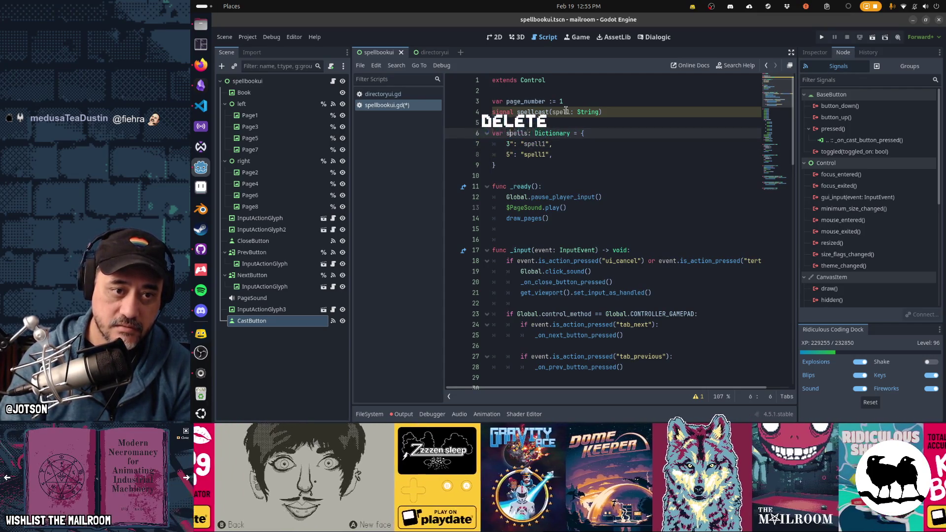
pyautogui.press('Down')
pyautogui.press('Right')
pyautogui.press('Delete')
pyautogui.press('Down')
pyautogui.press('Delete')
pyautogui.press('End')
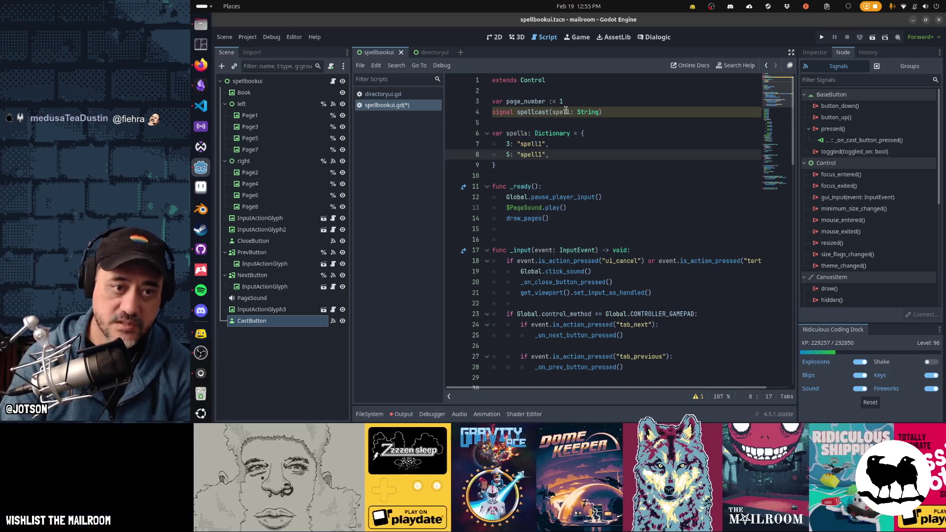
# Finish the entries as 3: spell1, 5: spell2, 7: spell3 and move below the input handler.
pyautogui.press('Return')
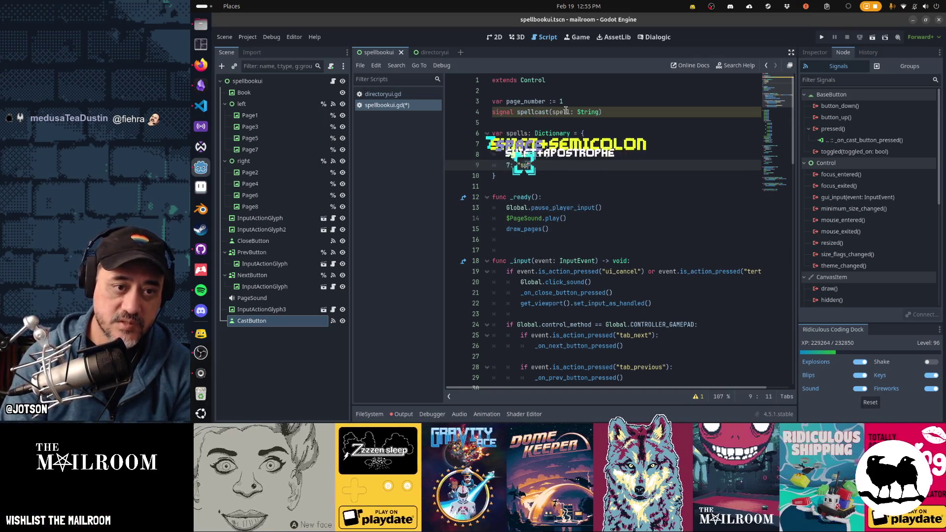
pyautogui.press('Up')
pyautogui.press('Left')
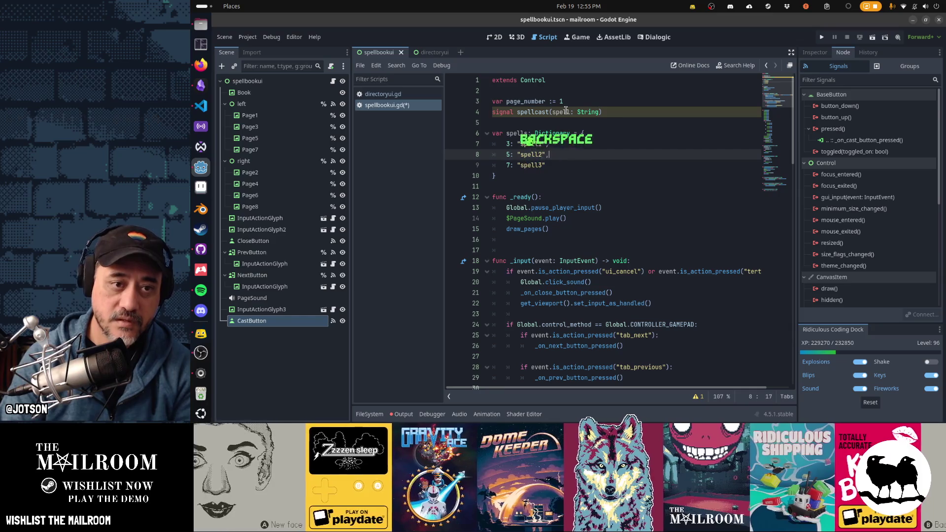
pyautogui.press('Down')
pyautogui.press('Down')
pyautogui.press('Down')
pyautogui.press('Down')
pyautogui.press('Down')
pyautogui.press('Down')
pyautogui.press('Down')
pyautogui.press('Down')
pyautogui.press('Down')
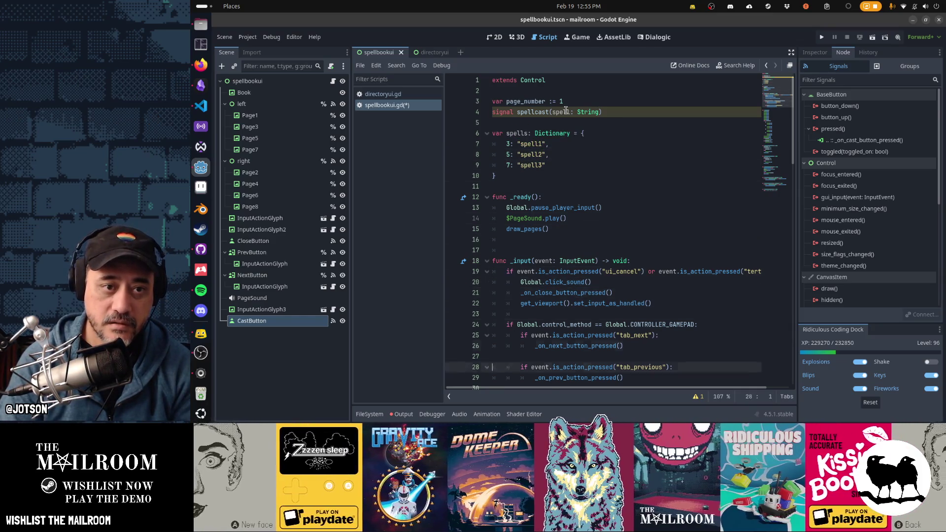
pyautogui.press('Down')
pyautogui.press('Down')
pyautogui.press('Down')
pyautogui.press('pageup')
pyautogui.press('pageup')
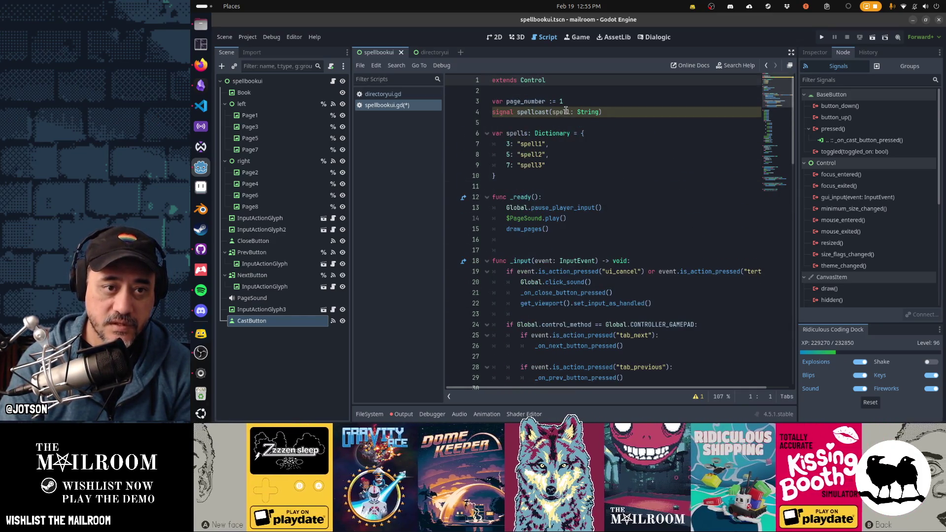
pyautogui.press('Down')
pyautogui.press('Down')
pyautogui.press('Down')
pyautogui.press('Down')
pyautogui.press('Down')
pyautogui.press('Down')
pyautogui.press('Down')
pyautogui.press('Down')
pyautogui.press('Down')
pyautogui.press('Down')
pyautogui.press('Down')
pyautogui.press('Down')
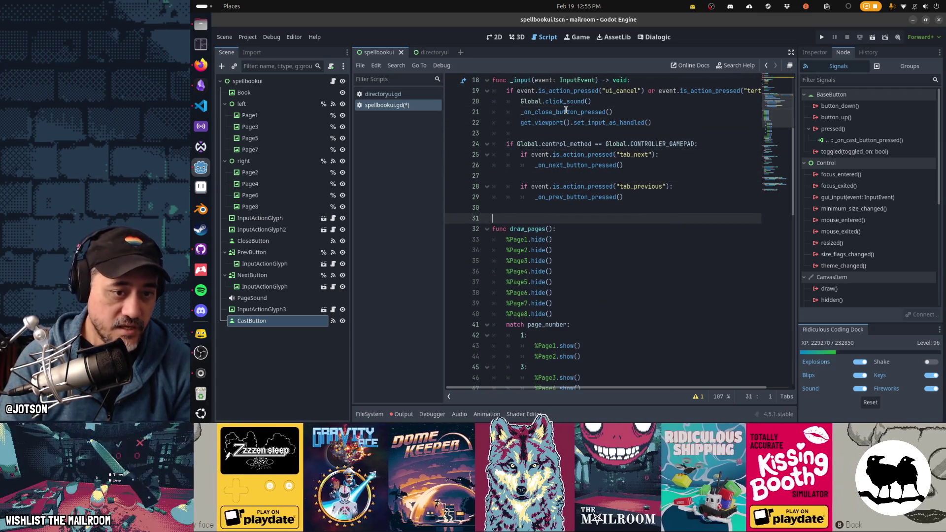
pyautogui.press('Down')
pyautogui.press('Down')
pyautogui.scroll(-4, 567, 109)
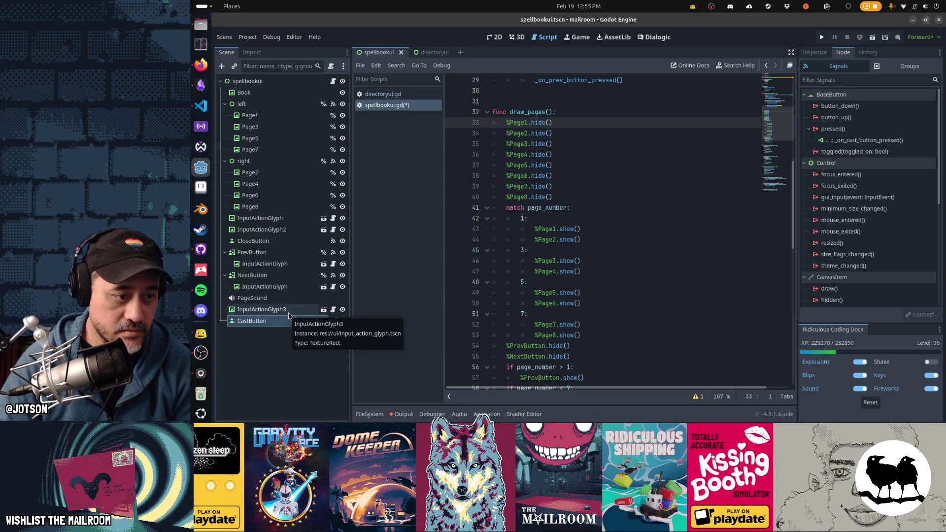
# Nest InputActionGlyph3 under CastButton, save, and give CastButton unique-name access.
pyautogui.moveTo(275, 312); pyautogui.dragTo(281, 322)
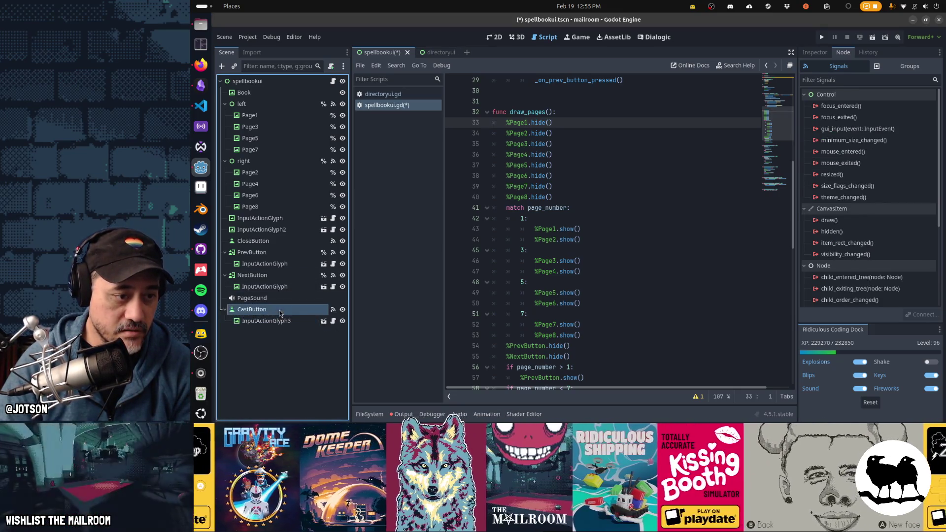
pyautogui.hotkey('ctrl', 's')
pyautogui.rightClick(280, 311)
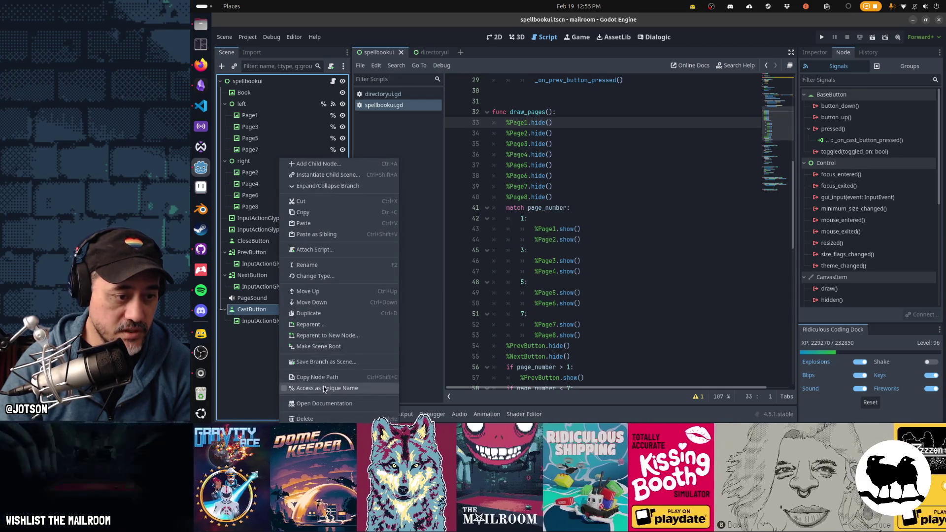
pyautogui.click(324, 387)
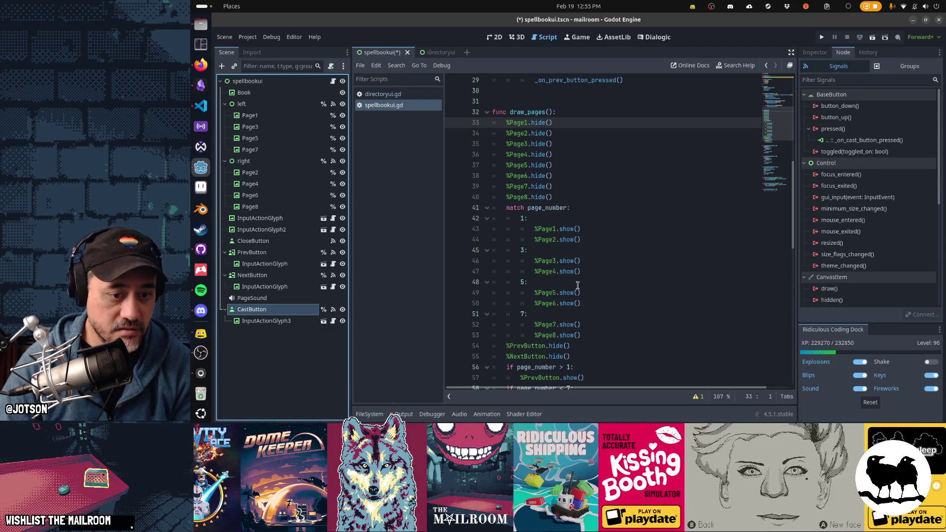
pyautogui.scroll(-5, 577, 285)
pyautogui.click(681, 240)
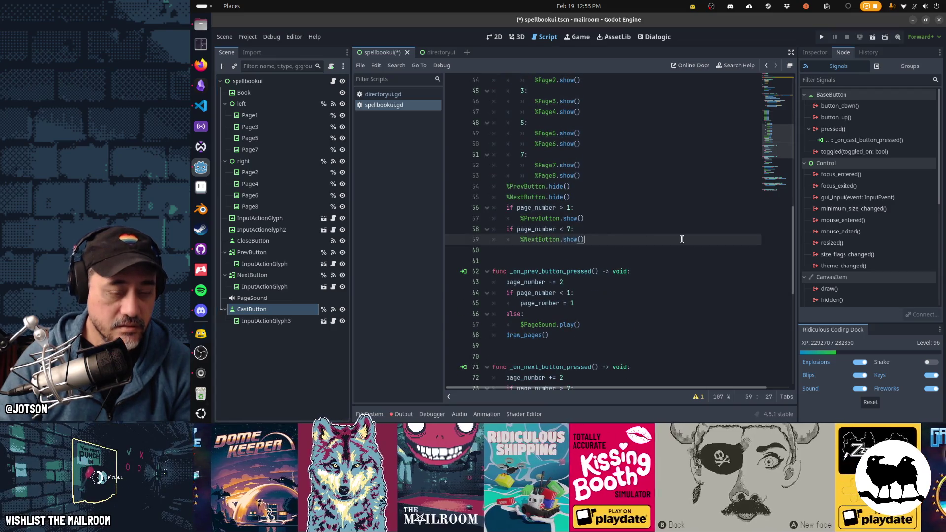
# Add 'if spells.has(page_number): %CastButton.show()' in draw_pages.
pyautogui.press('Return')
pyautogui.write('if sp')
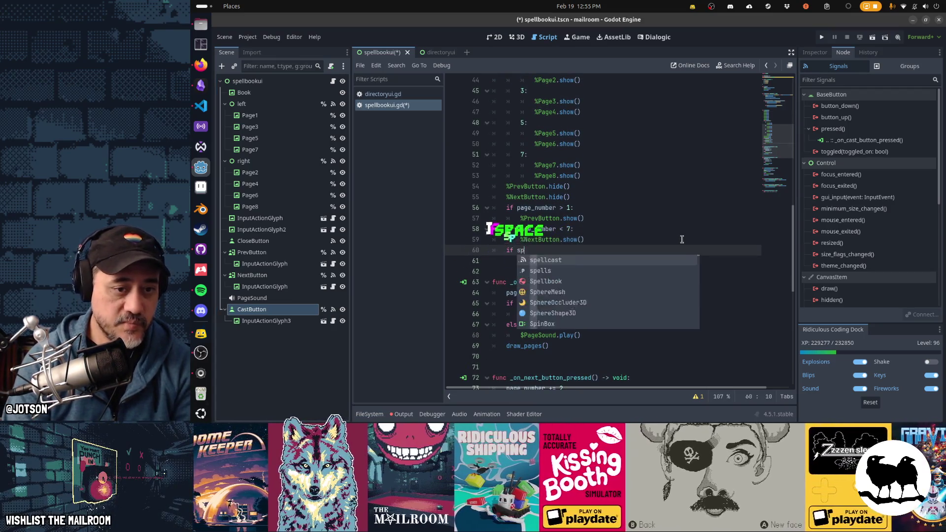
pyautogui.write('ell')
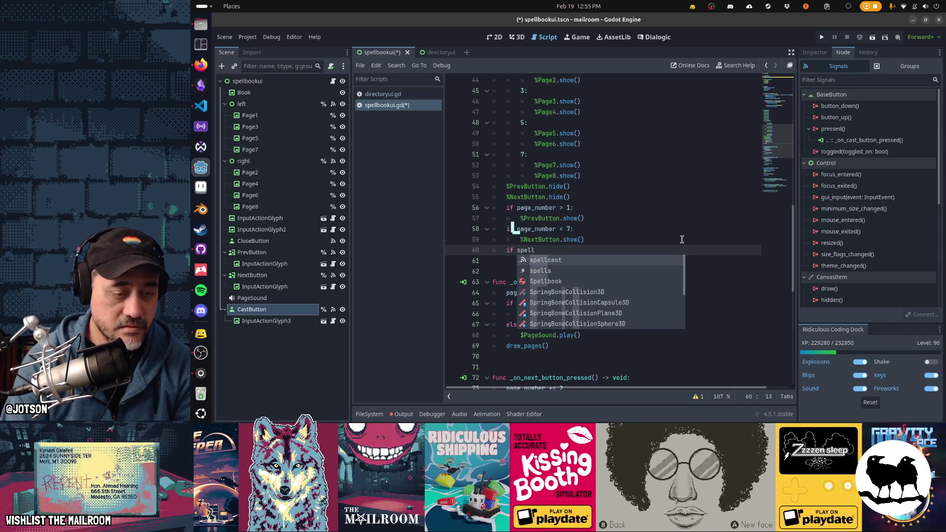
pyautogui.write('s.has(')
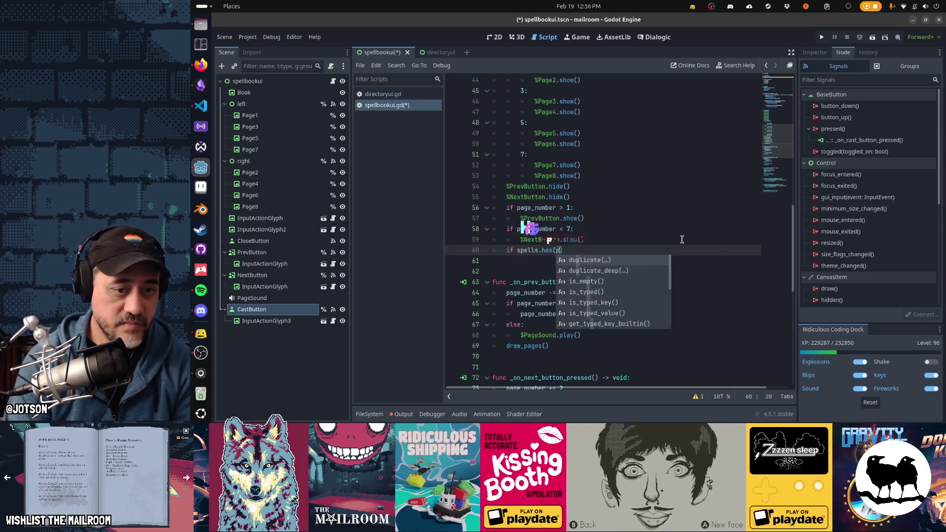
pyautogui.write('page_numbe')
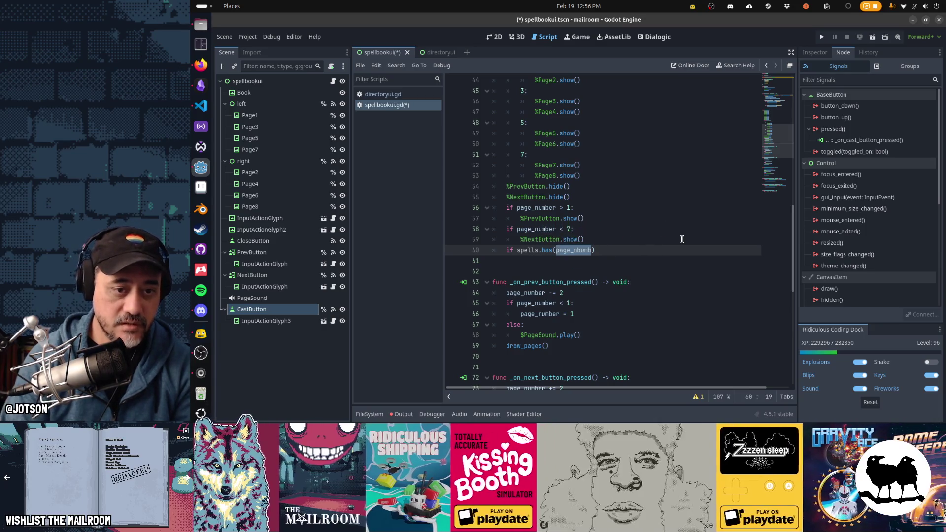
pyautogui.write('er)')
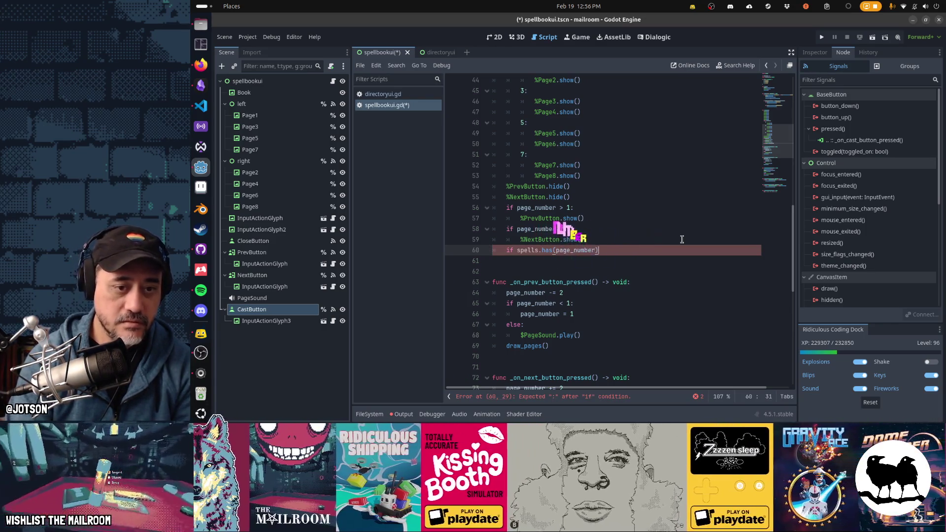
pyautogui.write(':')
pyautogui.press('Return')
pyautogui.write('%C')
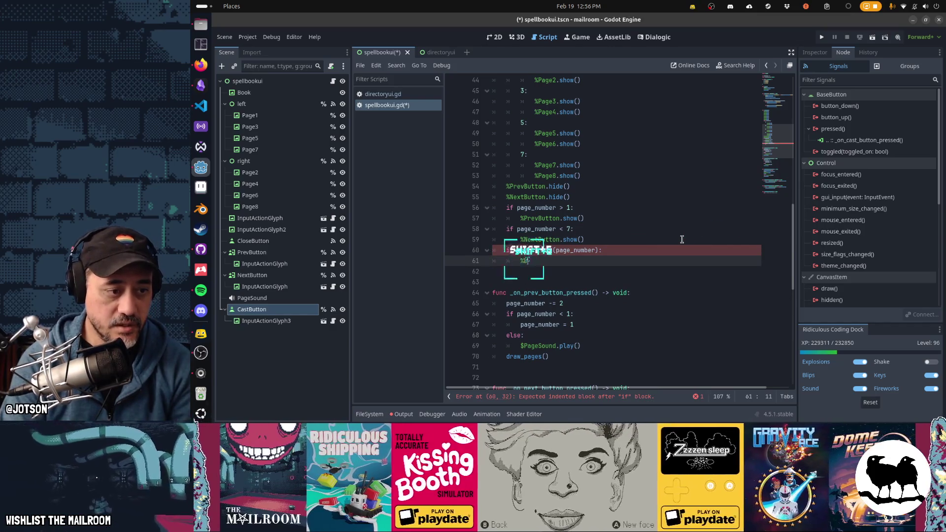
pyautogui.write('ast')
pyautogui.press('BackSpace')
pyautogui.write('utton')
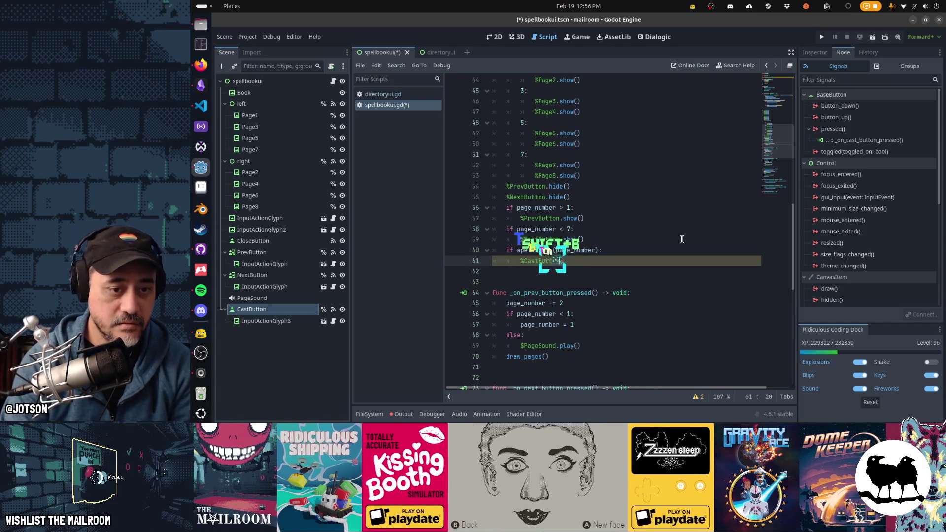
pyautogui.write('.show()')
pyautogui.press('Return')
# Add the else branch hiding %CastButton and copy the spells.has condition.
pyautogui.press('BackSpace')
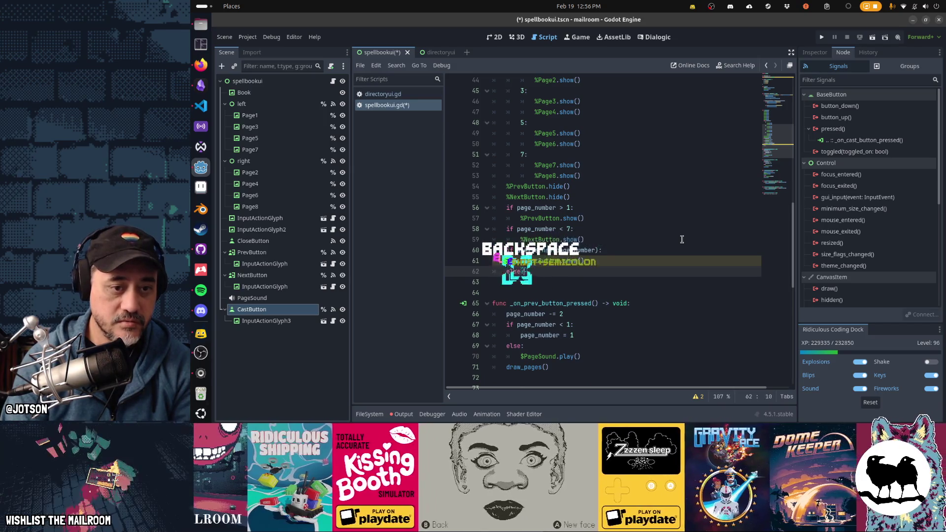
pyautogui.write('else:')
pyautogui.press('Return')
pyautogui.write('%CastButton.')
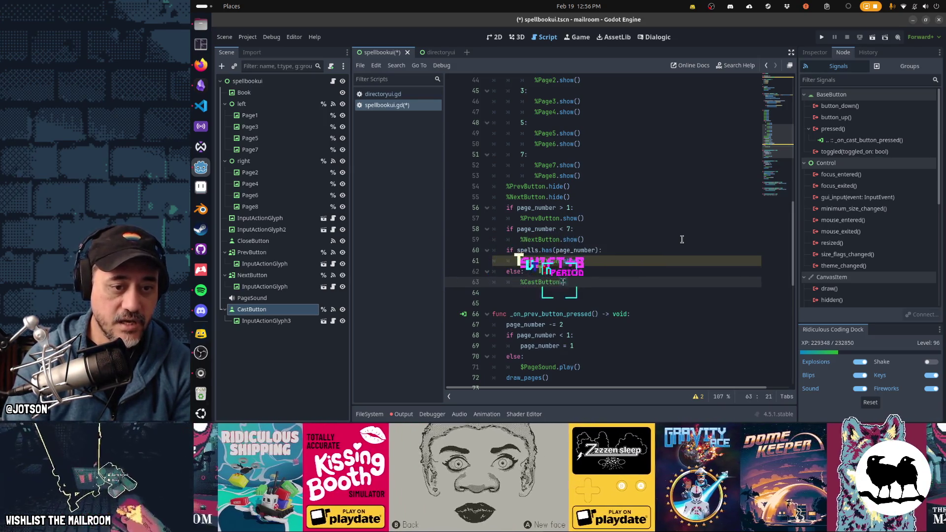
pyautogui.press('Up')
pyautogui.press('Up')
pyautogui.press('Up')
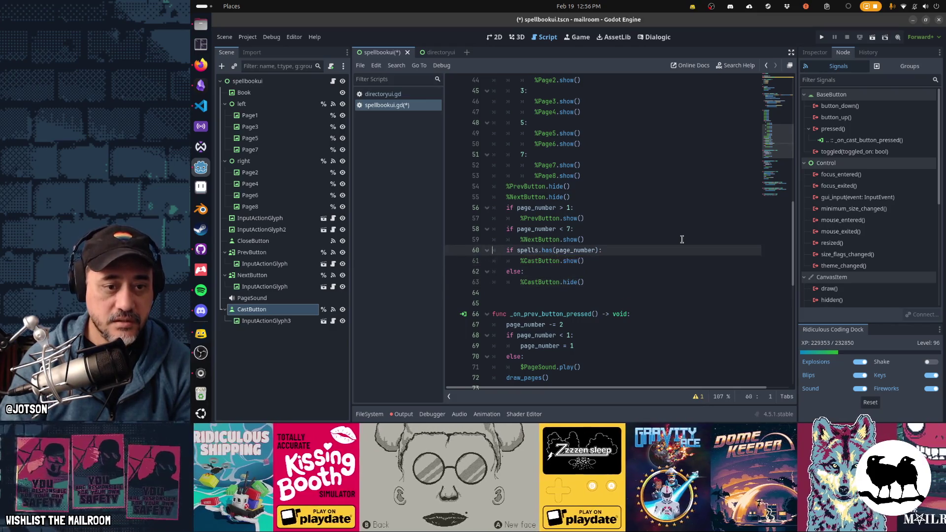
pyautogui.hotkey('ctrl', 'shift', 'Left')
pyautogui.hotkey('ctrl', 'shift', 'Left')
pyautogui.hotkey('ctrl', 'c')
pyautogui.hotkey('ctrl', 'End')
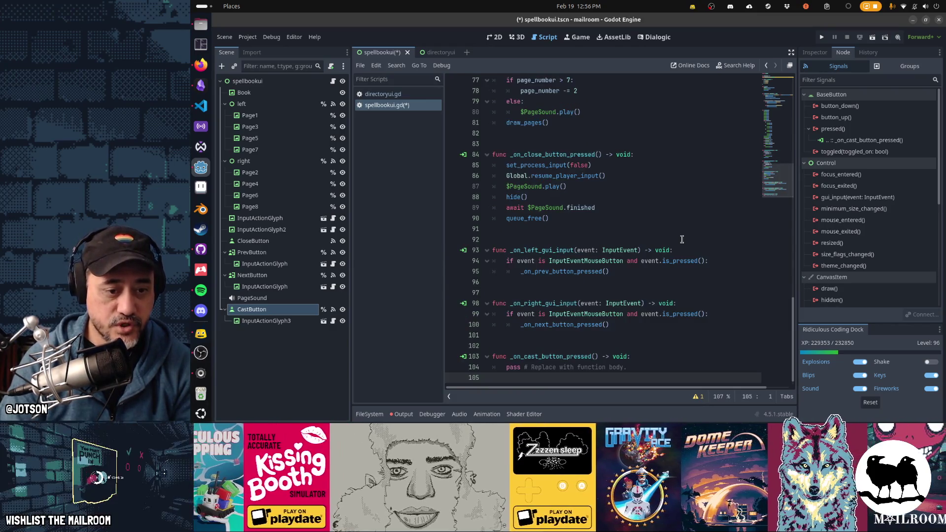
# Replace pass in _on_cast_button_pressed with spellcast.emit(spells[page_number]).
pyautogui.press('Up')
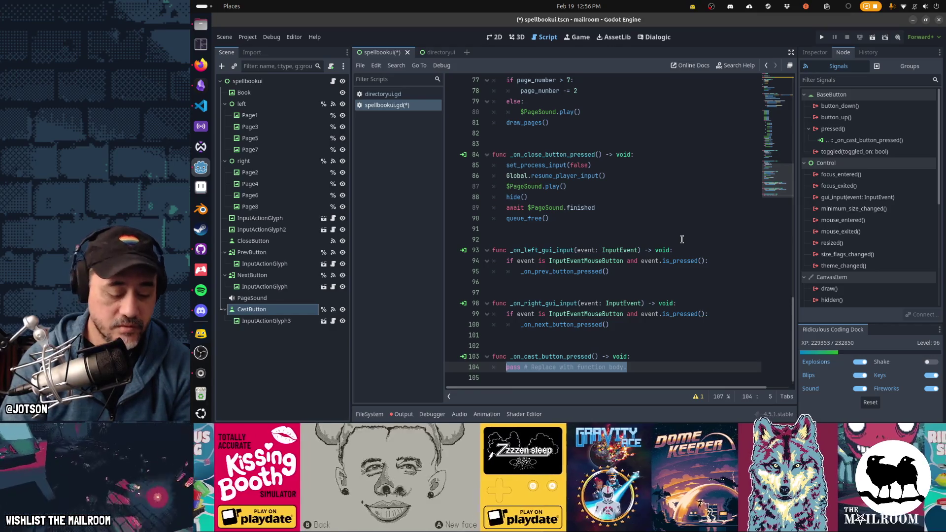
pyautogui.press('BackSpace')
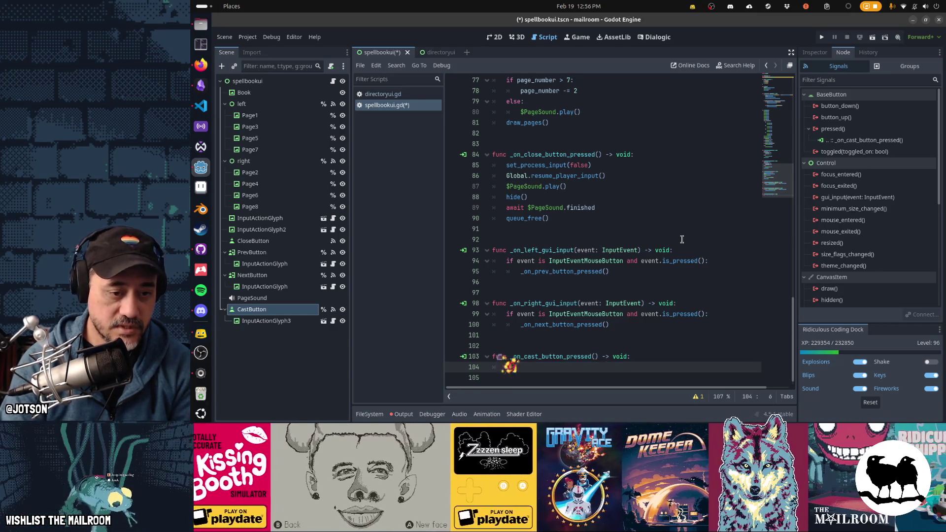
pyautogui.write('spell')
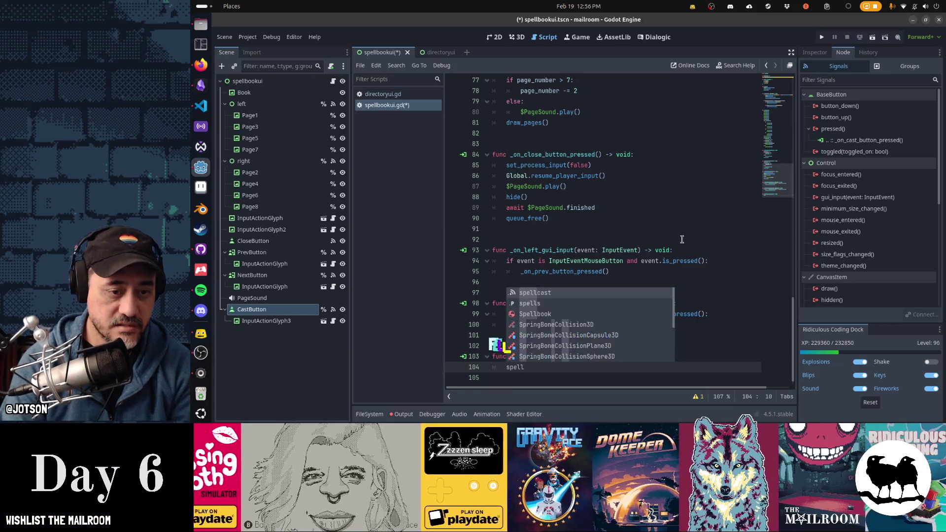
pyautogui.press('Return')
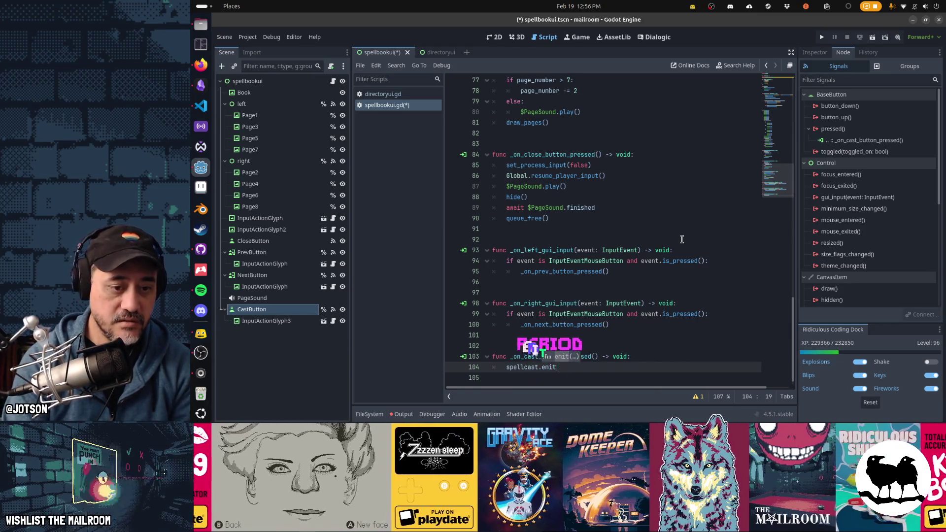
pyautogui.write('(spells.has(page_number')
pyautogui.hotkey('ctrl', 'v')
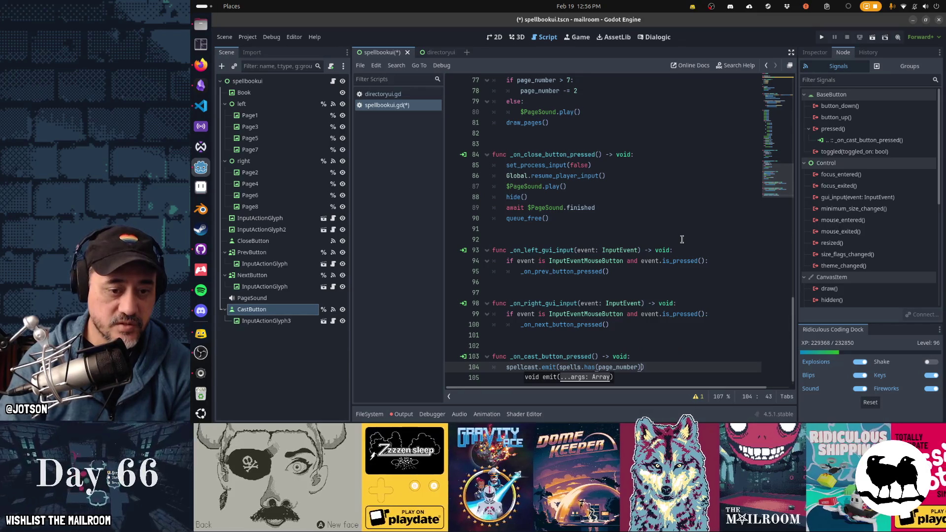
pyautogui.hotkey('ctrl', 'Left')
pyautogui.hotkey('ctrl', 'Left')
pyautogui.hotkey('ctrl', 'Left')
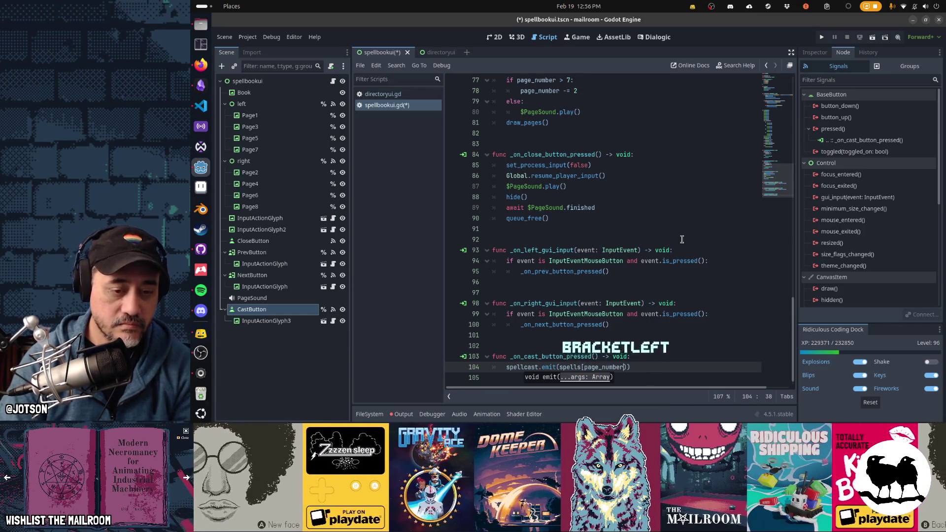
pyautogui.write(']')
pyautogui.press('End')
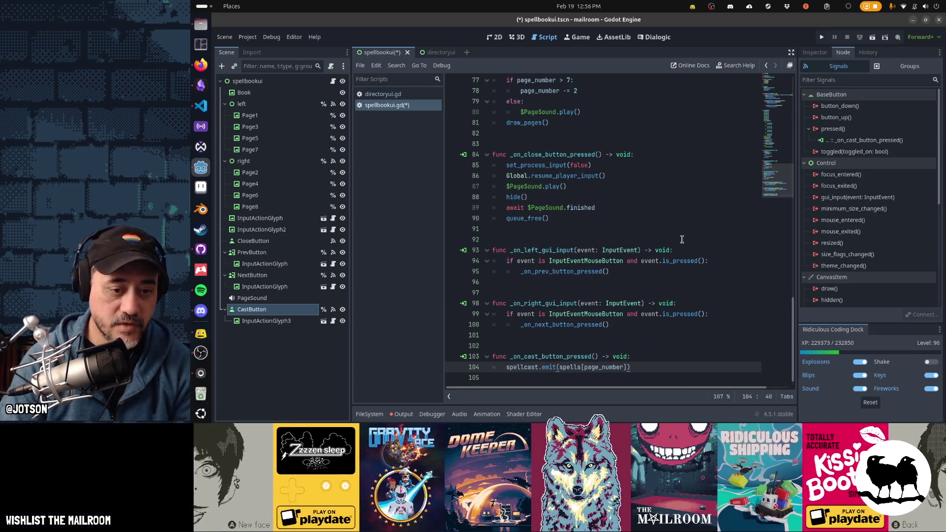
pyautogui.press('Down')
pyautogui.press('Up')
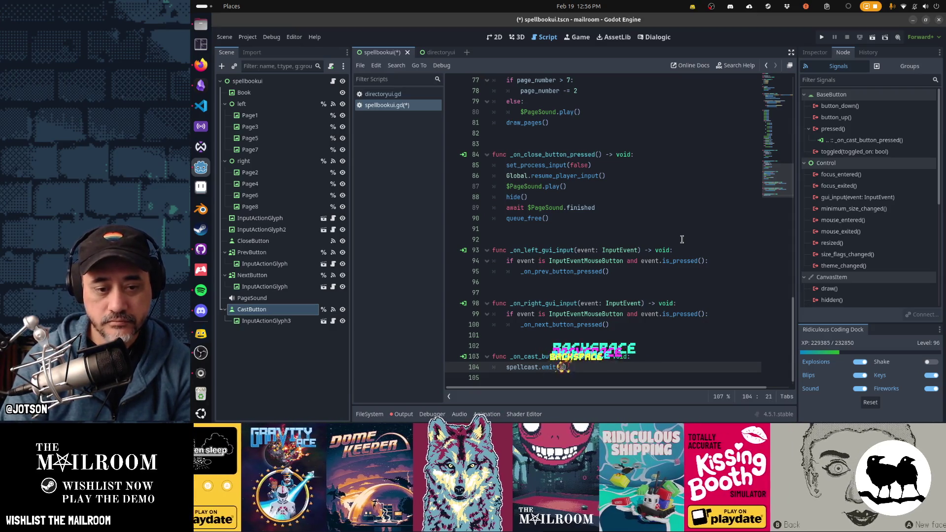
# Move the lookup into 'var spell', emit it, add prints("casting" % spell), and save.
pyautogui.press('Up')
pyautogui.press('End')
pyautogui.press('Return')
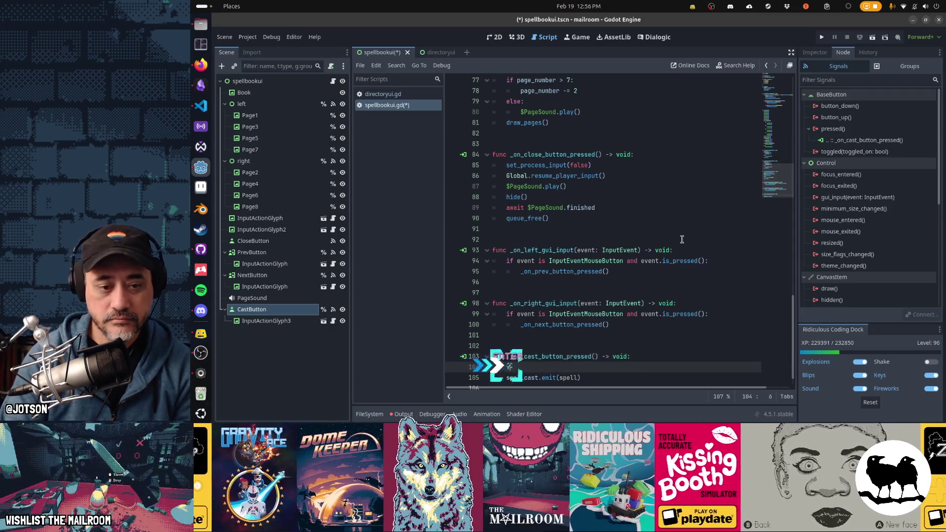
pyautogui.hotkey('ctrl', 'v')
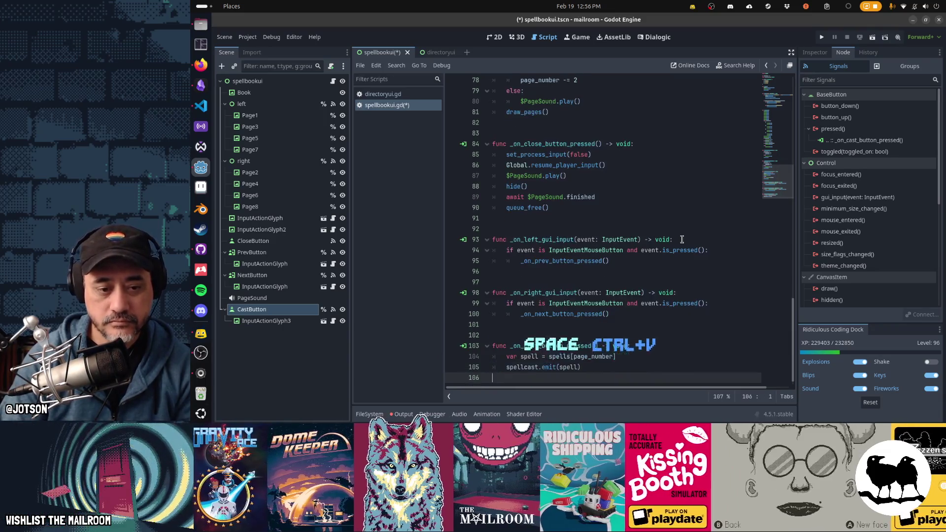
pyautogui.press('Tab')
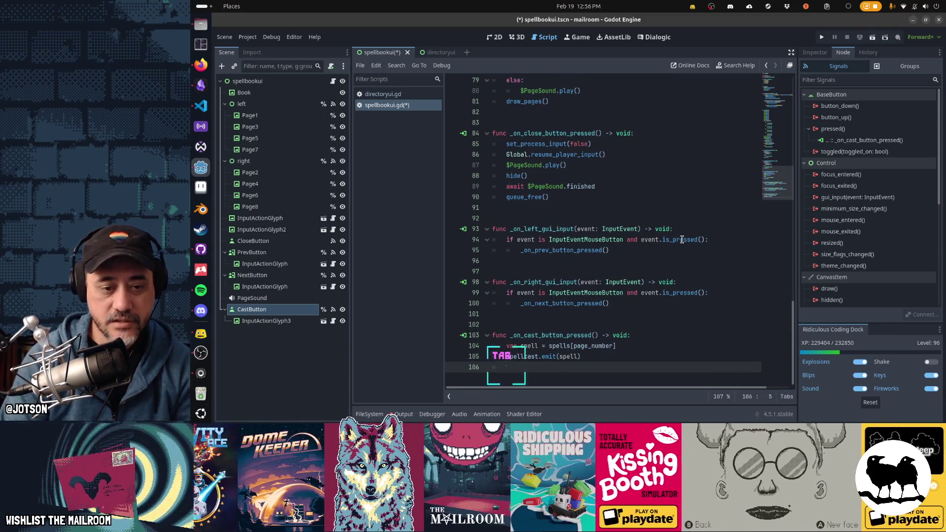
pyautogui.write('print("')
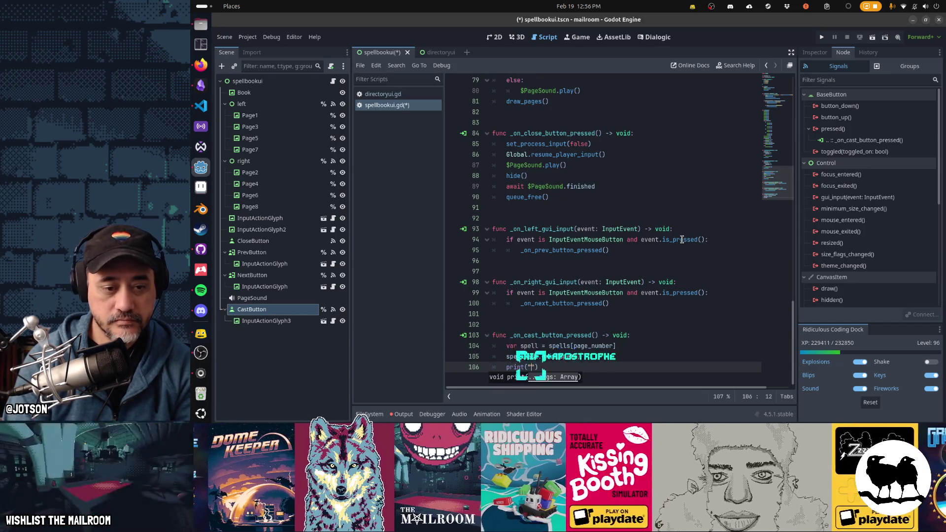
pyautogui.write('casting')
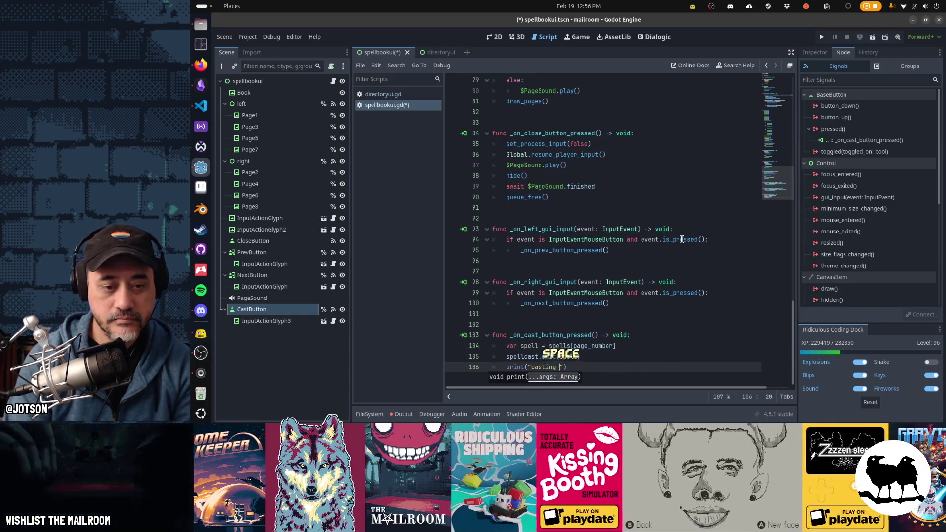
pyautogui.write(' %')
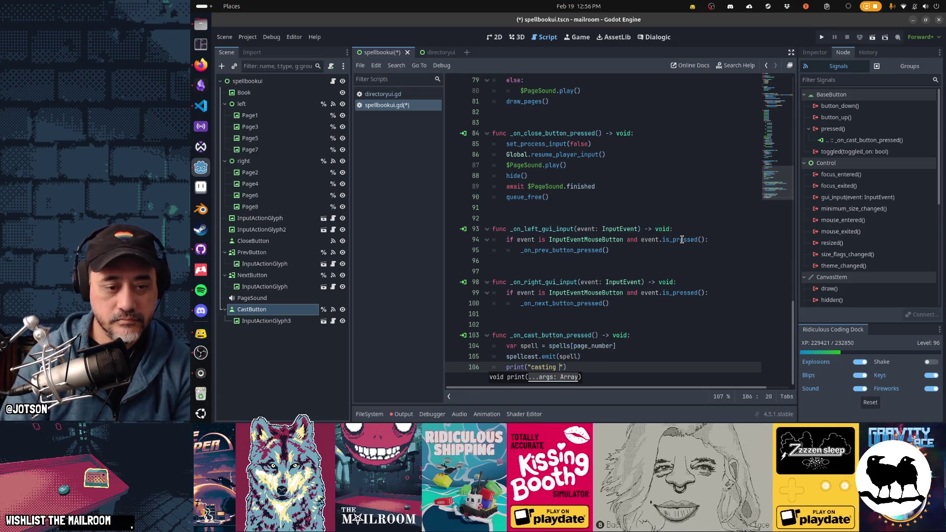
pyautogui.press('BackSpace')
pyautogui.press('BackSpace')
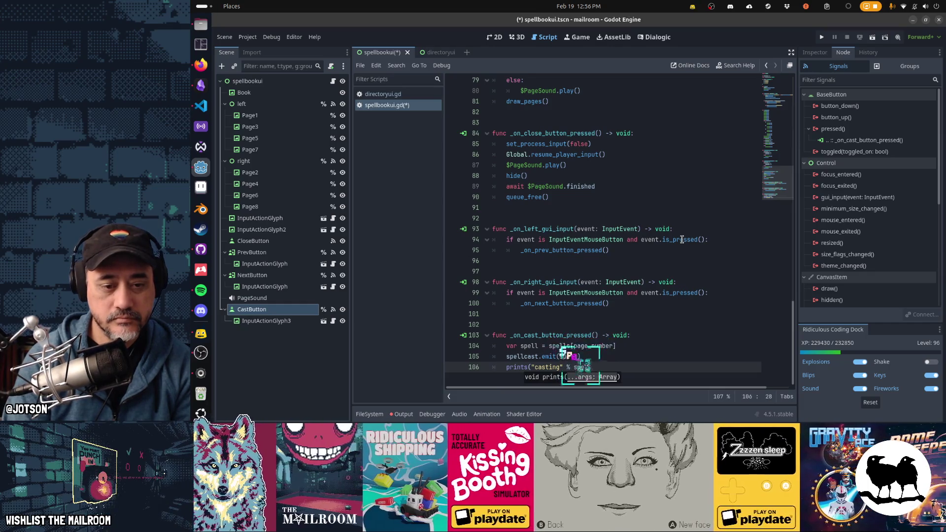
pyautogui.write('l')
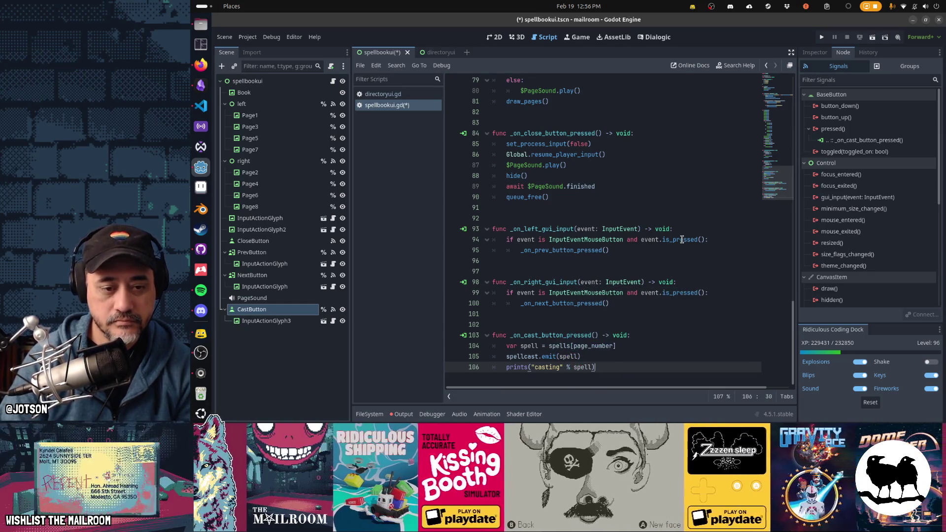
pyautogui.press('Return')
pyautogui.hotkey('ctrl', 's')
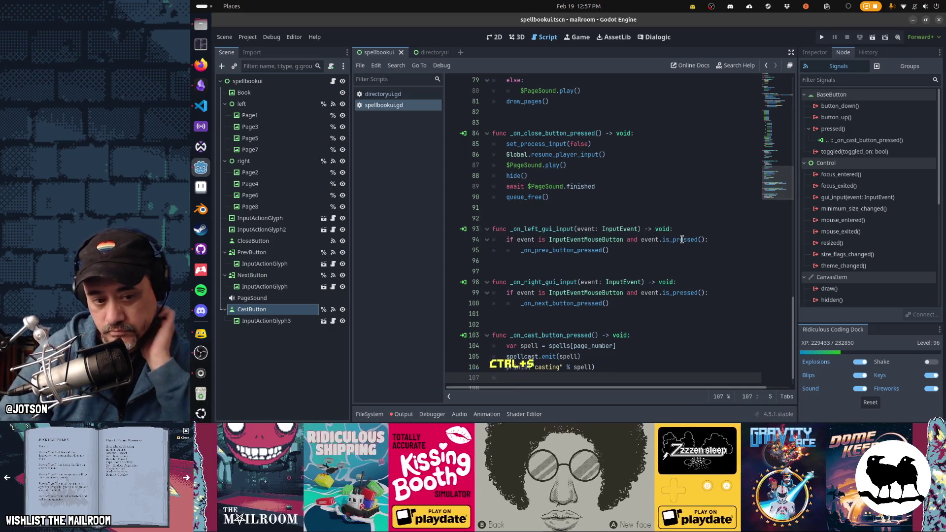
# Run the game, turn a page and cast, hitting the formatting error on line 106.
pyautogui.click(404, 414)
pyautogui.press('F5')
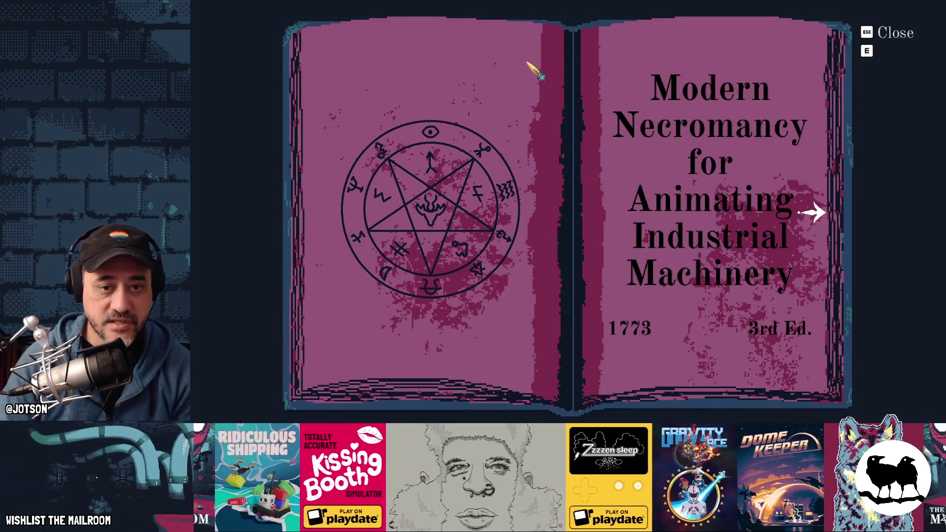
pyautogui.click(820, 216)
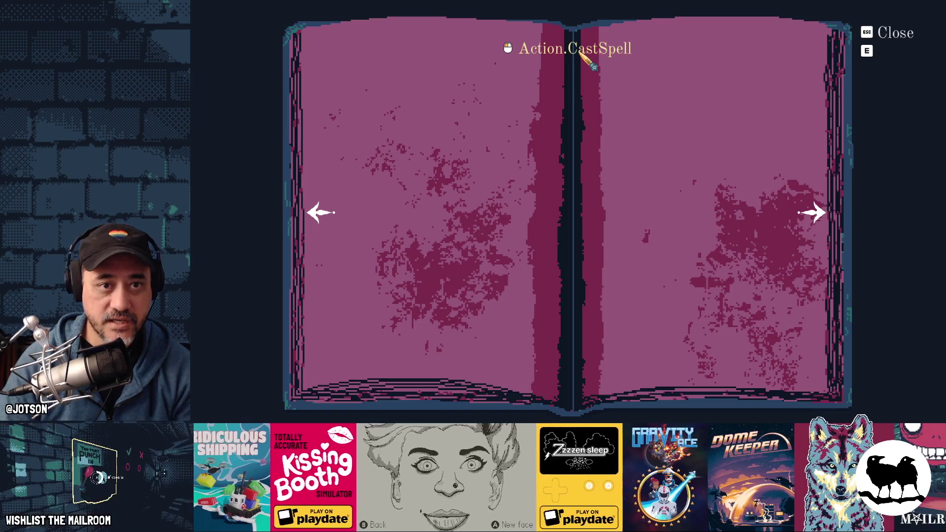
pyautogui.click(580, 48)
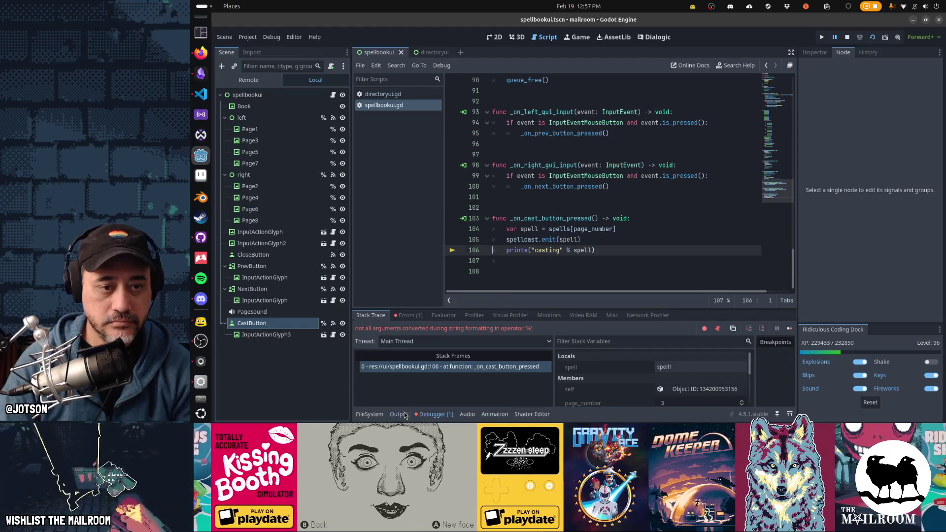
# Fix the casting print on line 106, rerun the scene and cast a spell successfully.
pyautogui.click(400, 414)
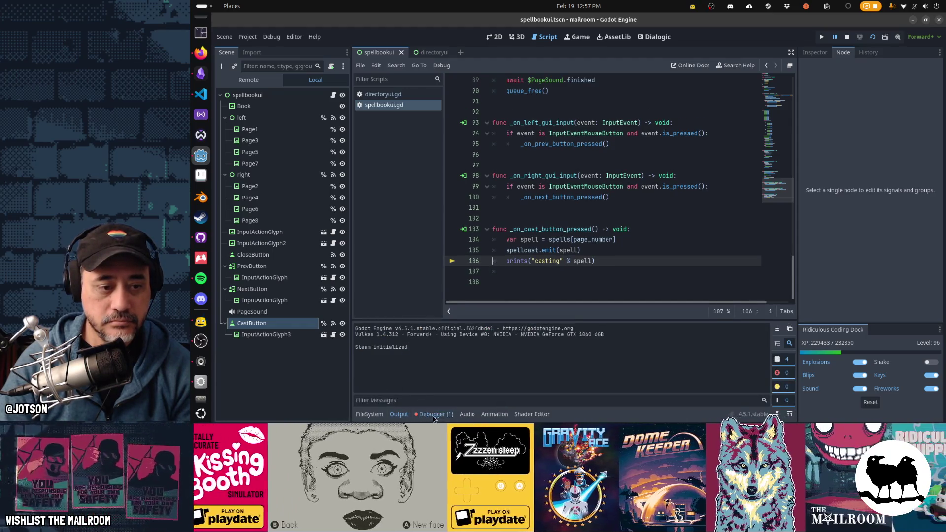
pyautogui.click(432, 415)
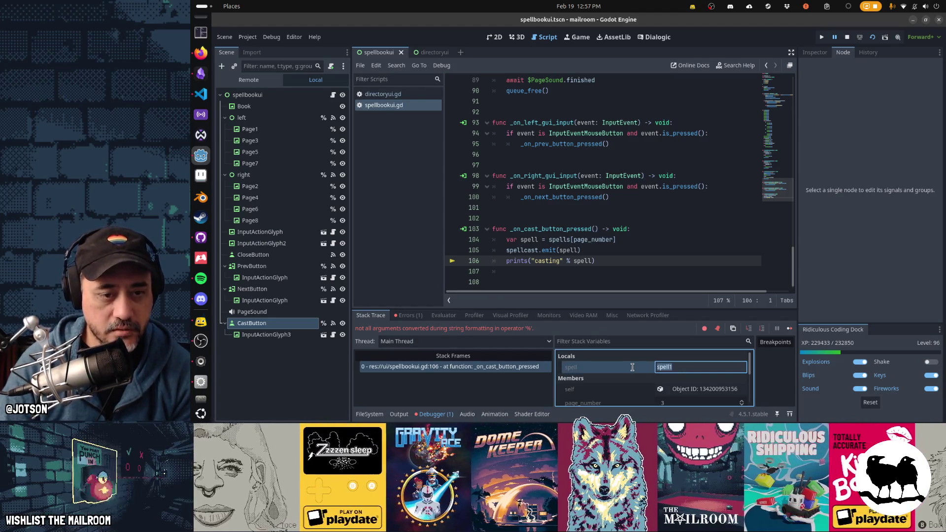
pyautogui.click(562, 261)
pyautogui.write('%s')
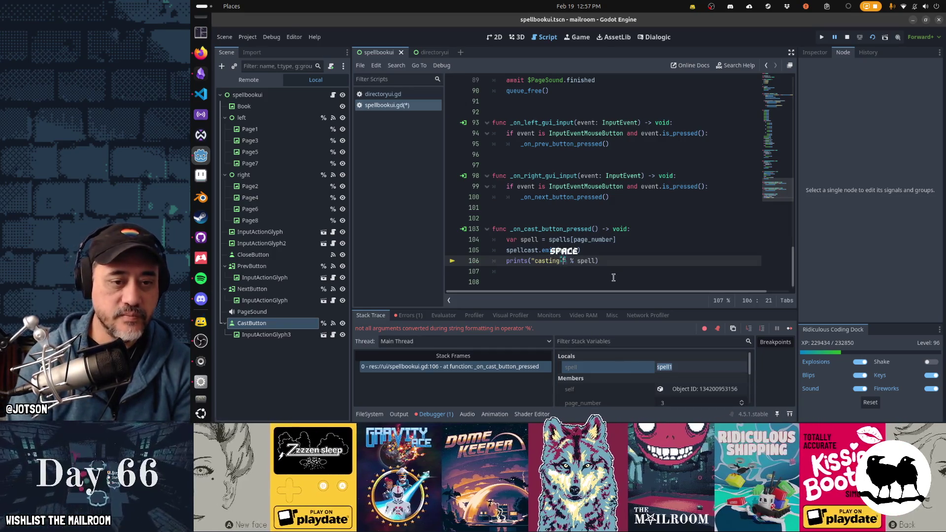
pyautogui.press('F6')
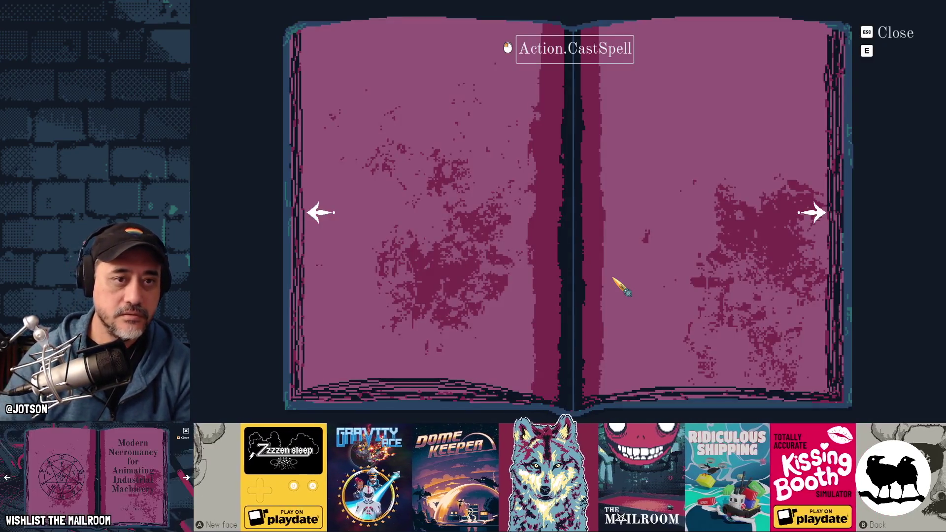
pyautogui.press('F8')
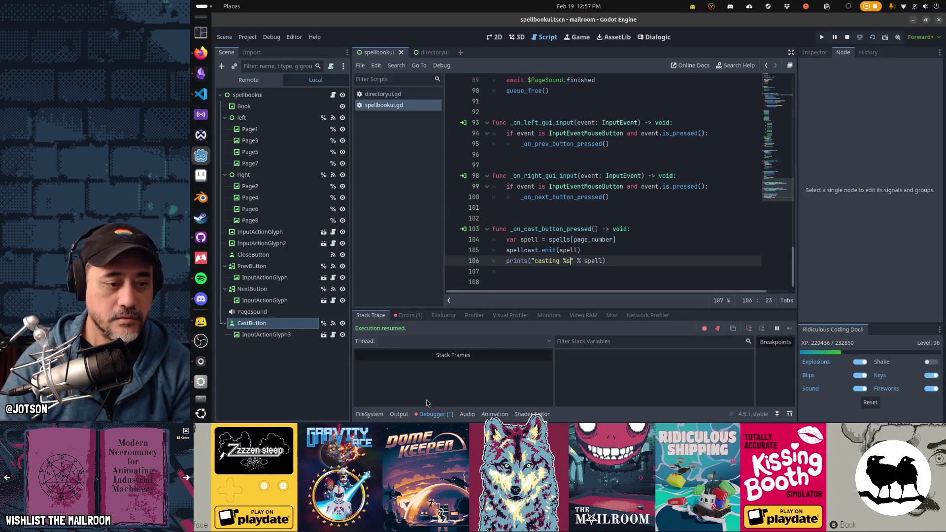
pyautogui.press('F6')
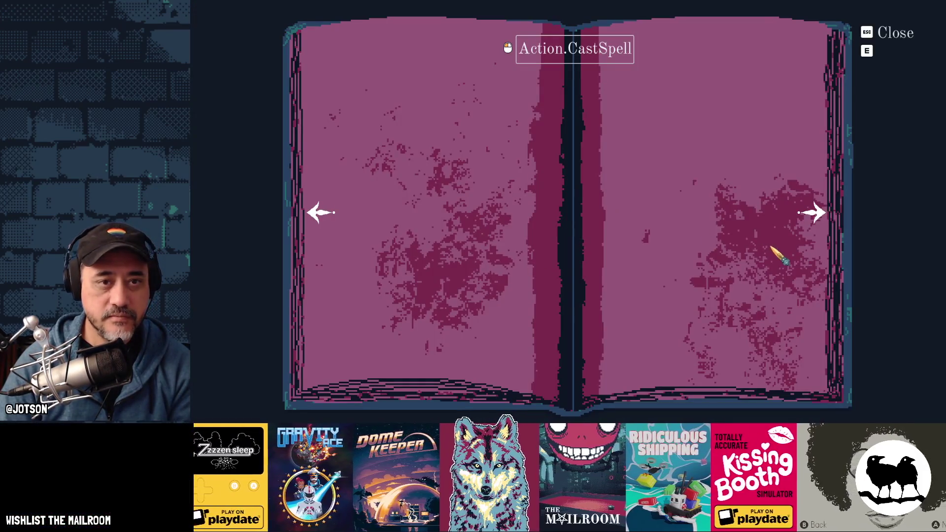
pyautogui.click(600, 48)
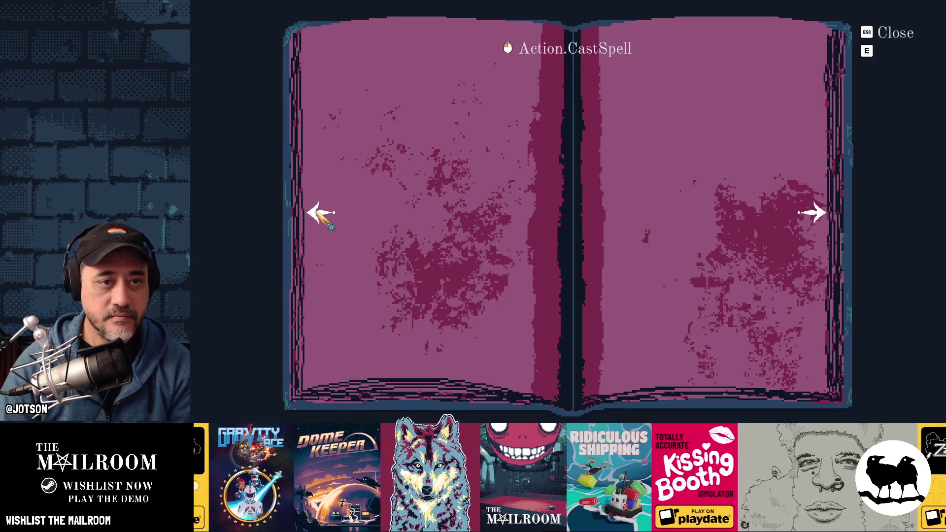
# Relaunch the scene, flip between cover and spell pages, then return to the directoryui tab.
pyautogui.press('F8')
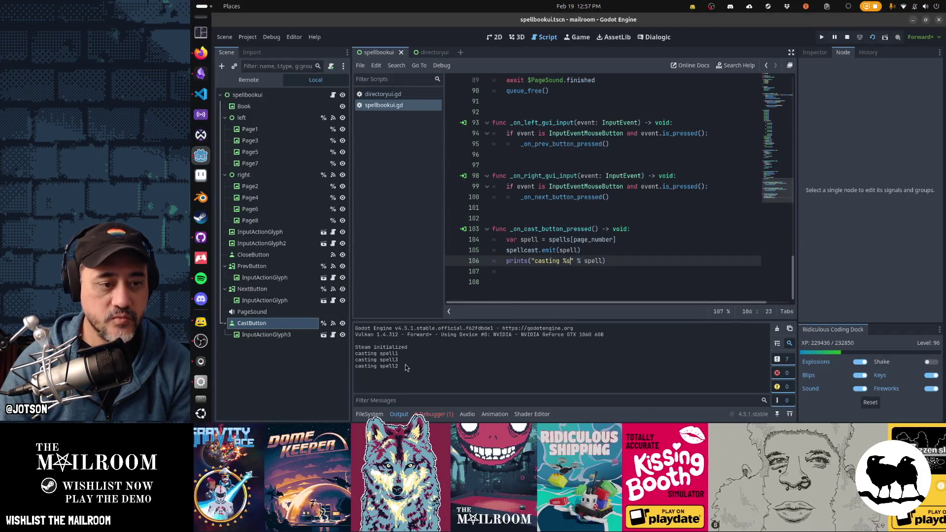
pyautogui.press('F6')
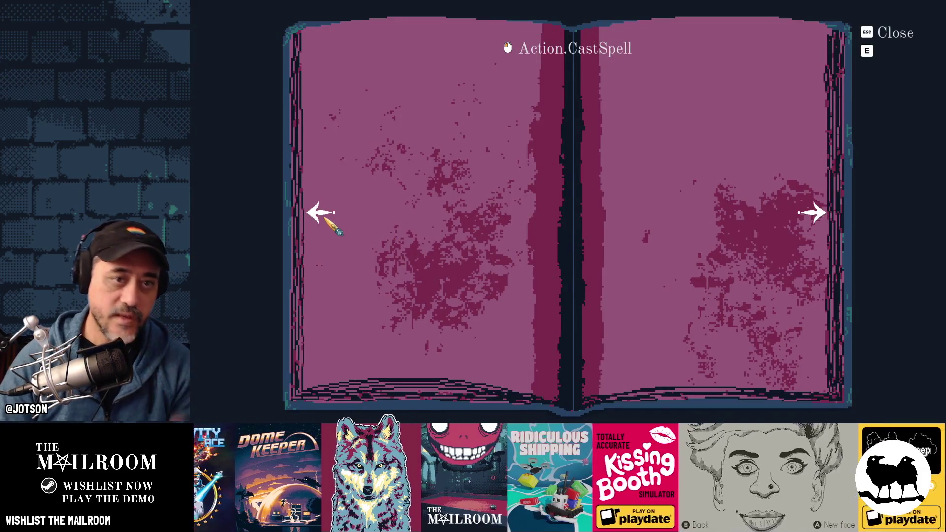
pyautogui.click(323, 213)
pyautogui.click(806, 216)
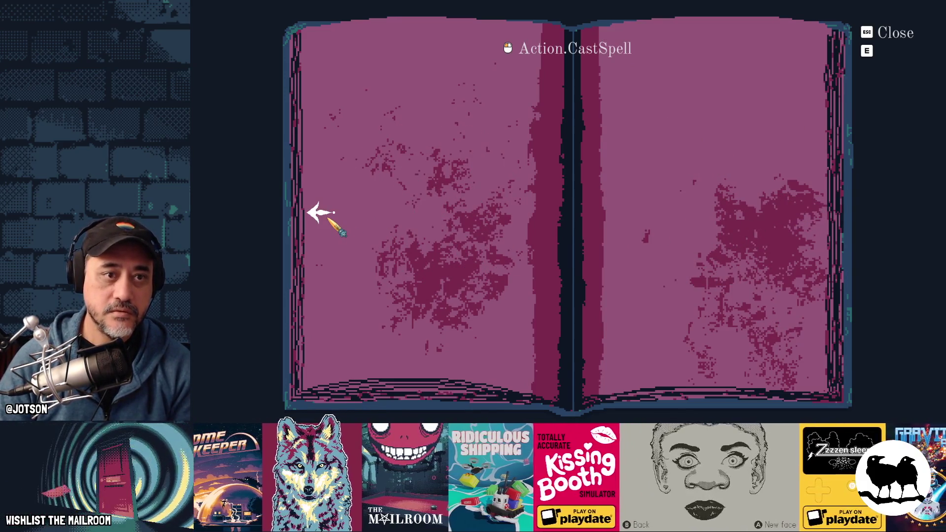
pyautogui.click(323, 214)
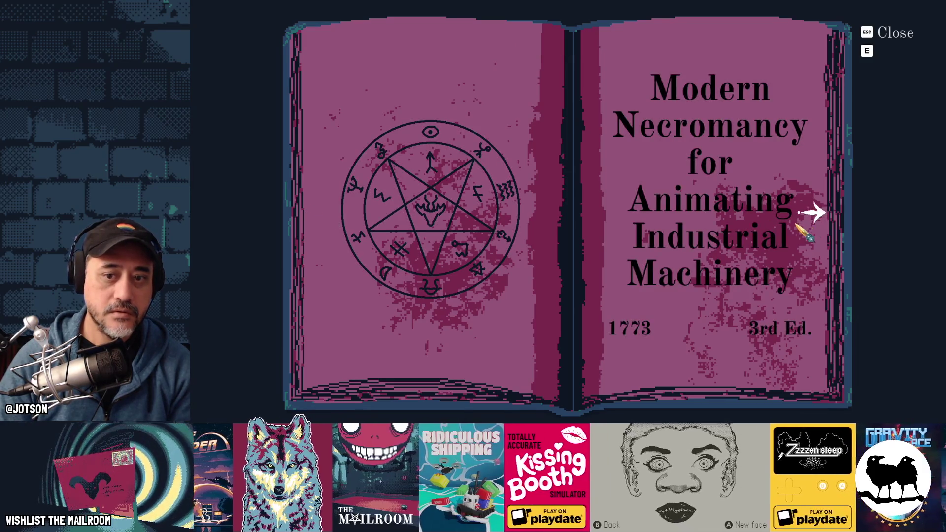
pyautogui.click(810, 214)
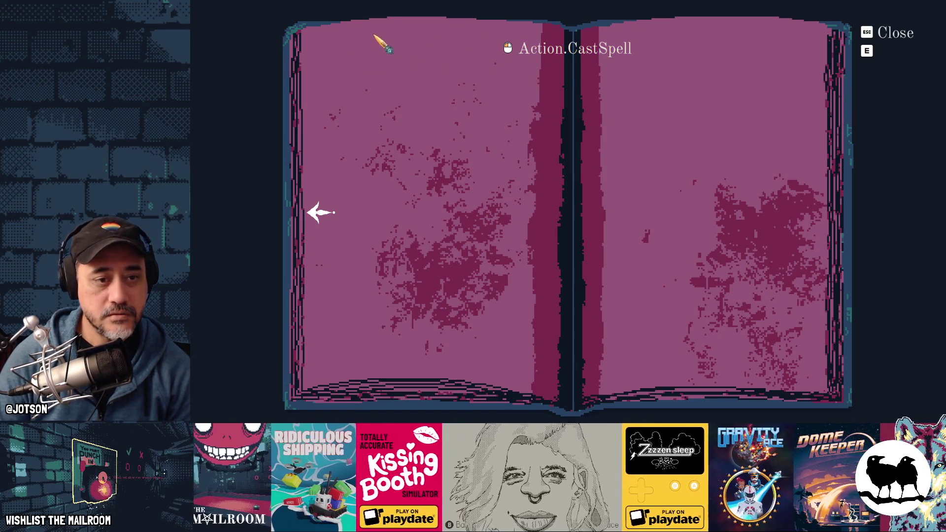
pyautogui.hotkey('alt', 'Tab')
pyautogui.click(436, 53)
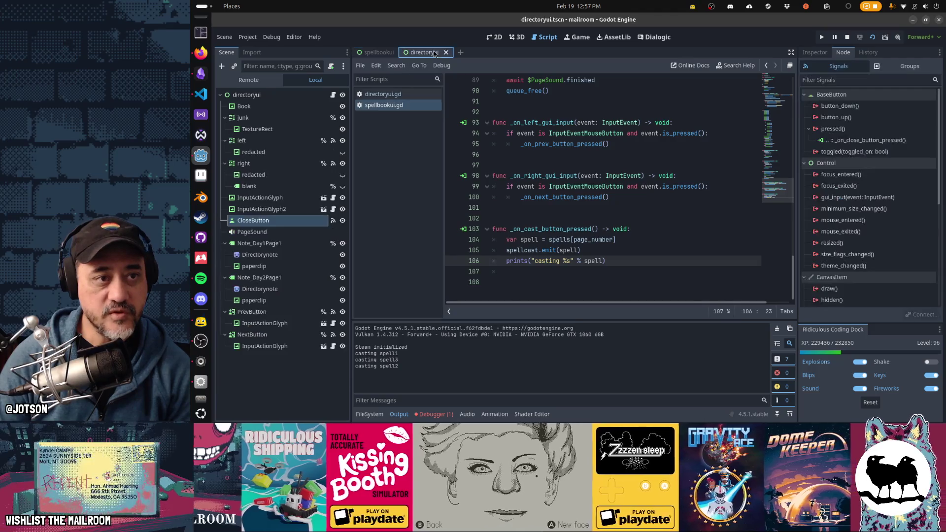
# Nudge CastButton onto the top of the left page in spellbookui, save and run.
pyautogui.click(379, 54)
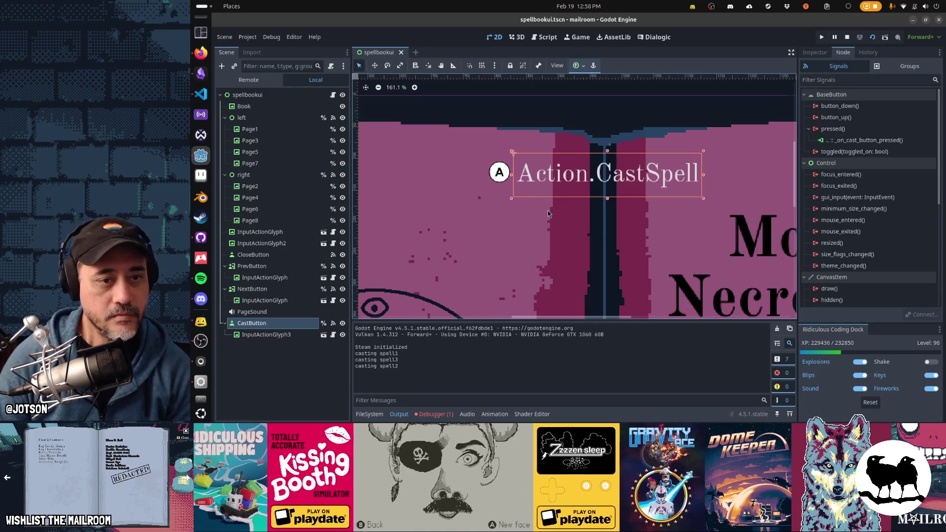
pyautogui.scroll(-5, 548, 213)
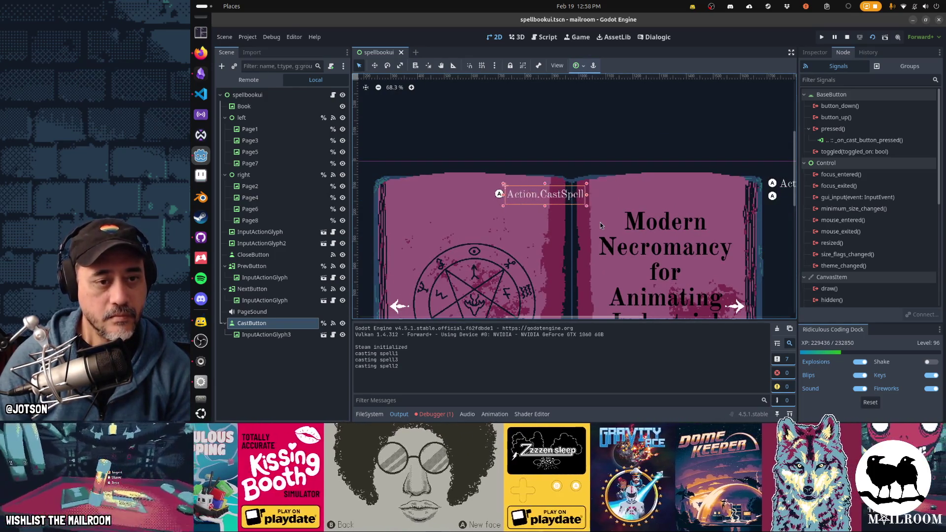
pyautogui.press('Left')
pyautogui.press('Left')
pyautogui.press('Left')
pyautogui.press('Left')
pyautogui.press('Left')
pyautogui.press('Left')
pyautogui.press('Left')
pyautogui.press('Left')
pyautogui.press('Left')
pyautogui.press('Left')
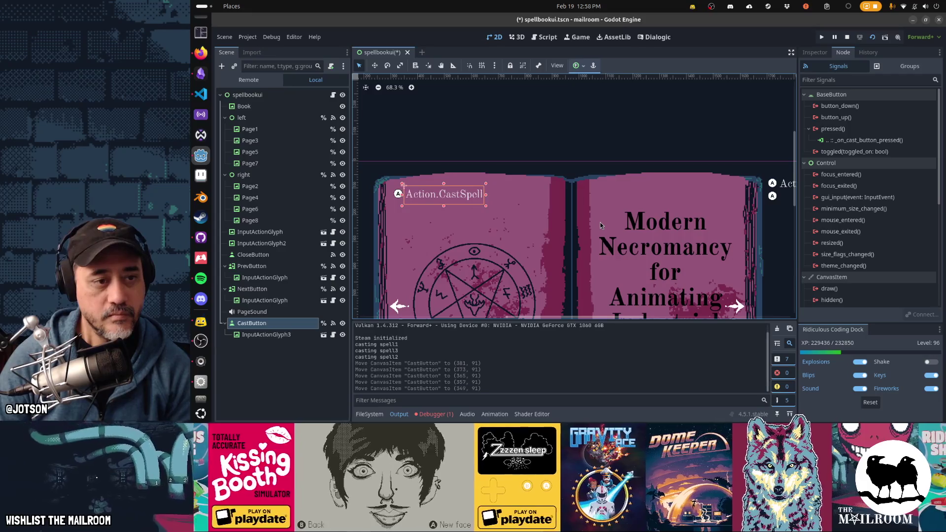
pyautogui.press('Down')
pyautogui.press('Right')
pyautogui.press('Left')
pyautogui.press('Up')
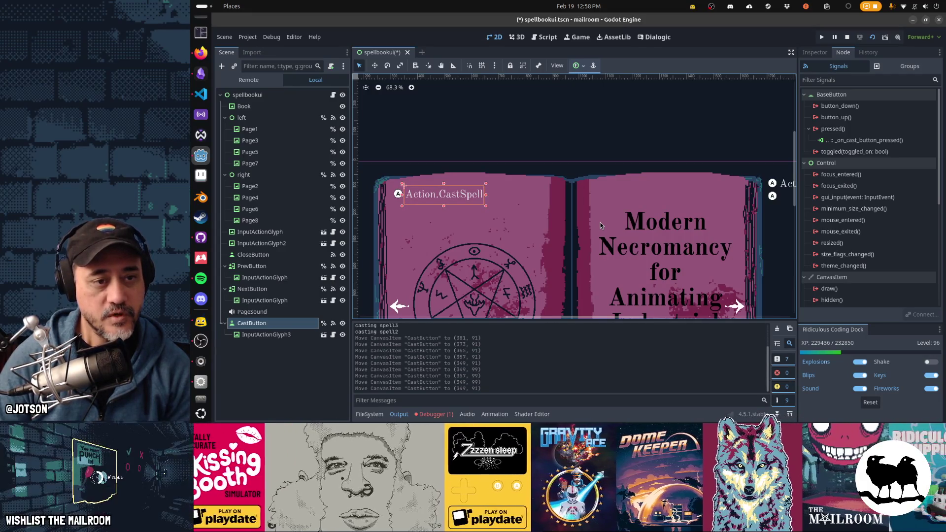
pyautogui.press('F6')
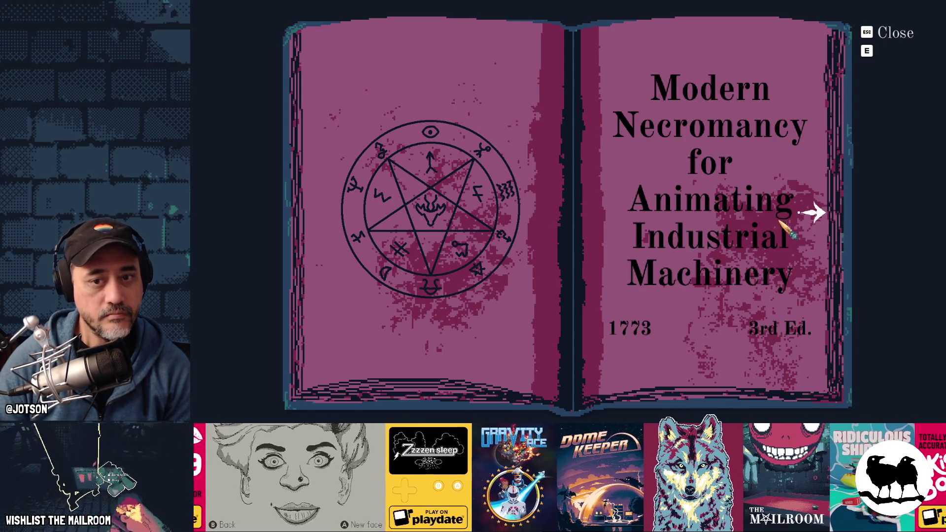
# Turn pages to check the relocated Action.CastSpell prompt, then show the window overview.
pyautogui.click(813, 213)
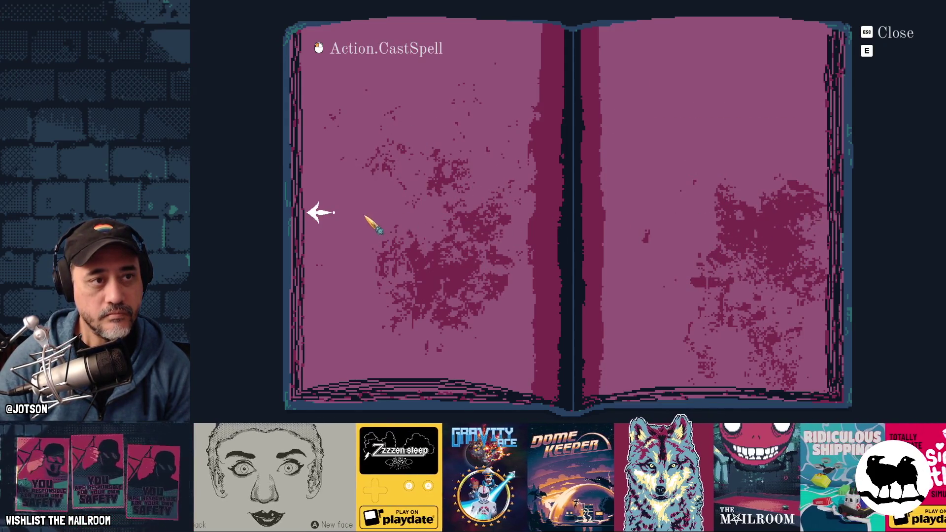
pyautogui.click(322, 215)
pyautogui.click(813, 213)
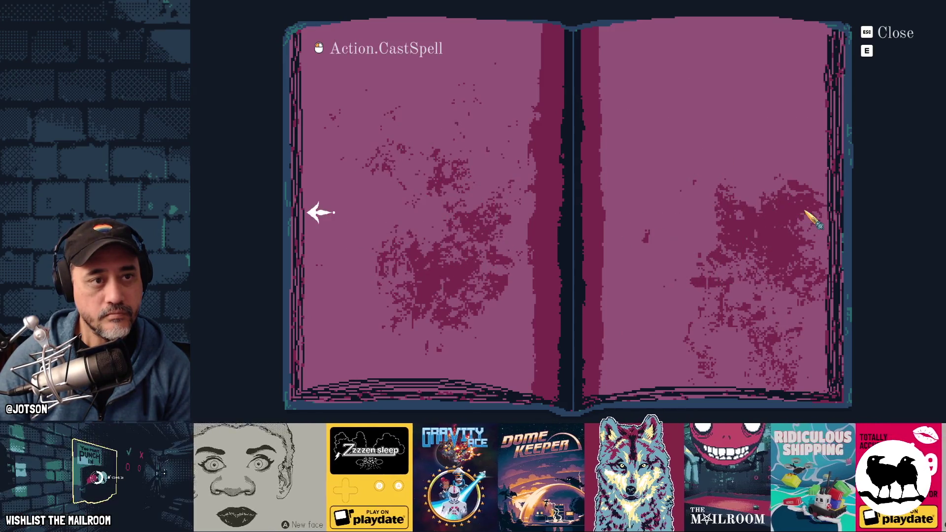
pyautogui.hotkey('alt', 'Tab')
pyautogui.hotkey('alt', 'Tab')
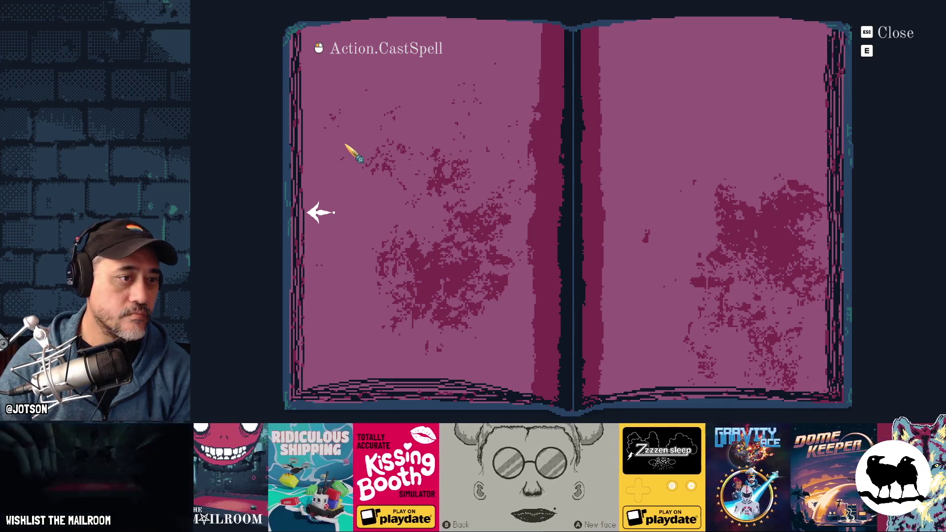
pyautogui.press('super')
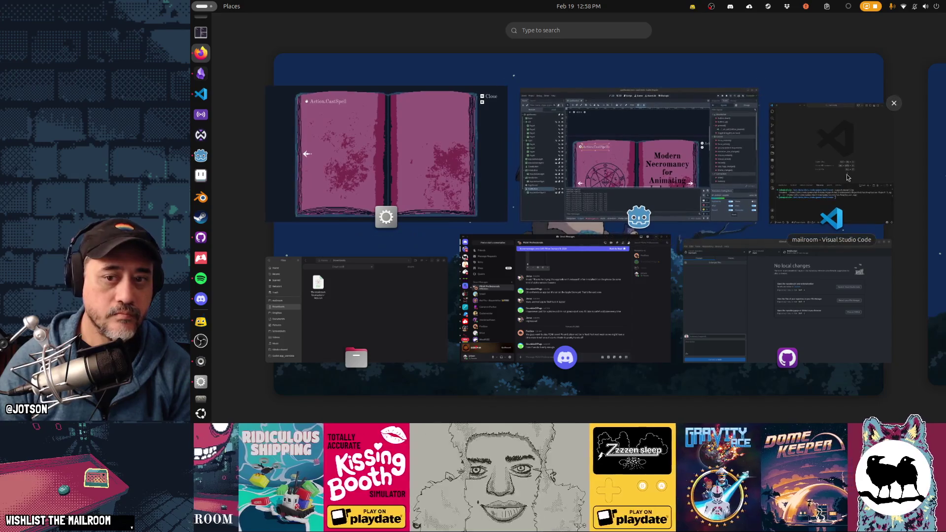
# Run support/movefiles once, start it in watch mode, and switch back to Godot.
pyautogui.click(832, 162)
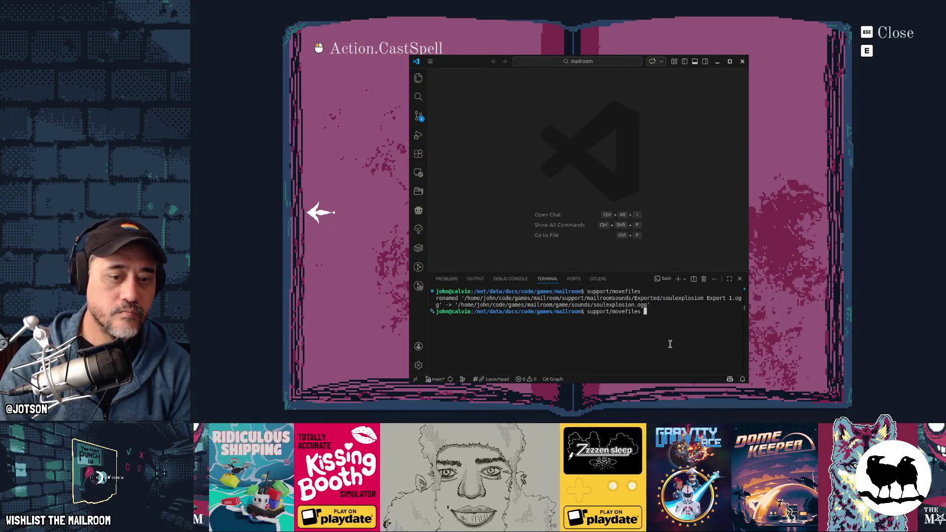
pyautogui.press('Return')
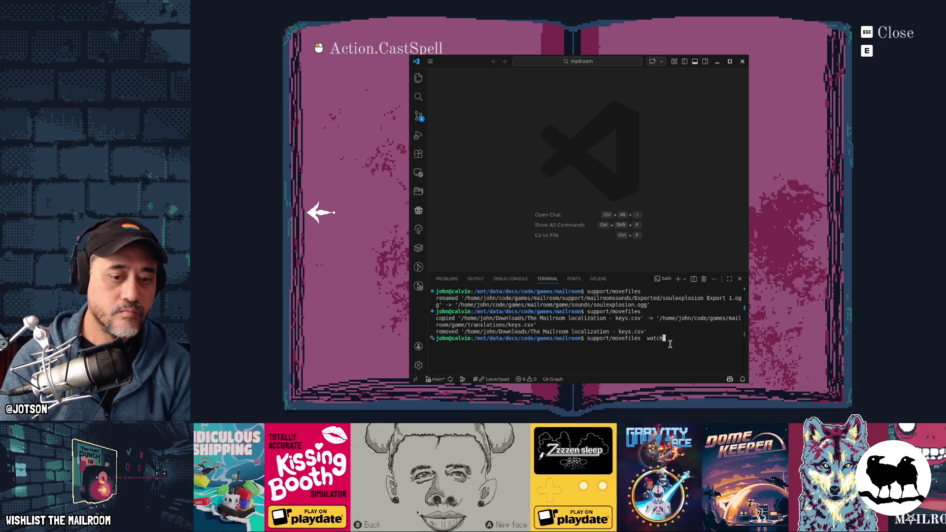
pyautogui.press('Return')
pyautogui.hotkey('alt', 'Tab')
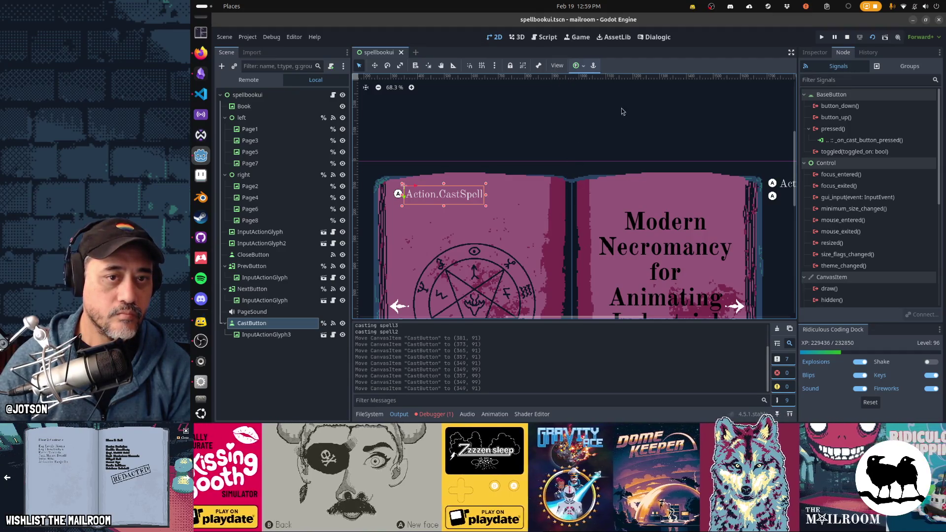
# Preview the spellbookui scene in the English [en] translation, then bring the file-watching terminal forward.
pyautogui.click(557, 65)
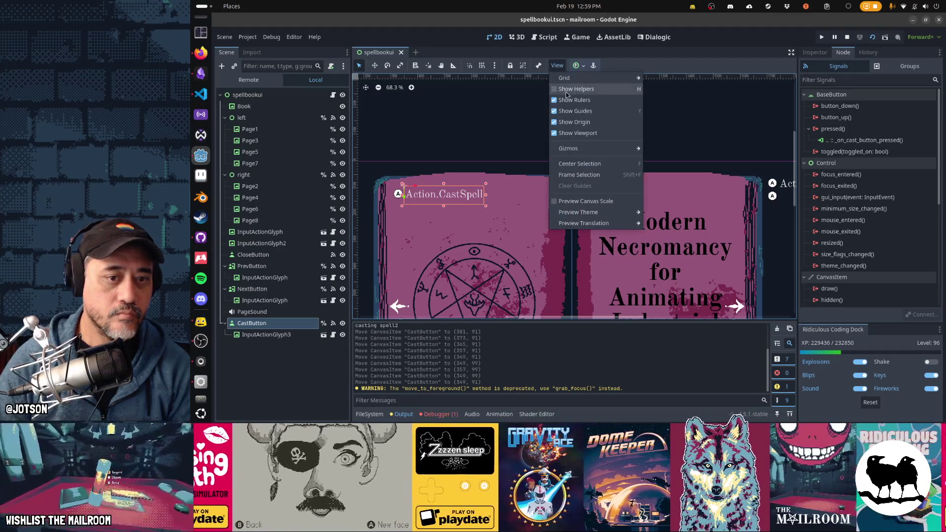
pyautogui.moveTo(584, 222)
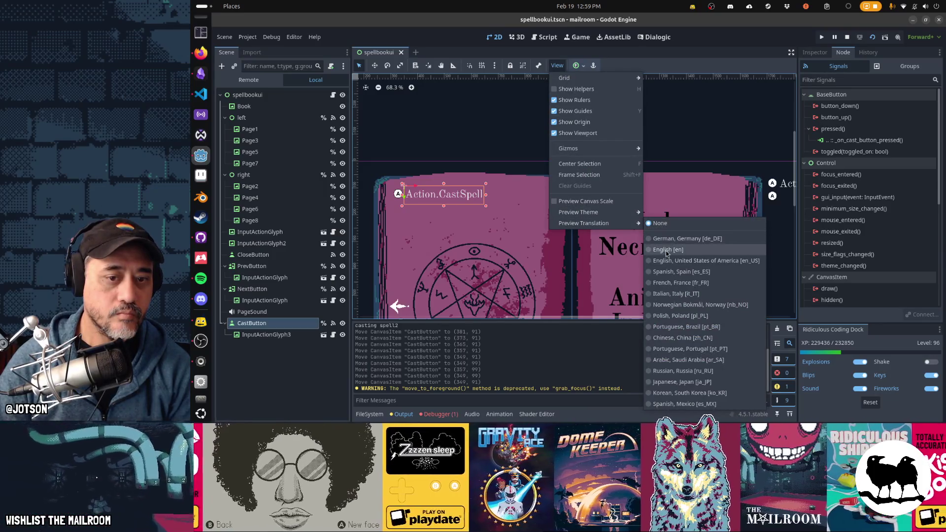
pyautogui.click(667, 253)
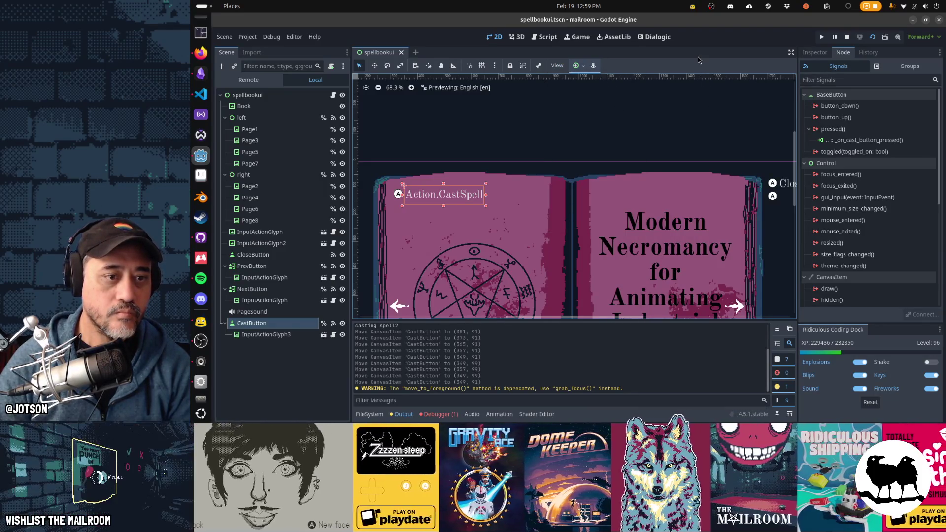
pyautogui.click(553, 167)
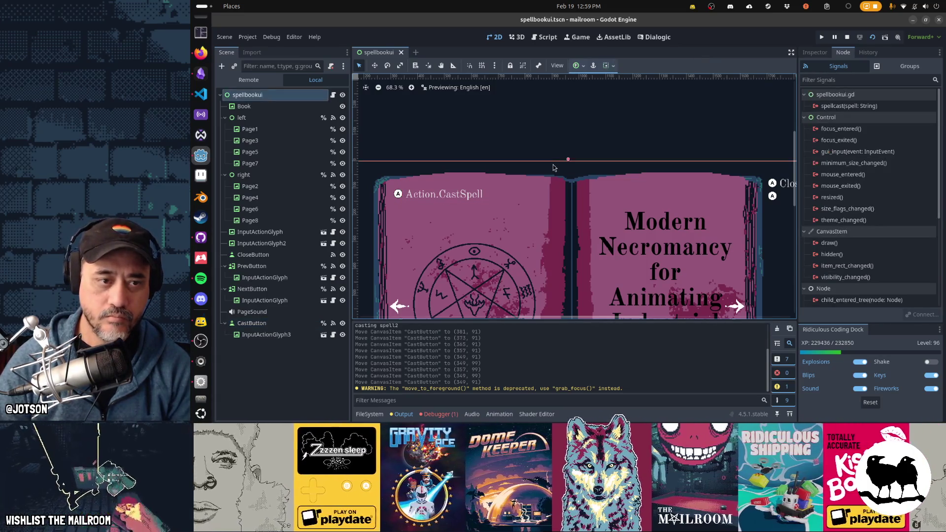
pyautogui.click(559, 65)
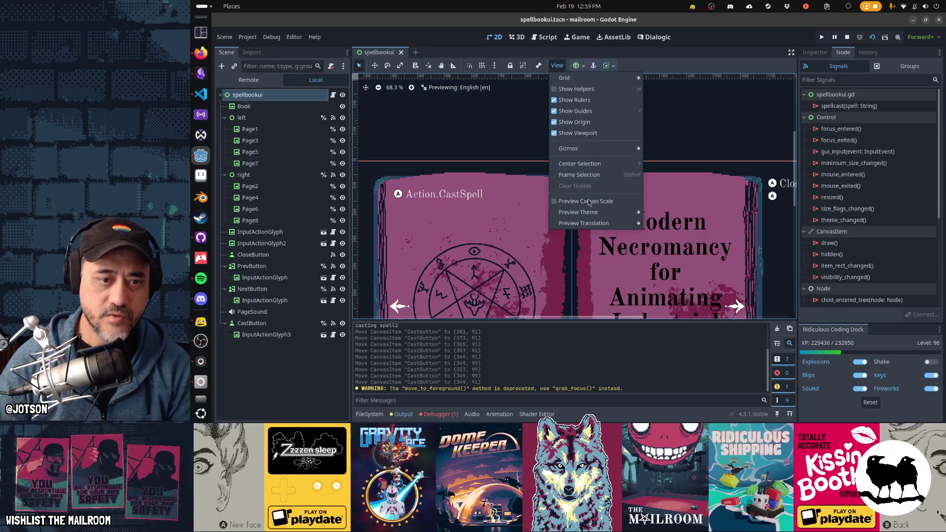
pyautogui.moveTo(585, 223)
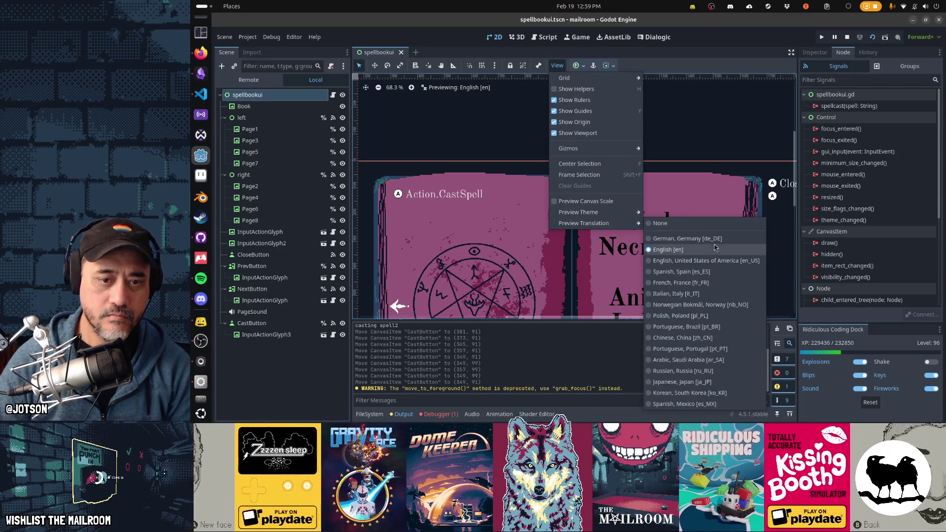
pyautogui.click(715, 247)
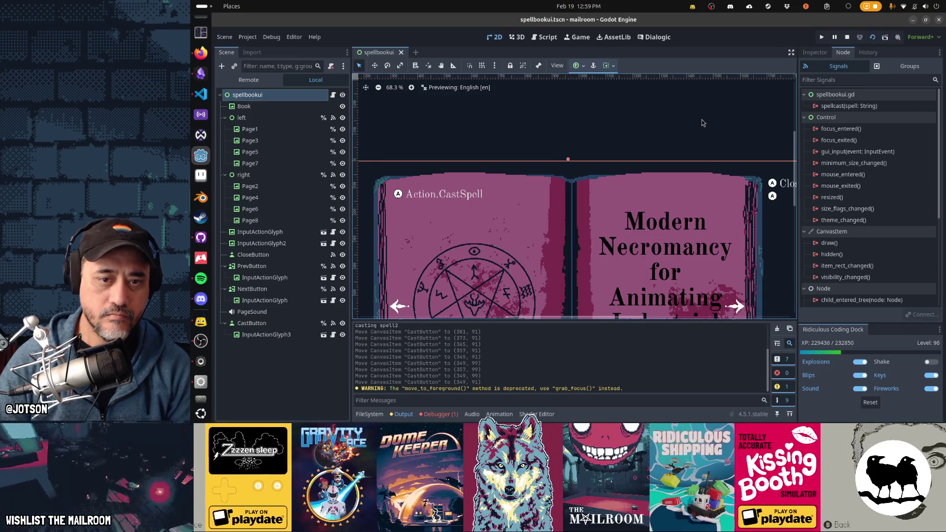
pyautogui.scroll(-3, 666, 148)
pyautogui.scroll(2, 616, 179)
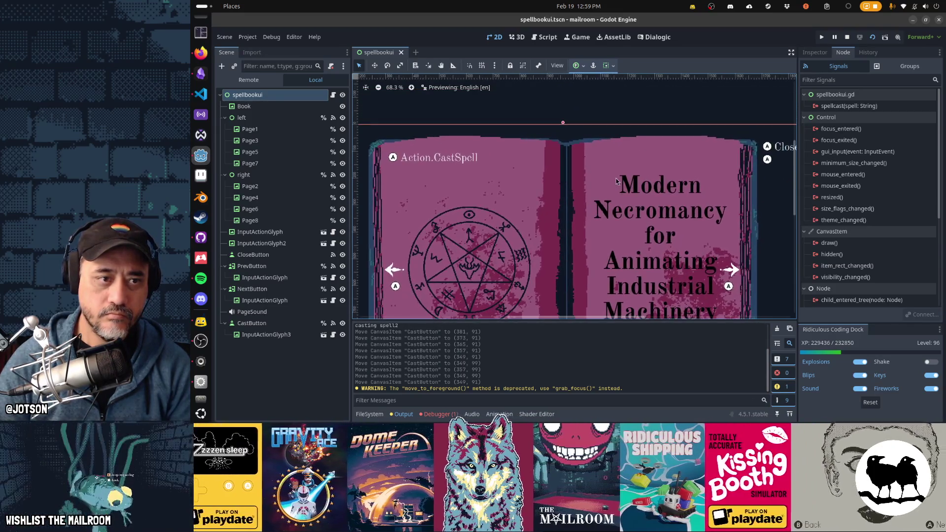
pyautogui.hotkey('alt', 'Tab')
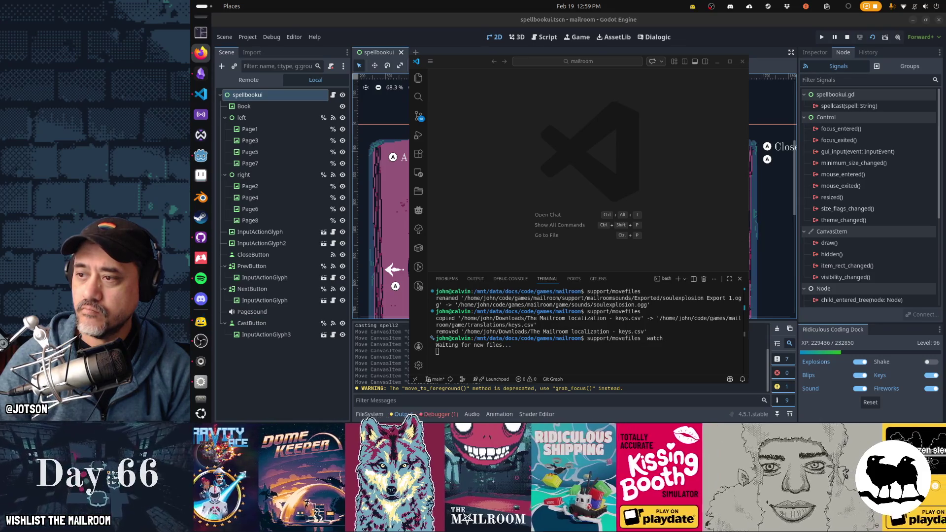
# Leave the waiting watcher terminal and return to the Godot editor.
pyautogui.click(770, 41)
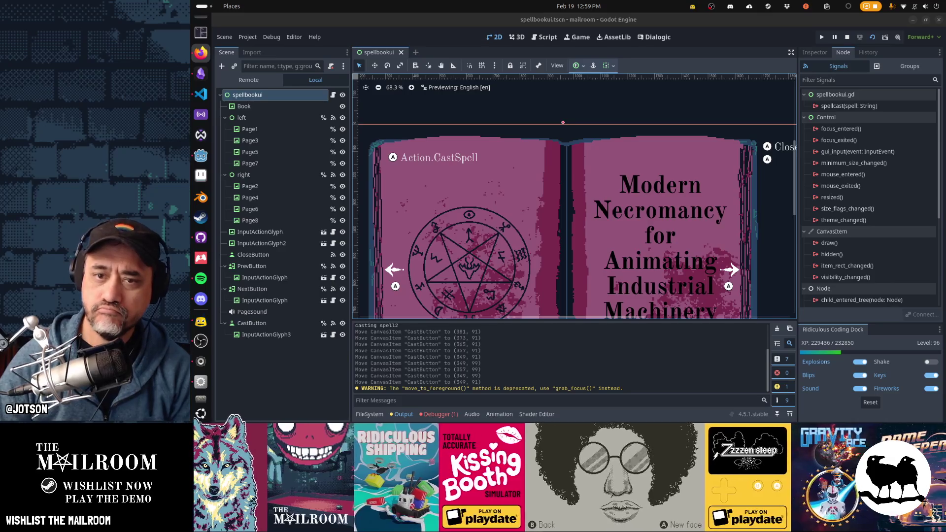
# Run the spellbook, turn to the page with the raw Action.CastSpell label, stop, and select CastButton.
pyautogui.click(645, 72)
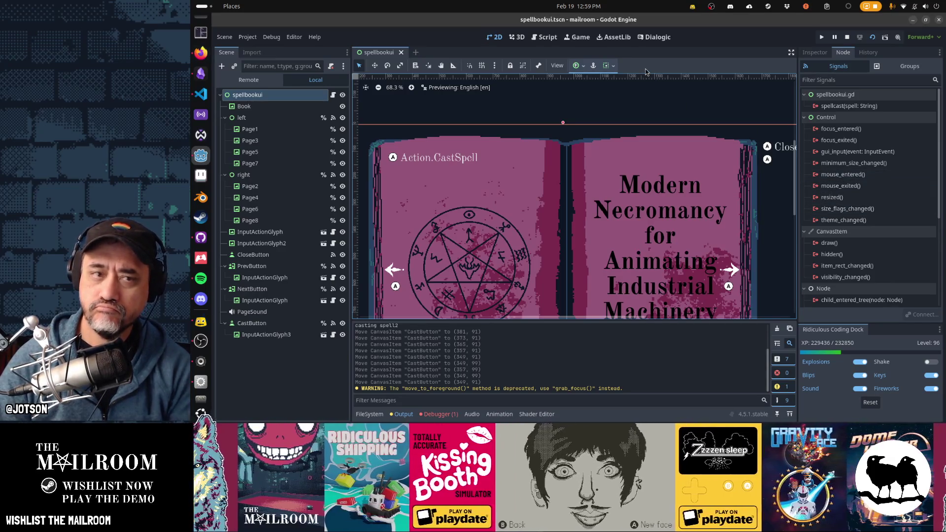
pyautogui.press('F8')
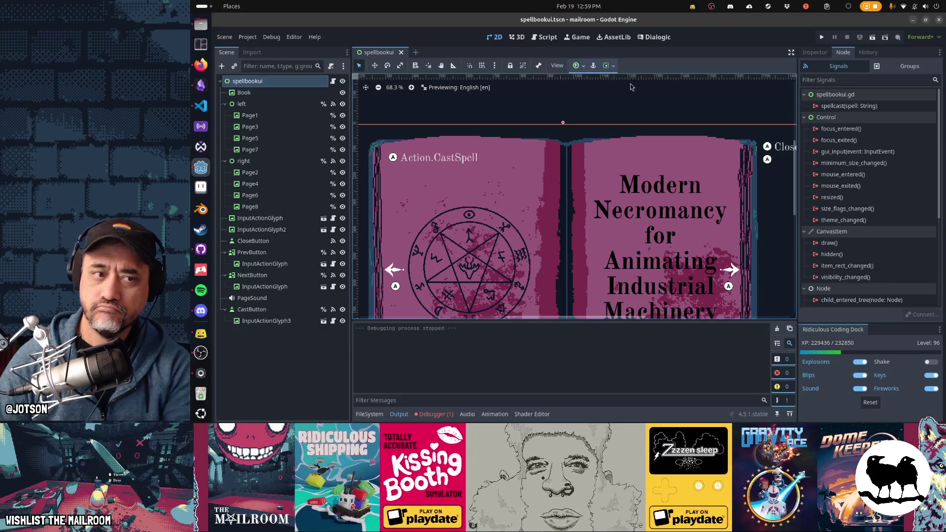
pyautogui.press('F6')
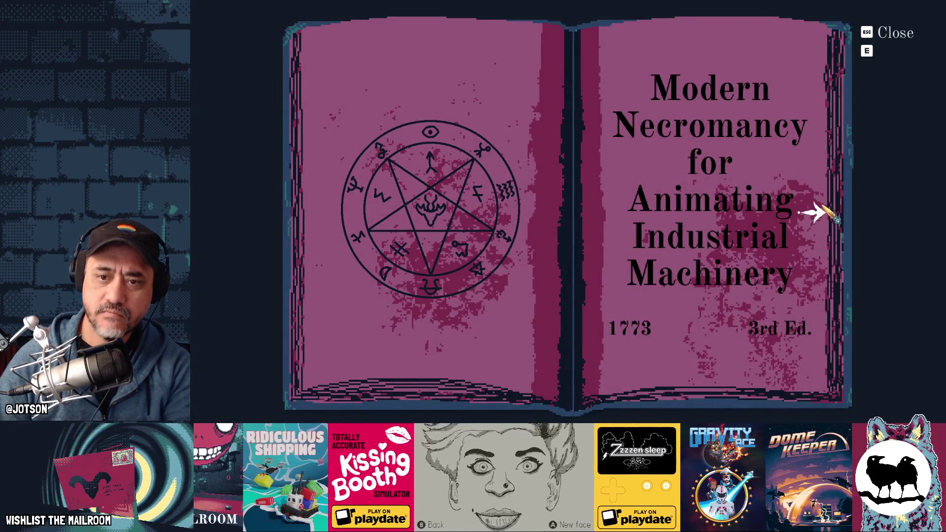
pyautogui.click(815, 214)
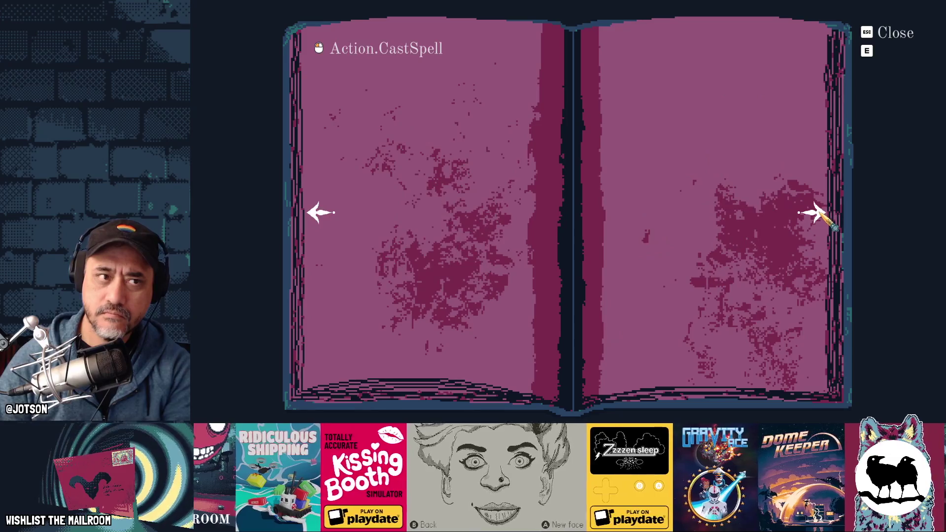
pyautogui.press('F8')
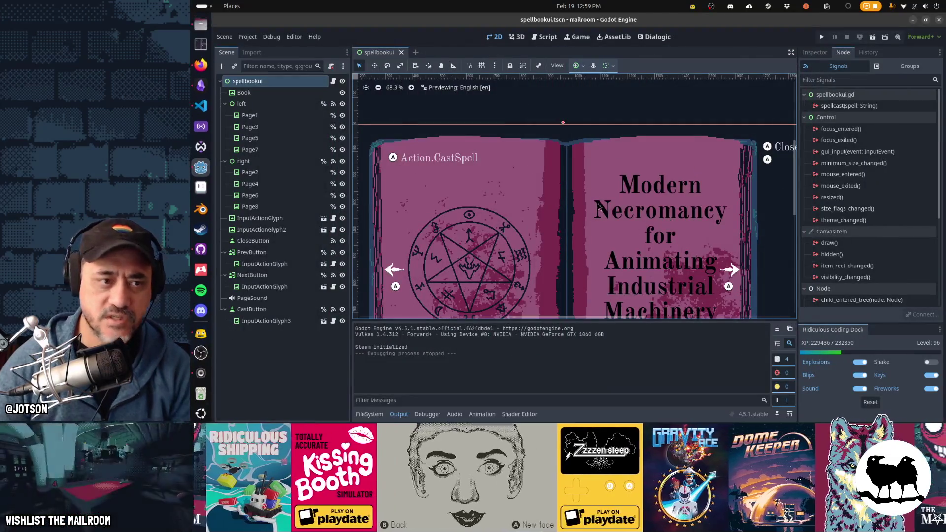
pyautogui.click(434, 157)
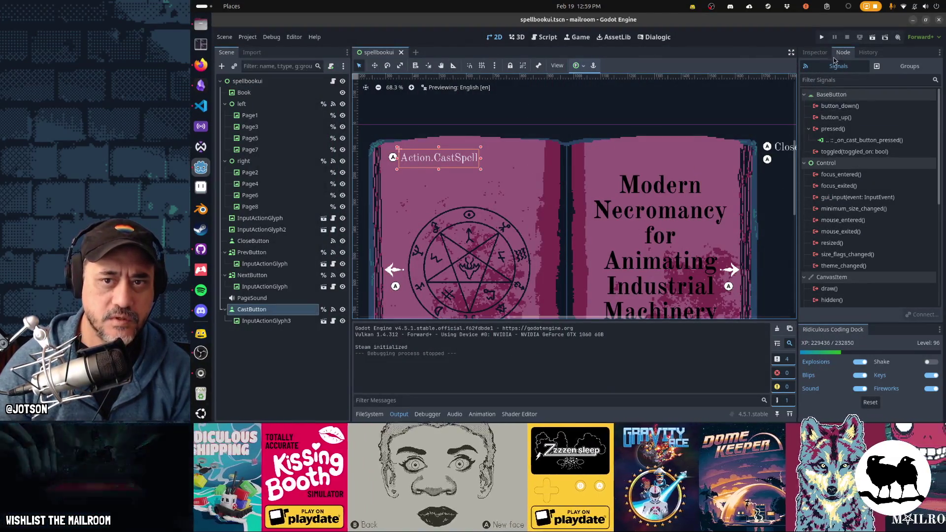
# Replace CastButton's text Action.CastSpell with 'Cast spell', save the scene, and run it.
pyautogui.click(815, 52)
pyautogui.click(870, 133)
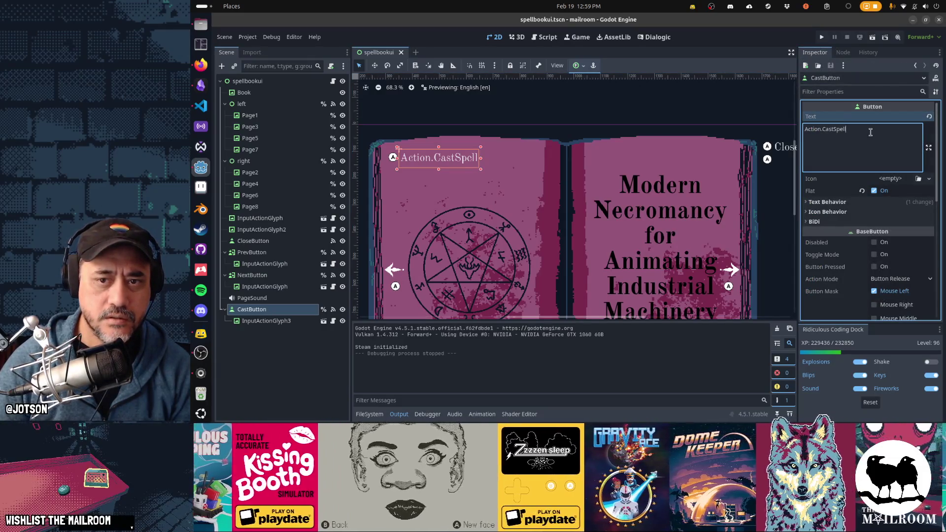
pyautogui.hotkey('ctrl', 'a')
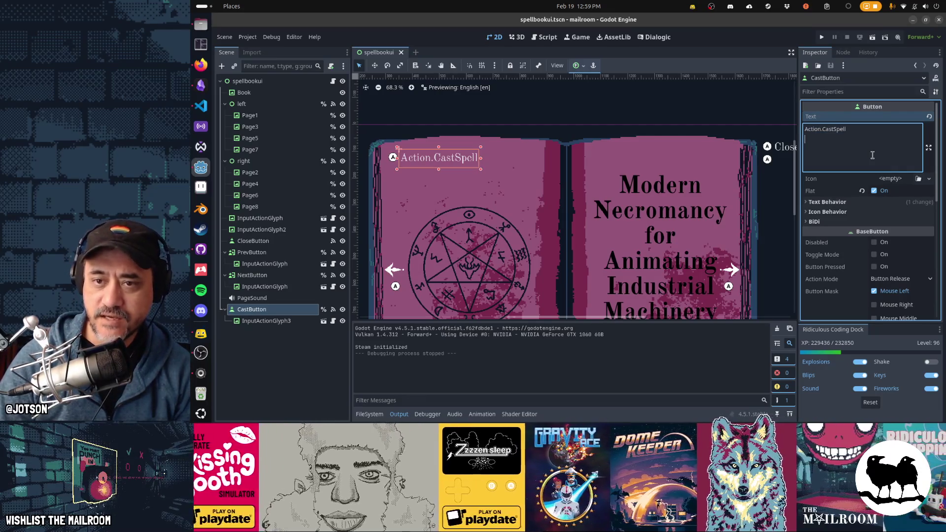
pyautogui.hotkey('ctrl', 's')
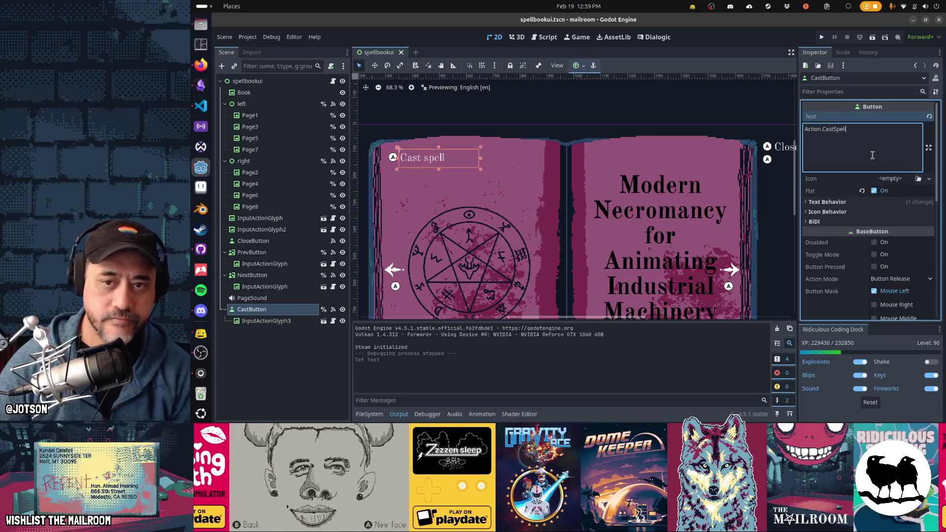
pyautogui.click(644, 96)
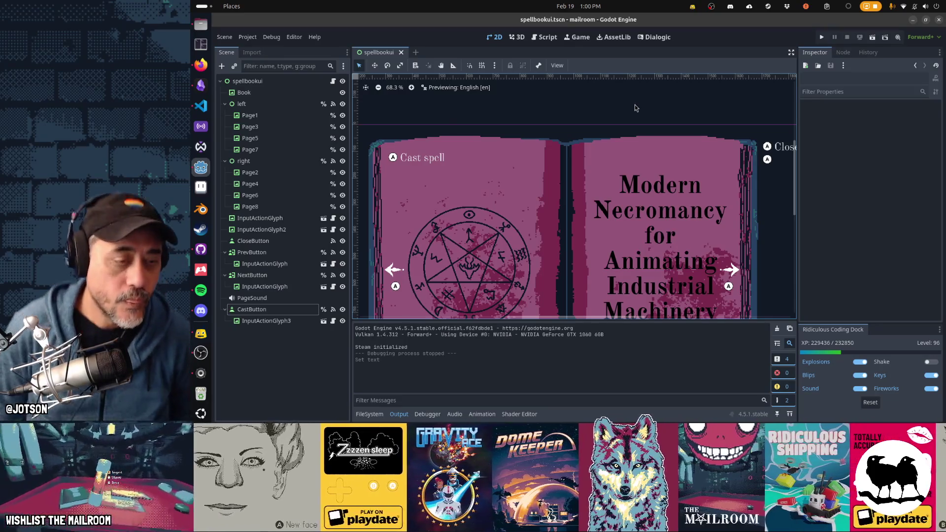
pyautogui.press('F6')
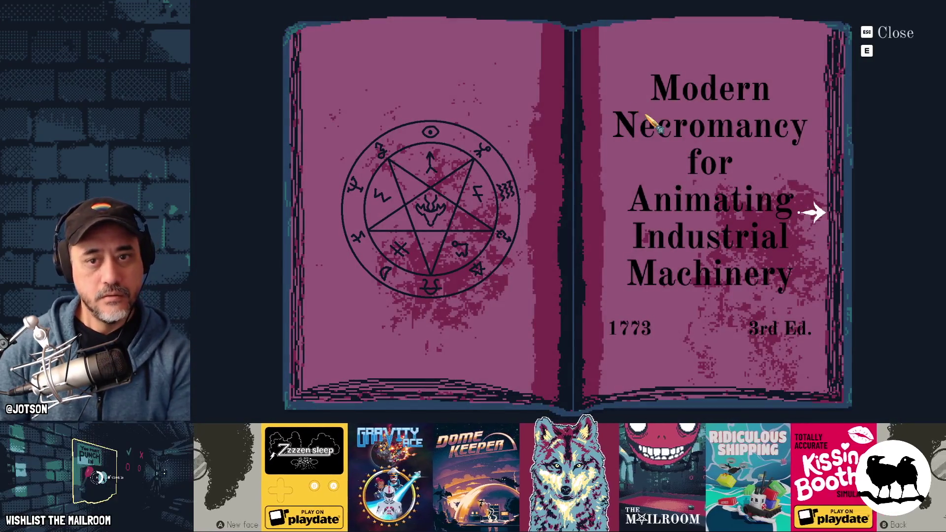
# Turn to the Cast spell page in-game, use the button to cast spell3, then stop the game.
pyautogui.click(814, 213)
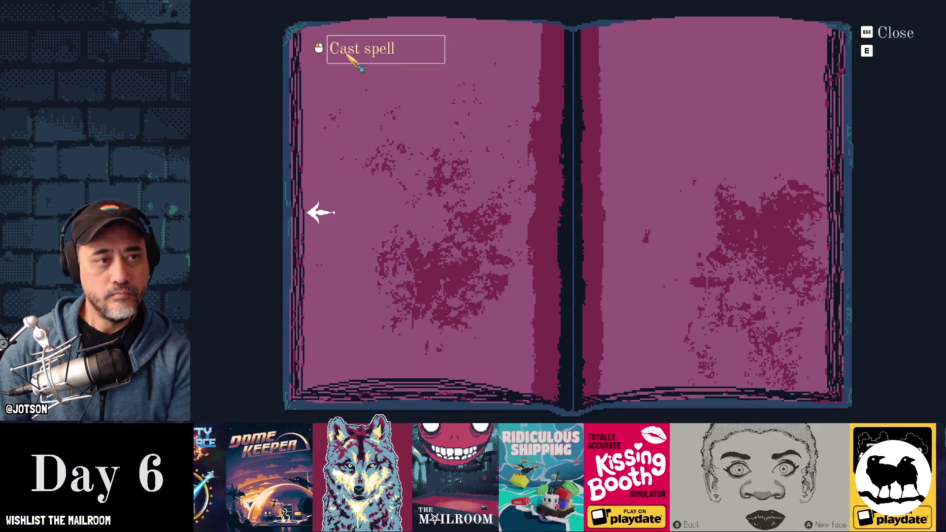
pyautogui.press('Escape')
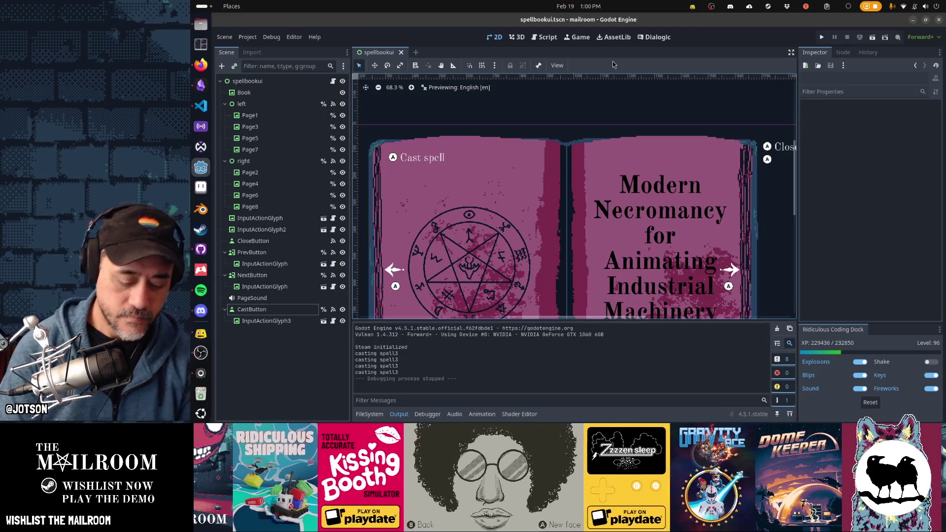
# Quick-open introcutscene.tscn, copy SkipProgressBar and SkipTimer, and switch back to spellbookui.
pyautogui.hotkey('shift', 'alt', 'o')
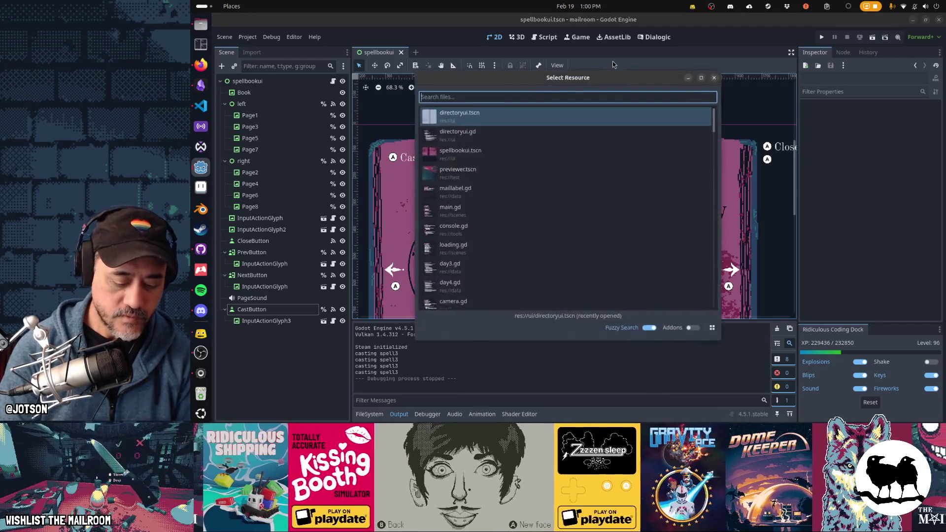
pyautogui.write('introcutsen')
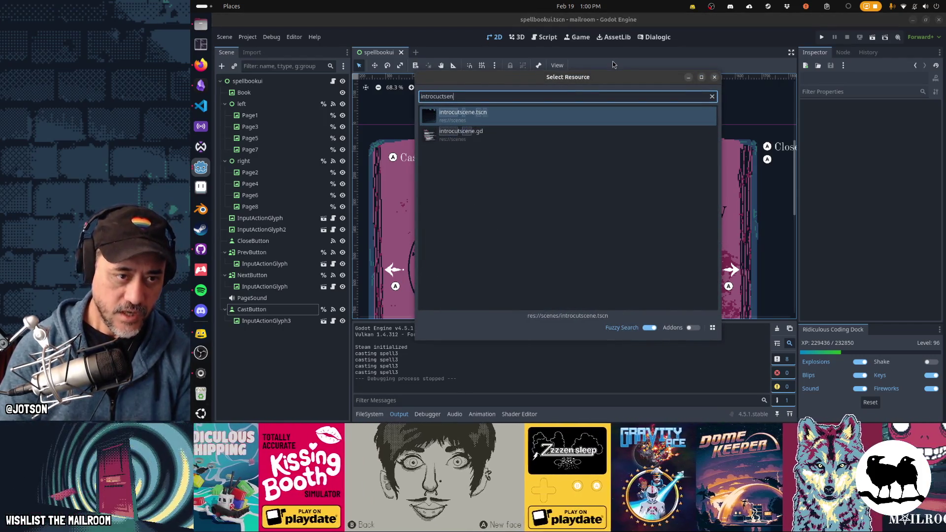
pyautogui.press('Return')
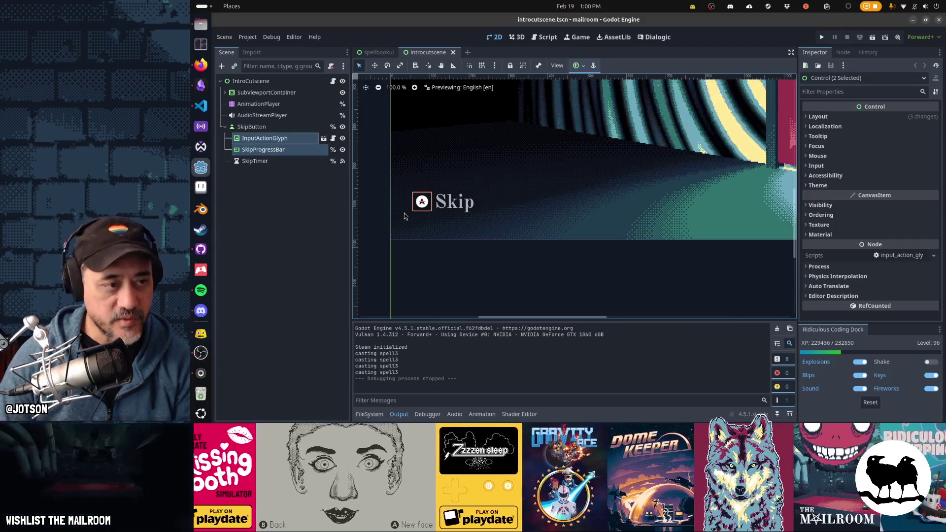
pyautogui.click(279, 151)
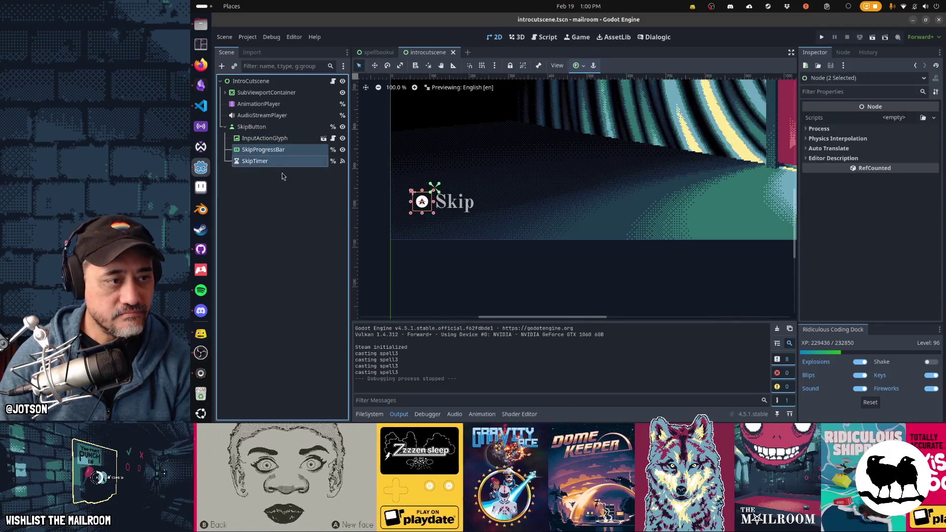
pyautogui.click(377, 52)
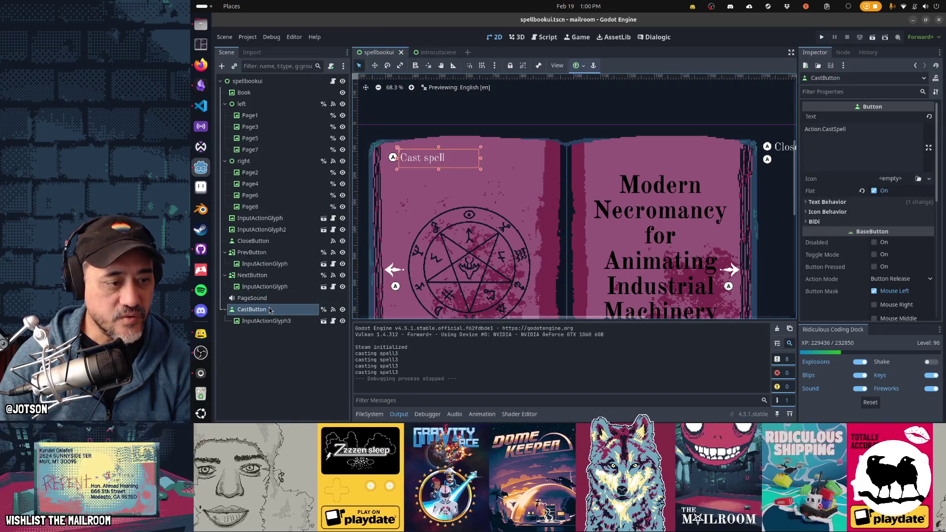
# Paste the nodes under CastButton and rename them CastProgressBar and CastTimer.
pyautogui.hotkey('ctrl', 'shift', 'v')
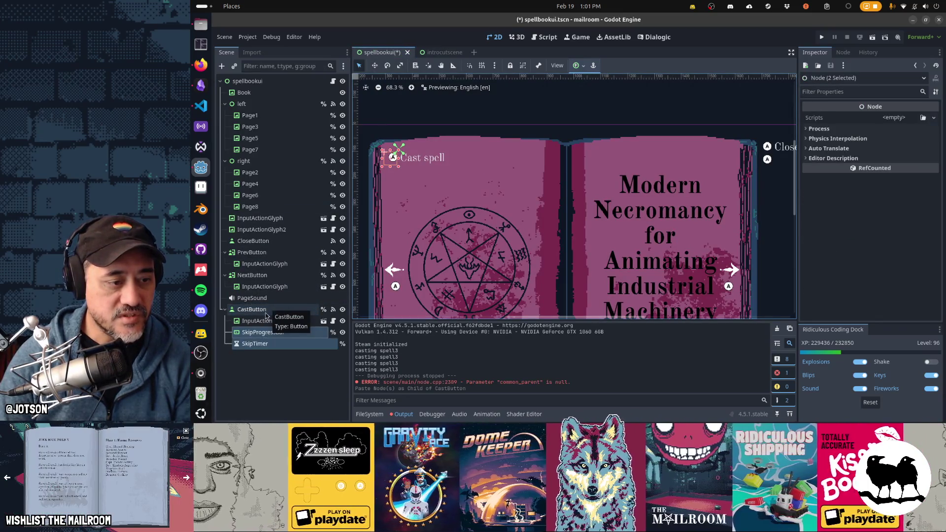
pyautogui.doubleClick(256, 332)
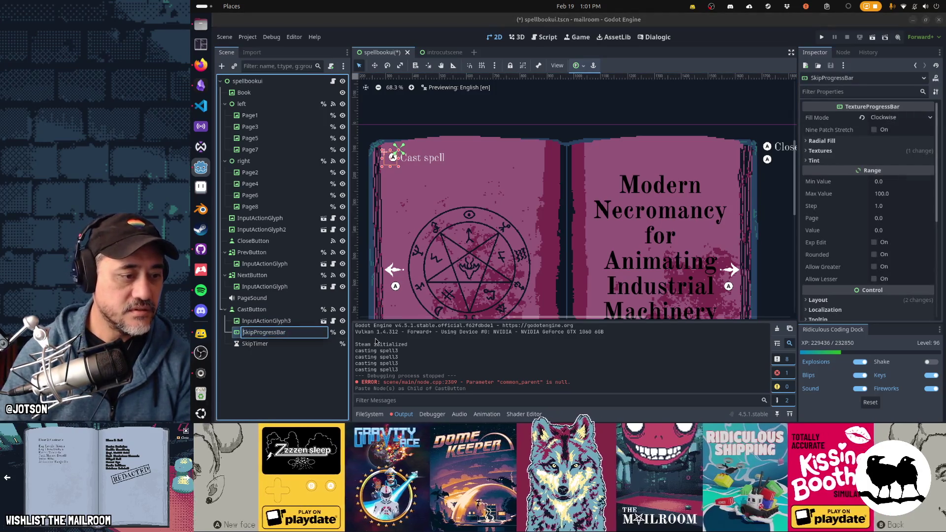
pyautogui.write('CastProgressBar')
pyautogui.press('Return')
pyautogui.press('Down')
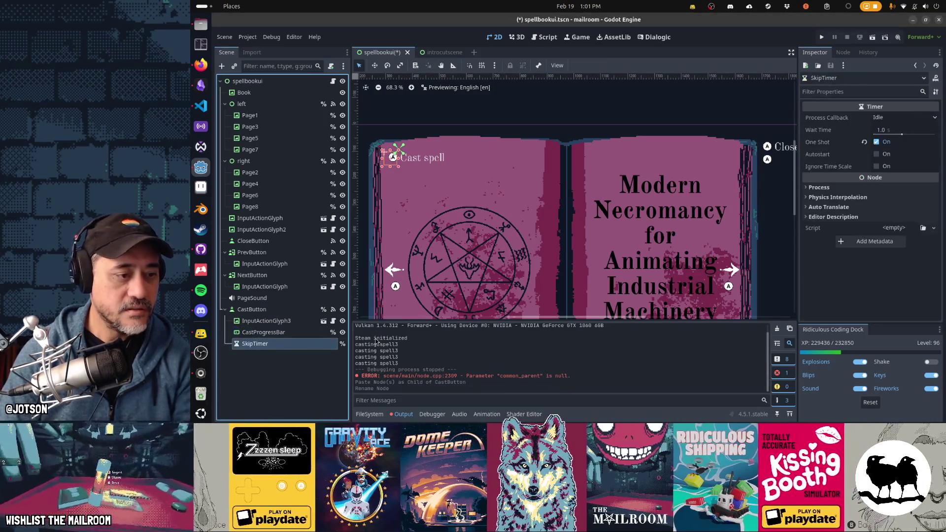
pyautogui.press('F2')
pyautogui.write('CastTimer')
pyautogui.press('Return')
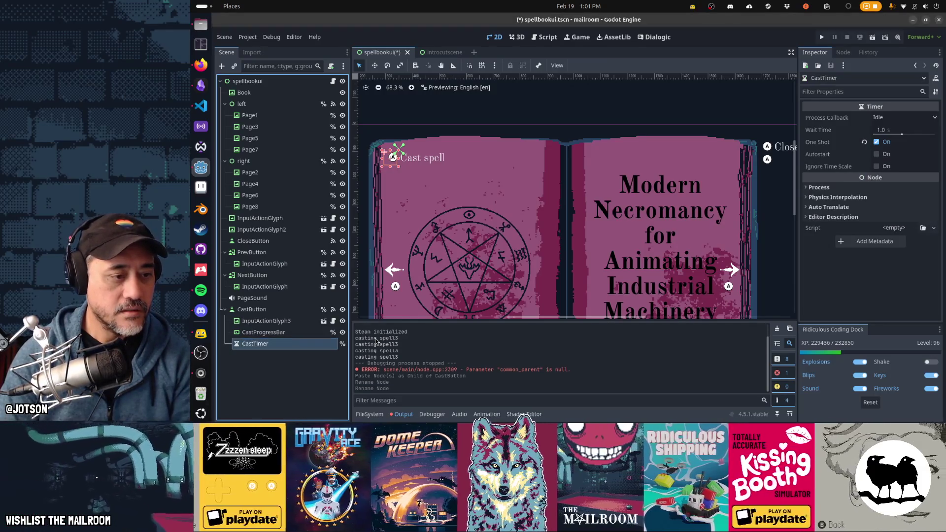
pyautogui.click(278, 333)
pyautogui.scroll(5, 384, 155)
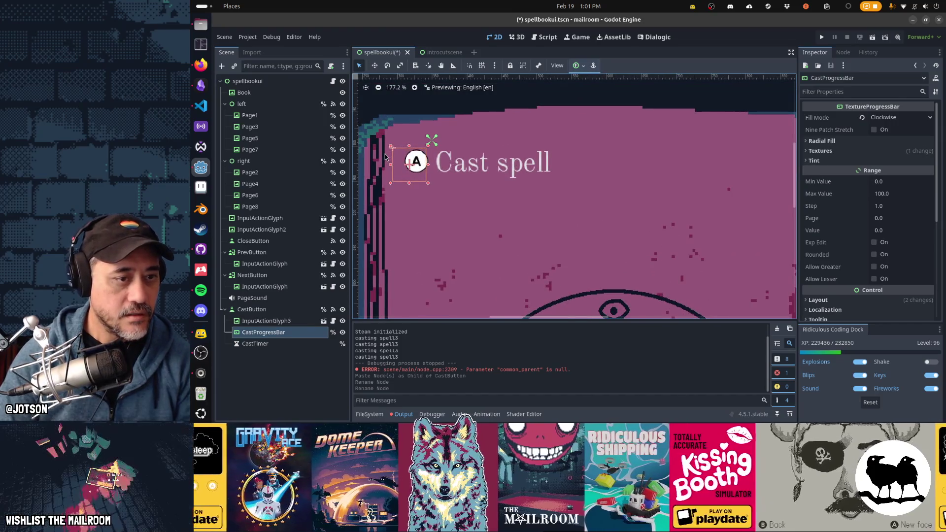
# Nudge CastProgressBar onto the button glyph with the arrow keys and preview its ring at full 100 fill.
pyautogui.press('Right')
pyautogui.press('Right')
pyautogui.press('Right')
pyautogui.press('Right')
pyautogui.press('Right')
pyautogui.press('Right')
pyautogui.press('Right')
pyautogui.press('Right')
pyautogui.press('Right')
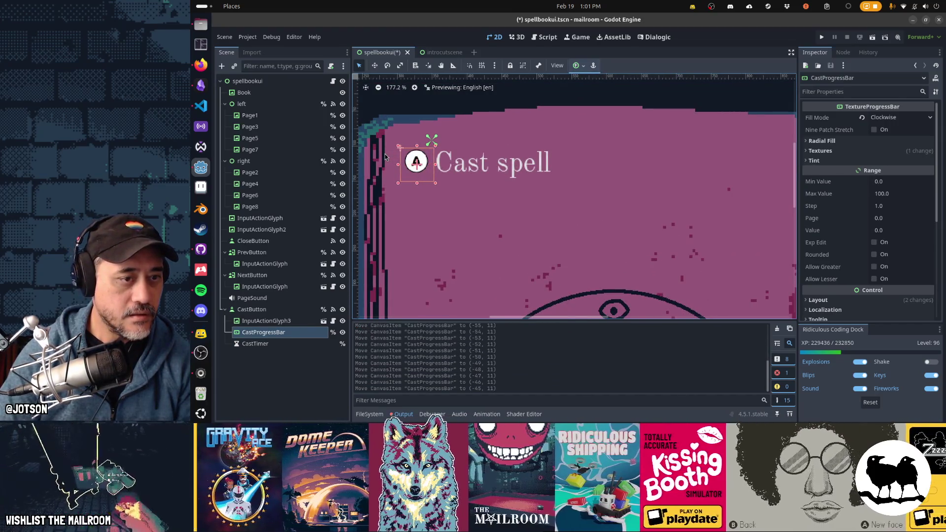
pyautogui.press('Up')
pyautogui.press('Up')
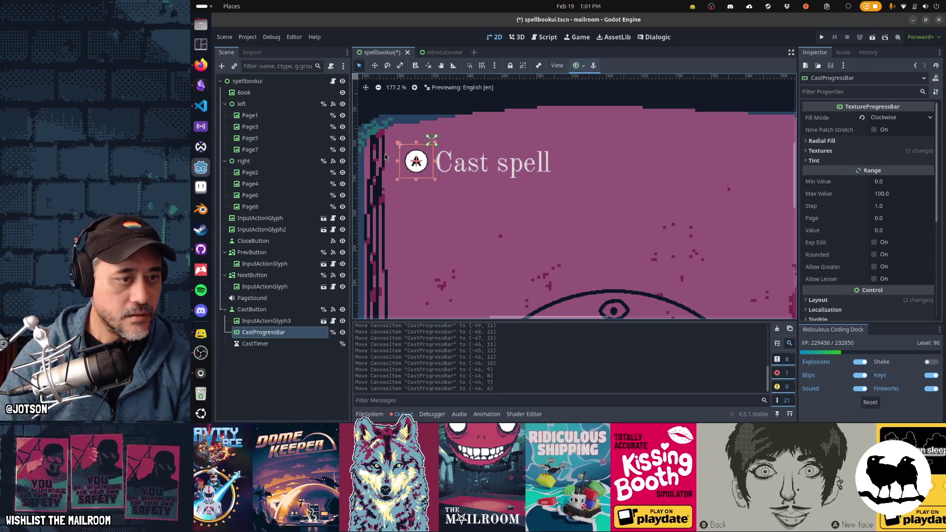
pyautogui.press('Up')
pyautogui.press('Up')
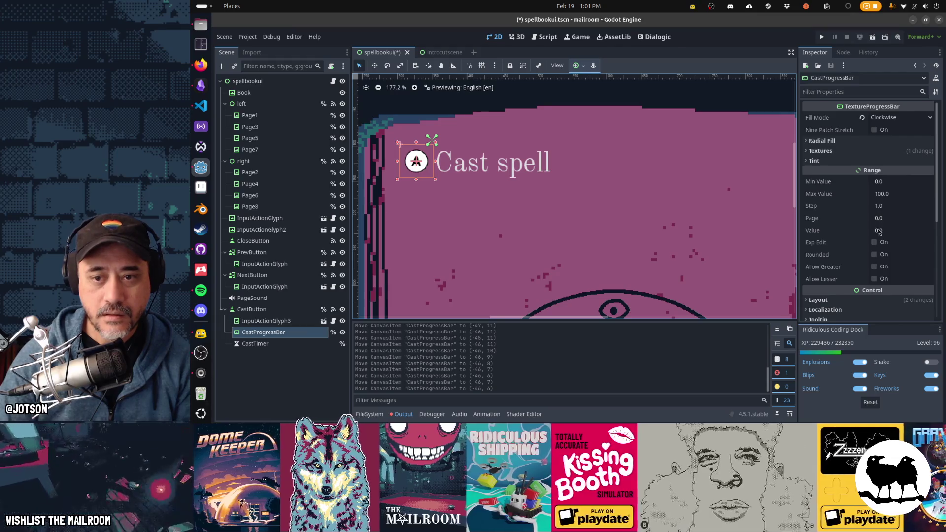
pyautogui.moveTo(879, 233); pyautogui.dragTo(880, 232)
pyautogui.write('100')
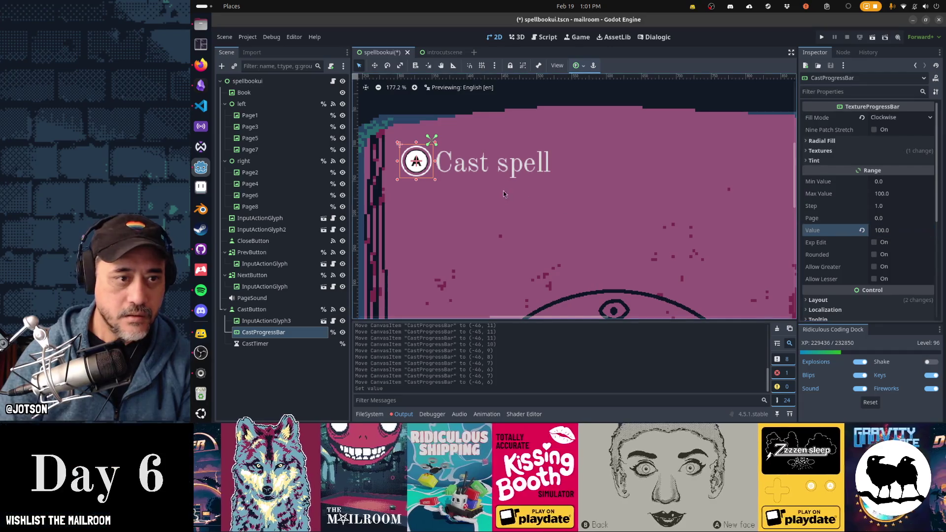
pyautogui.press('Left')
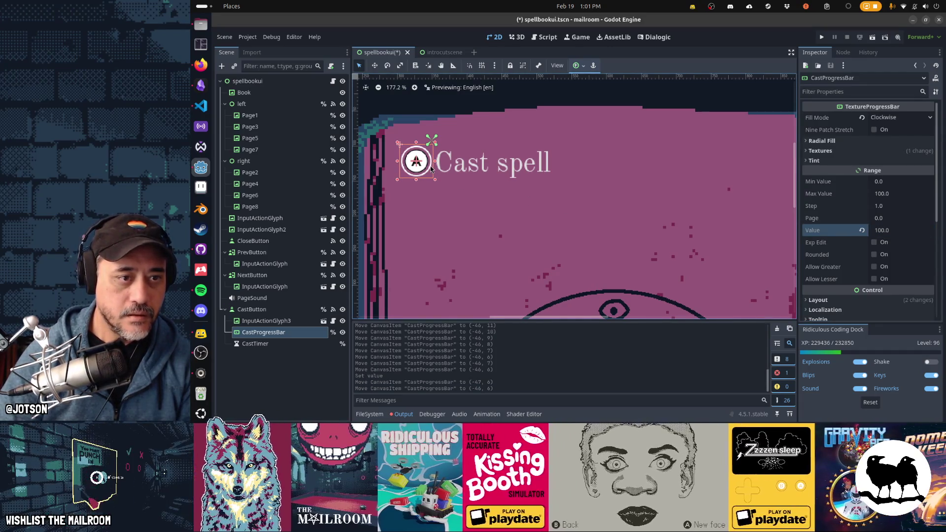
# Preview the ring at partial fill 43, reset its value to 0, and select CastTimer's wait time.
pyautogui.click(878, 230)
pyautogui.write('1')
pyautogui.press('Return')
pyautogui.write('43')
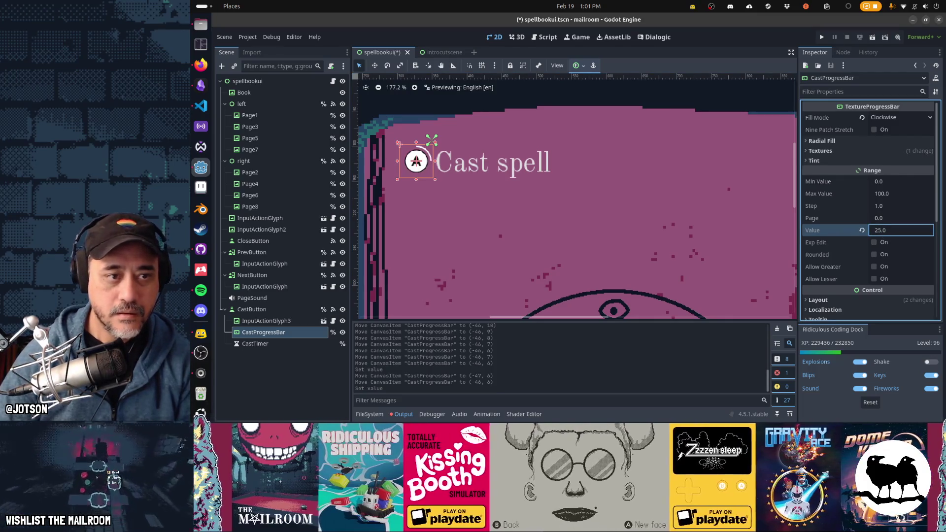
pyautogui.press('Return')
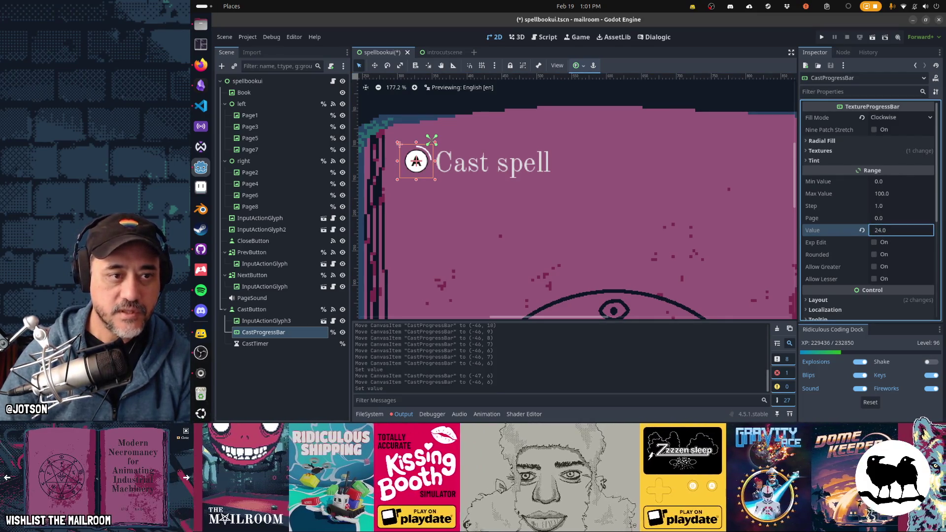
pyautogui.write('0')
pyautogui.press('Return')
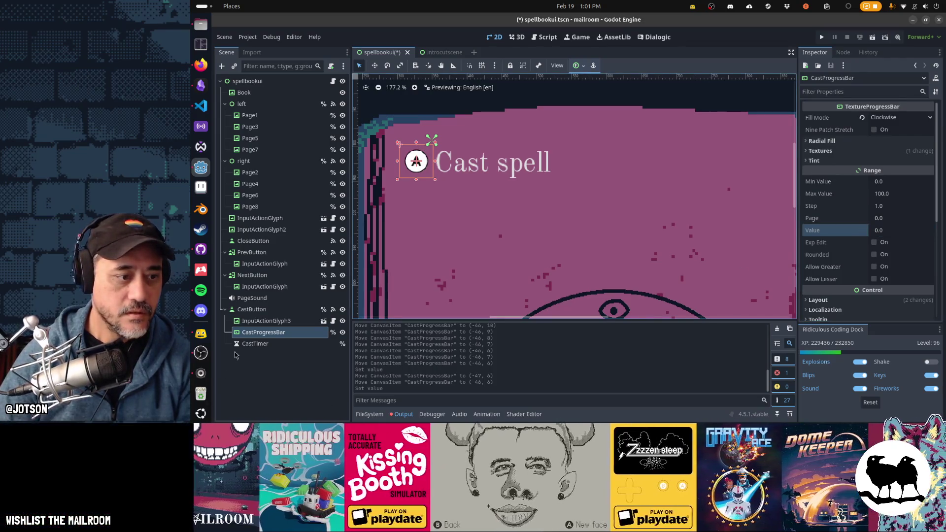
pyautogui.click(248, 344)
pyautogui.click(896, 130)
pyautogui.write('2')
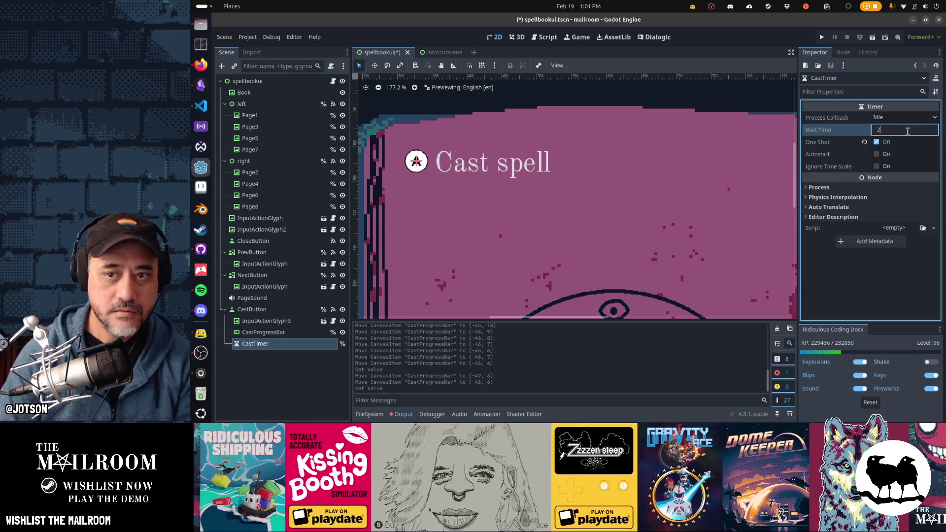
# Save the wait time, disconnect CastButton's pressed signal from _on_cast_button_pressed, and switch to introcutscene.
pyautogui.hotkey('ctrl', 's')
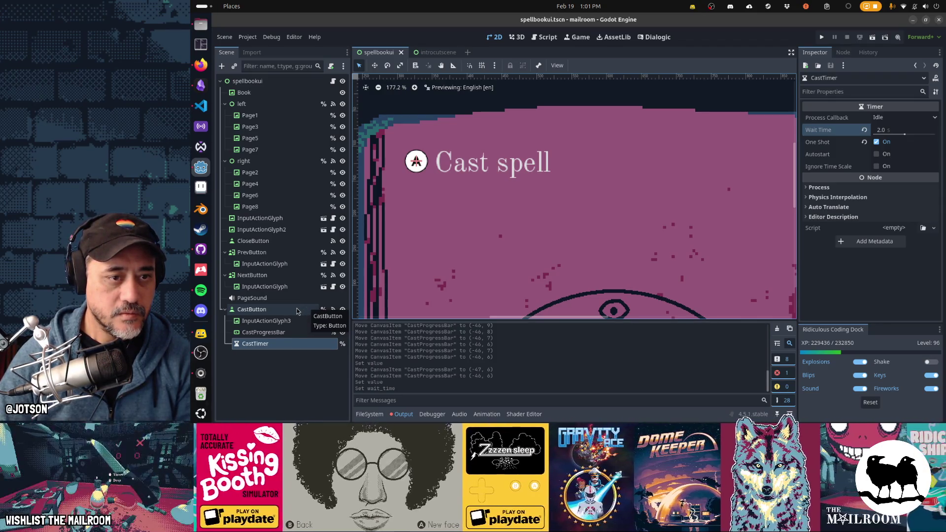
pyautogui.click(297, 310)
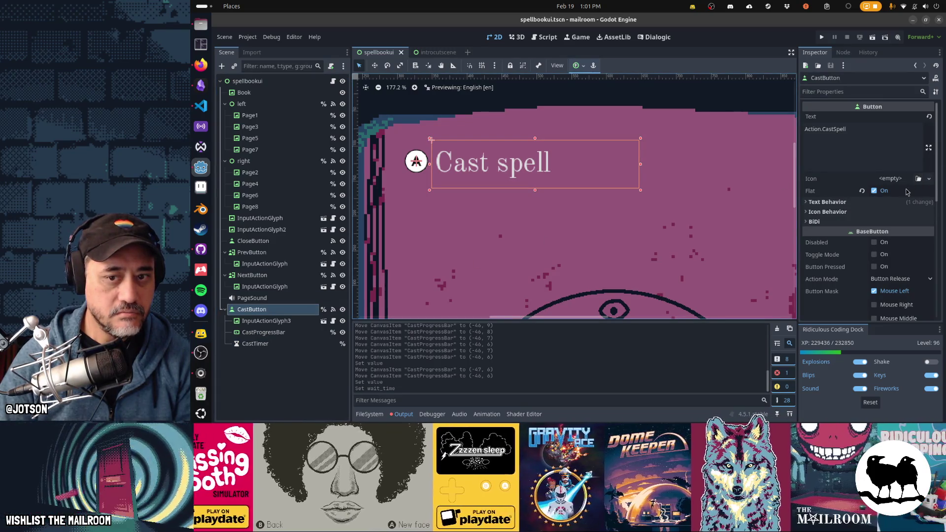
pyautogui.scroll(-2, 898, 200)
pyautogui.scroll(-2, 894, 207)
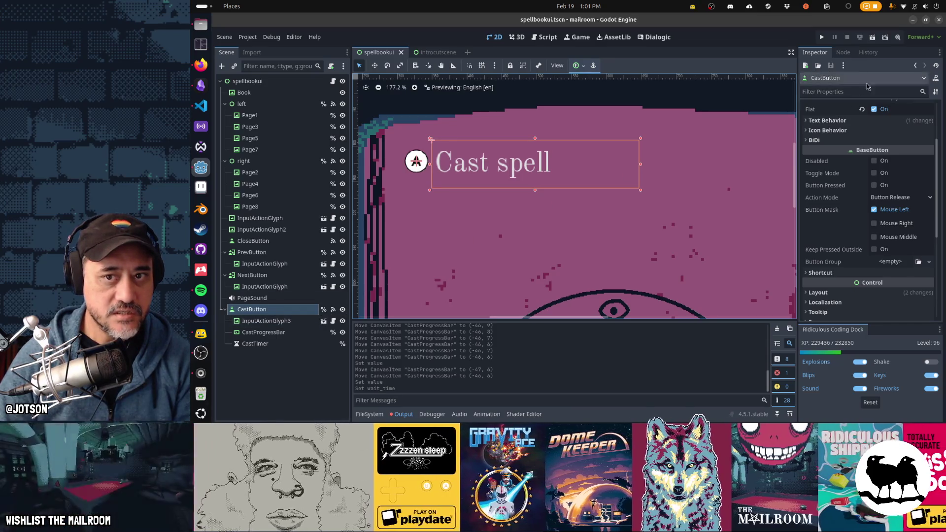
pyautogui.click(843, 51)
pyautogui.click(862, 139)
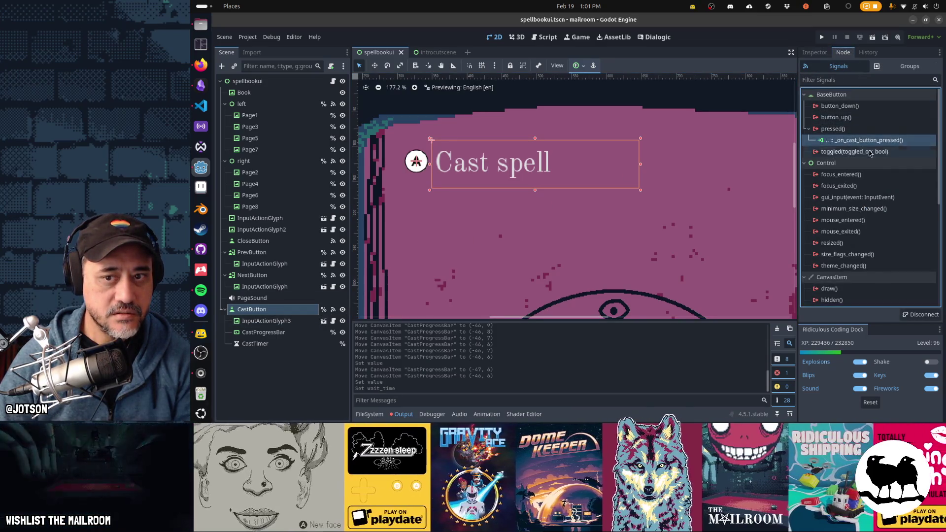
pyautogui.click(924, 315)
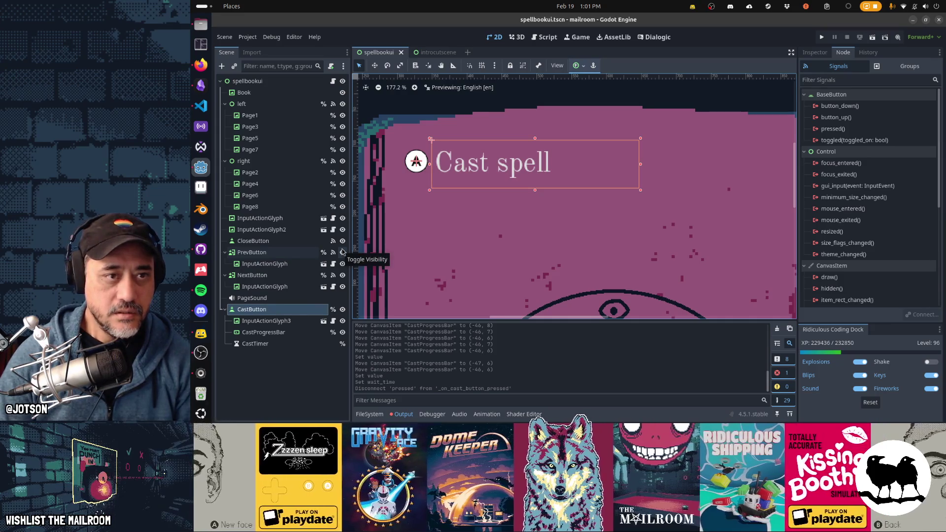
pyautogui.click(438, 54)
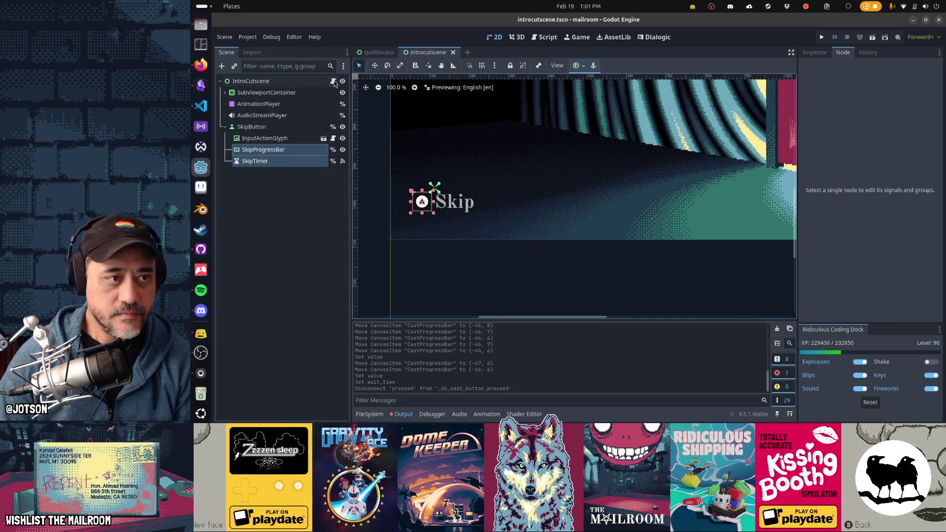
# Open introcutscene.gd and search it for 'skip' to find the hold-to-skip logic.
pyautogui.click(334, 81)
pyautogui.click(591, 161)
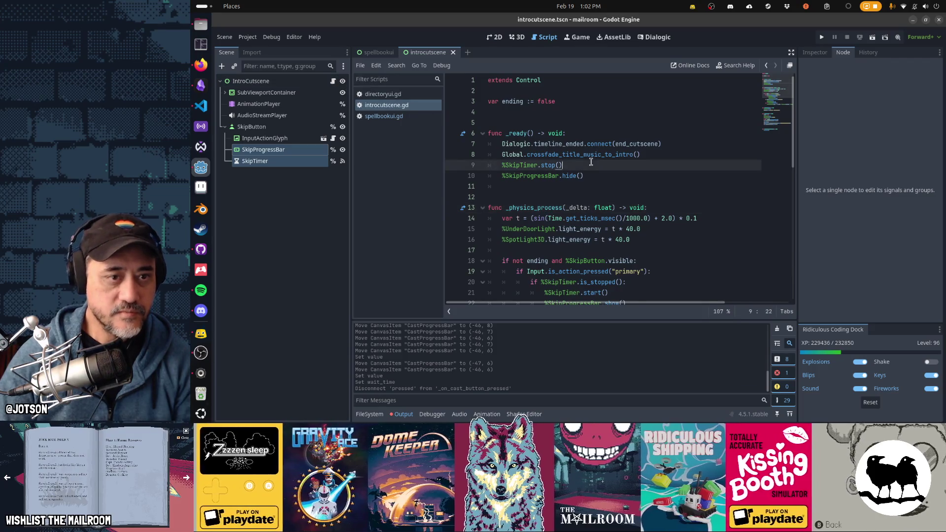
pyautogui.hotkey('ctrl', 'f')
pyautogui.write('skip')
pyautogui.press('Return')
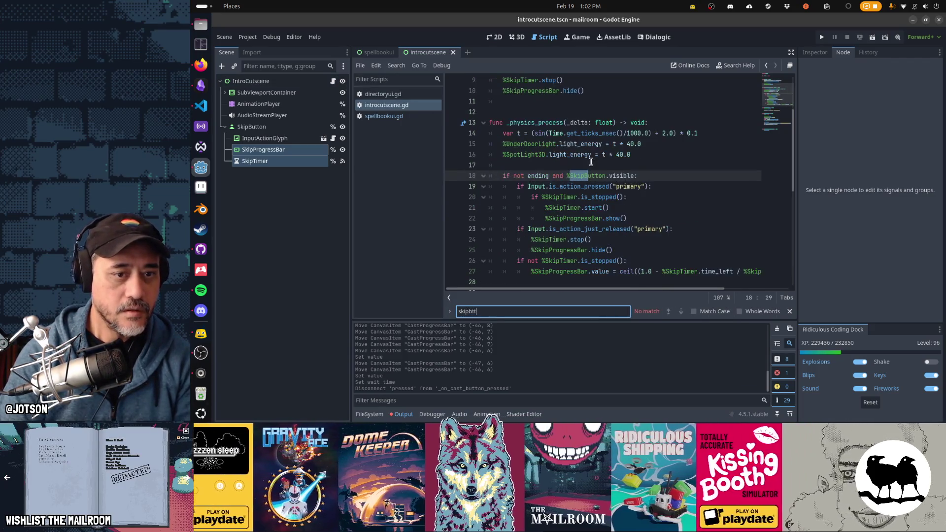
pyautogui.press('Escape')
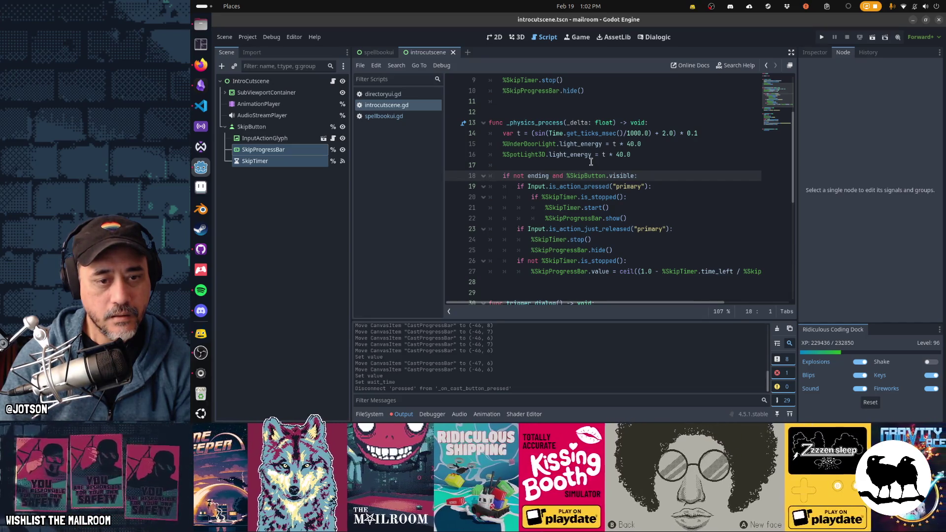
# Select and copy the hold-to-skip input block (lines 18–27), then view SkipTimer's timeout connection to end_cutscene.
pyautogui.hotkey('shift', 'Down')
pyautogui.hotkey('shift', 'Down')
pyautogui.hotkey('shift', 'Down')
pyautogui.hotkey('shift', 'Down')
pyautogui.hotkey('shift', 'Down')
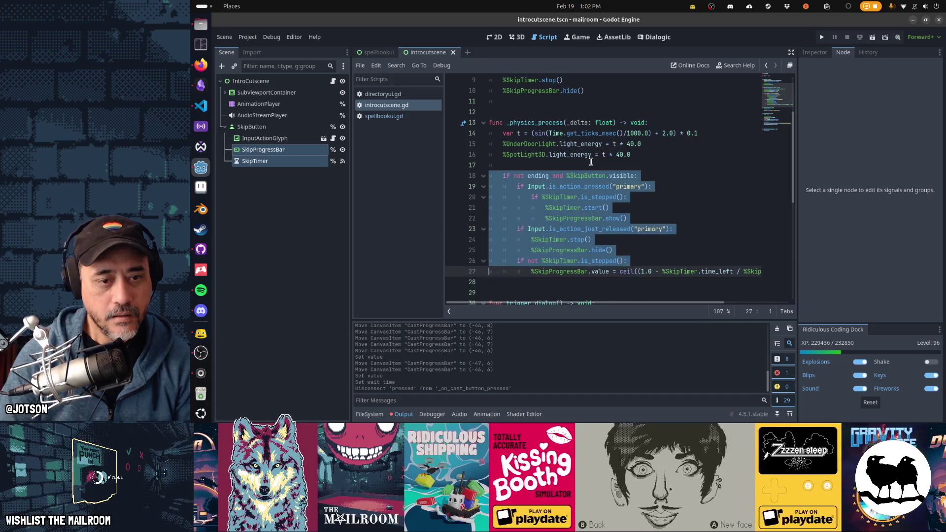
pyautogui.hotkey('shift', 'Down')
pyautogui.hotkey('shift', 'Down')
pyautogui.hotkey('ctrl', 'c')
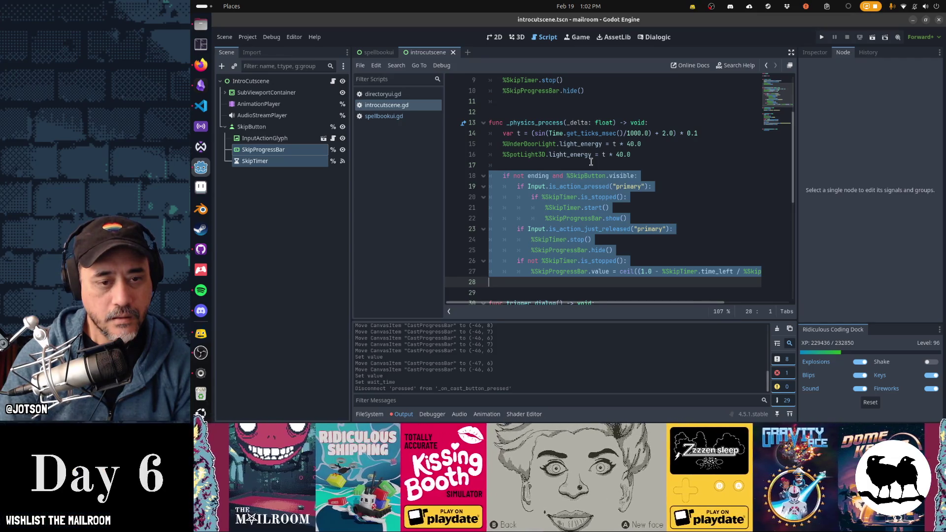
pyautogui.press('Down')
pyautogui.press('Down')
pyautogui.press('Down')
pyautogui.press('Down')
pyautogui.press('Down')
pyautogui.press('Down')
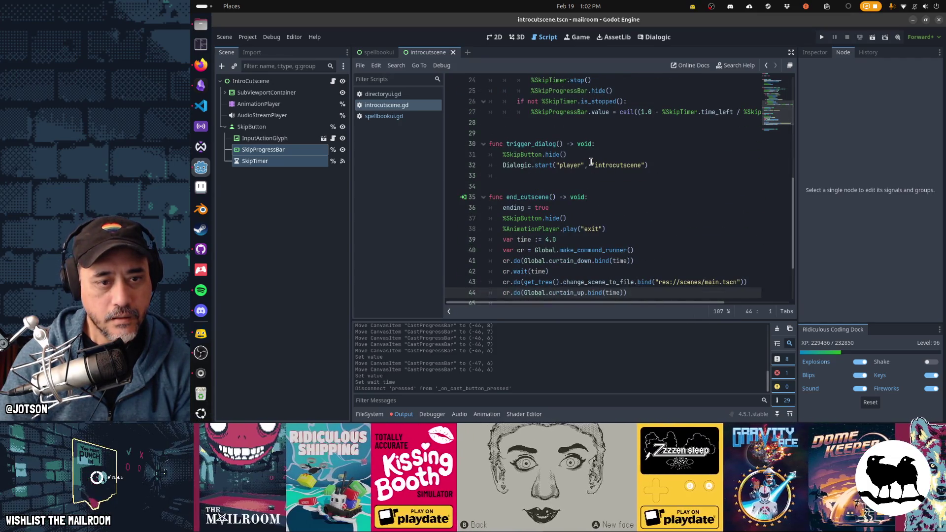
pyautogui.press('Down')
pyautogui.press('Down')
pyautogui.press('Down')
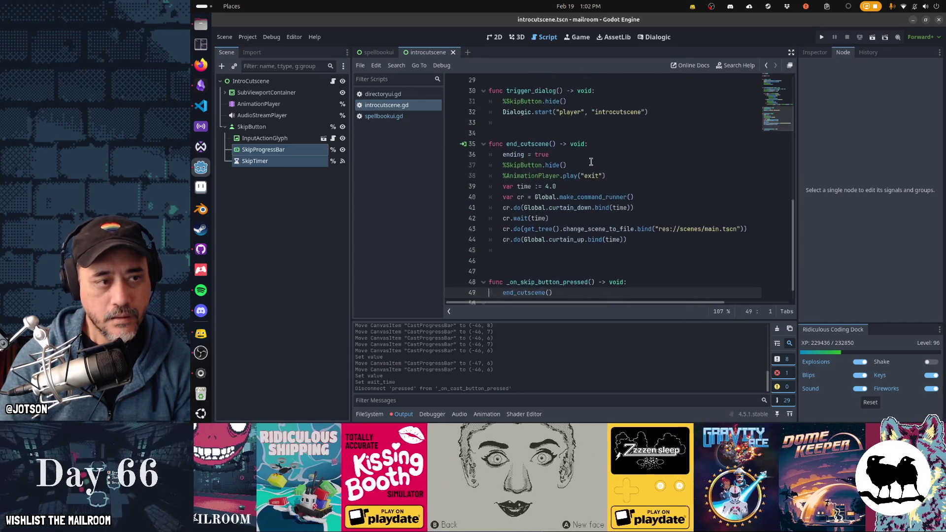
pyautogui.press('Down')
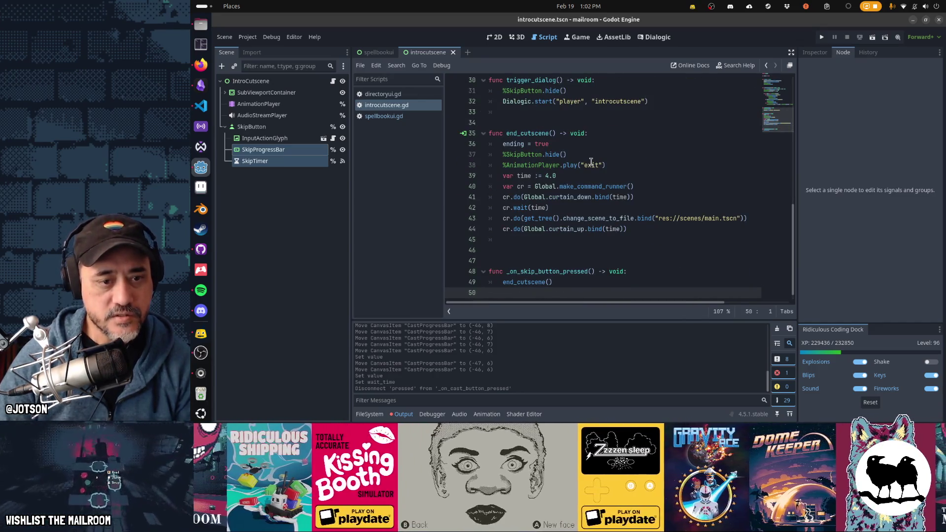
pyautogui.click(320, 163)
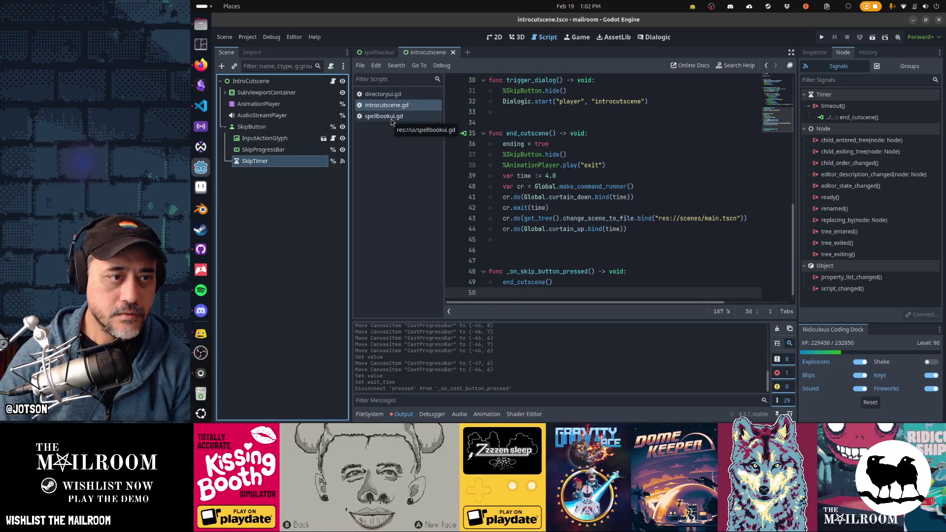
# Paste the copied hold-input block into spellbookui.gd below _on_right_gui_input.
pyautogui.click(392, 120)
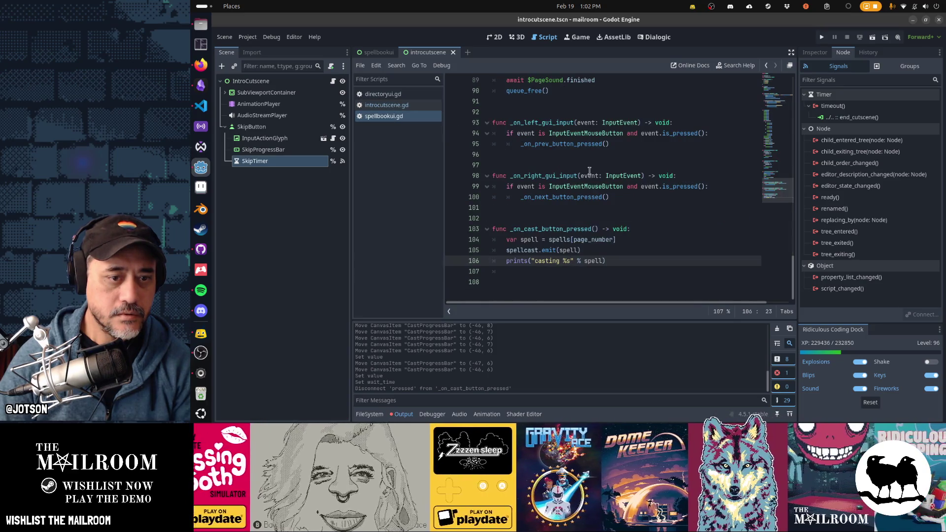
pyautogui.scroll(4, 590, 171)
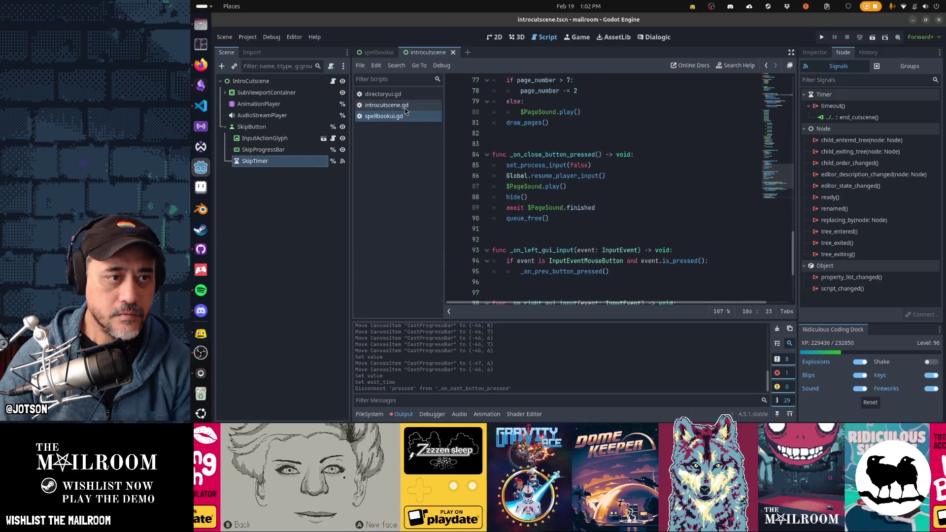
pyautogui.click(392, 105)
pyautogui.scroll(5, 549, 151)
pyautogui.scroll(4, 549, 151)
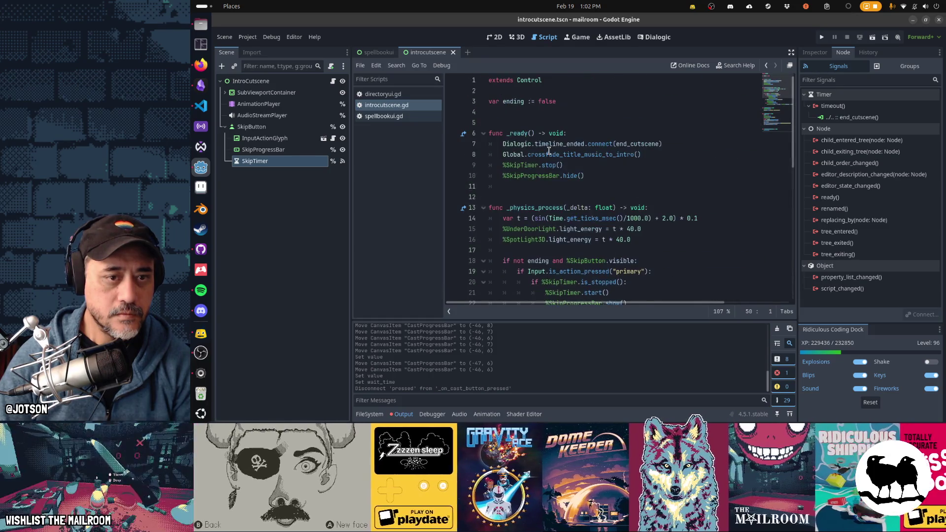
pyautogui.click(383, 116)
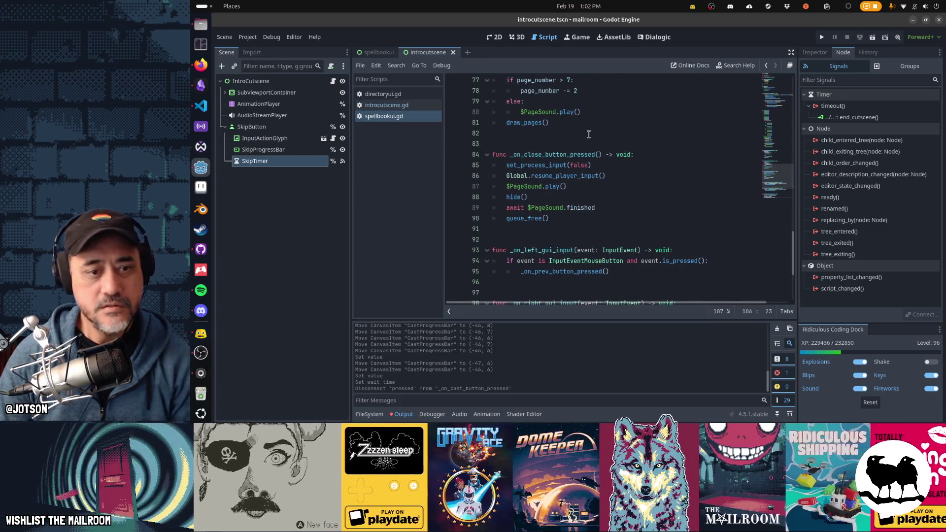
pyautogui.scroll(6, 589, 134)
pyautogui.scroll(5, 588, 134)
pyautogui.scroll(5, 589, 134)
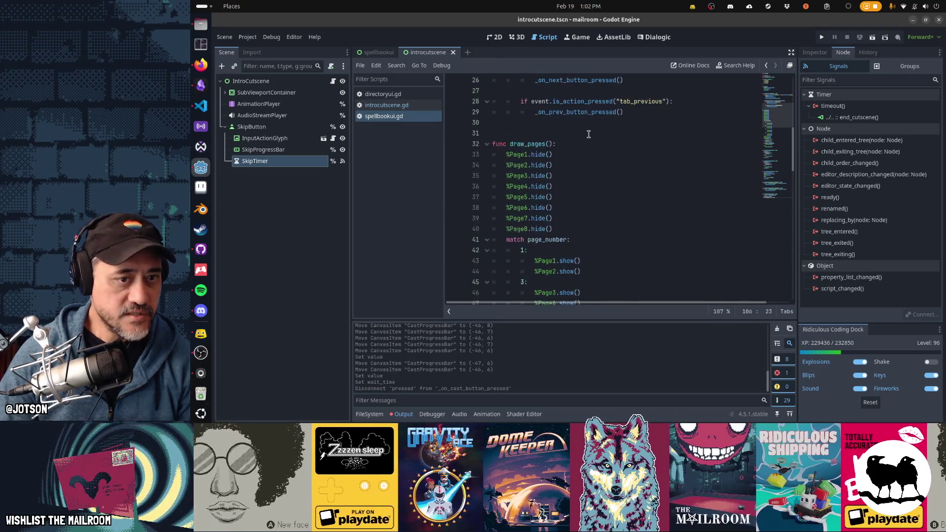
pyautogui.scroll(4, 588, 133)
pyautogui.scroll(3, 589, 134)
pyautogui.scroll(-10, 590, 134)
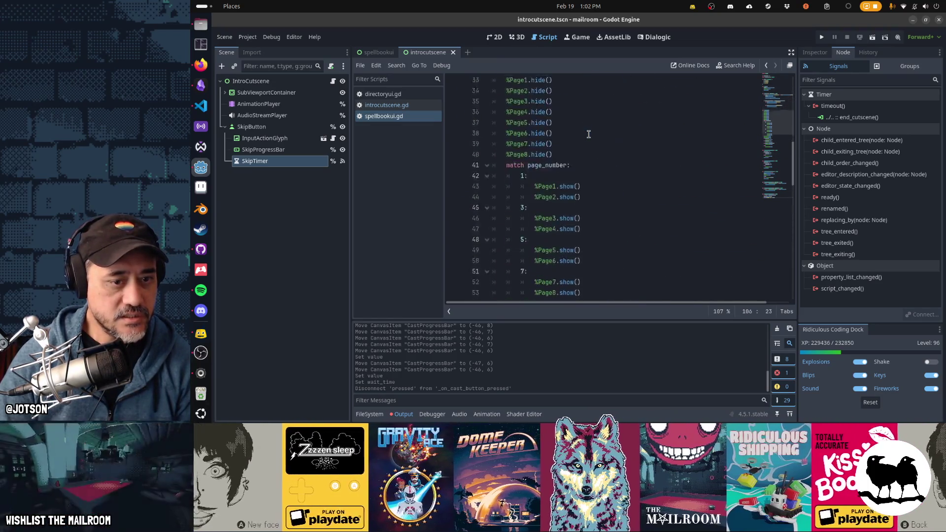
pyautogui.scroll(-10, 588, 134)
pyautogui.scroll(-7, 588, 134)
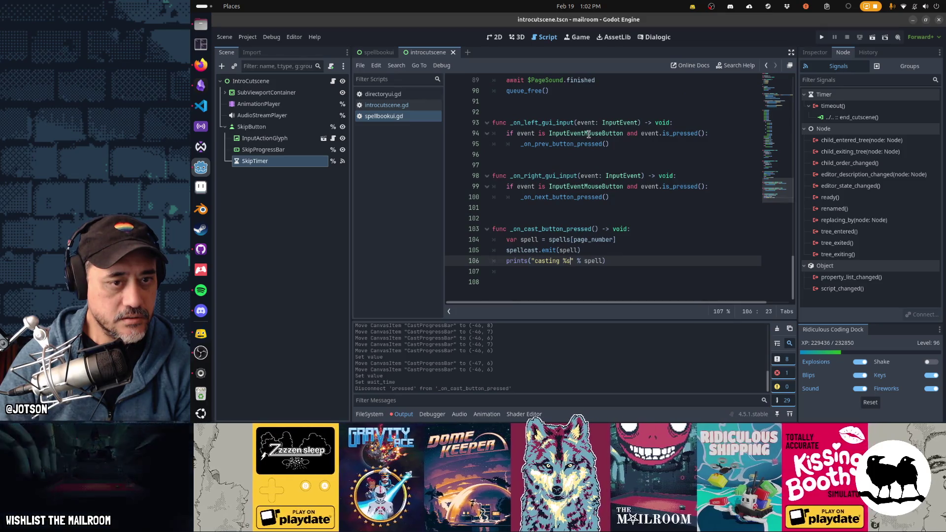
pyautogui.click(533, 209)
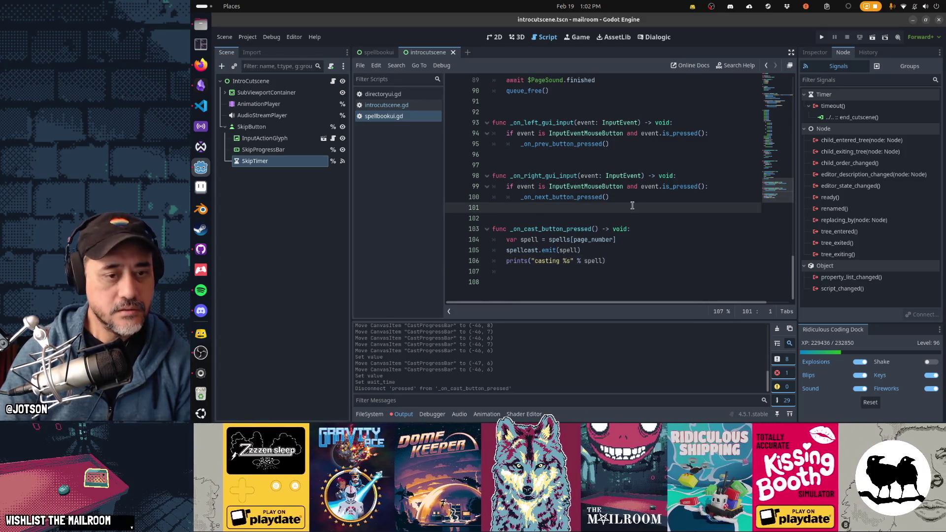
pyautogui.press('Return')
pyautogui.press('Return')
pyautogui.hotkey('ctrl', 'v')
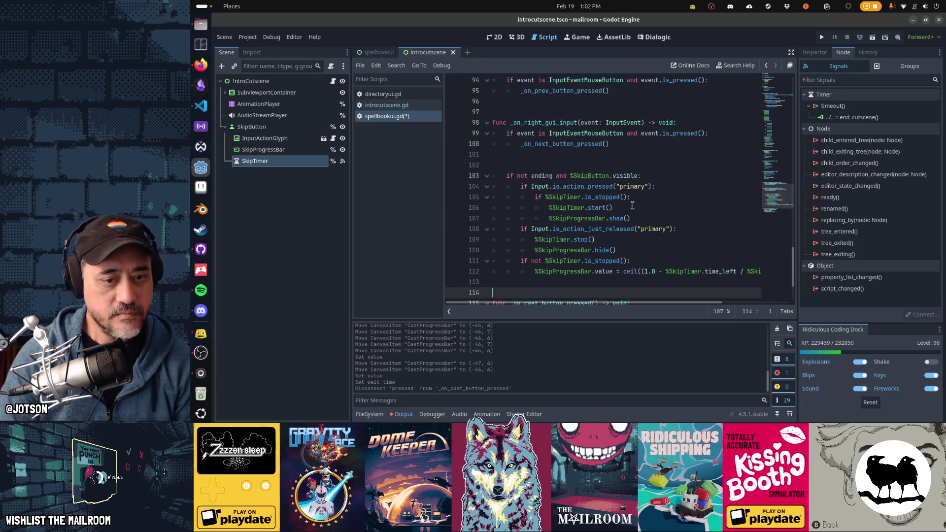
# Rename the cast handler to cast_spell, drop the 'ending and' condition, and check %CastButton instead of %SkipButton.
pyautogui.press('Down')
pyautogui.press('Down')
pyautogui.press('Down')
pyautogui.press('Up')
pyautogui.press('Up')
pyautogui.press('Up')
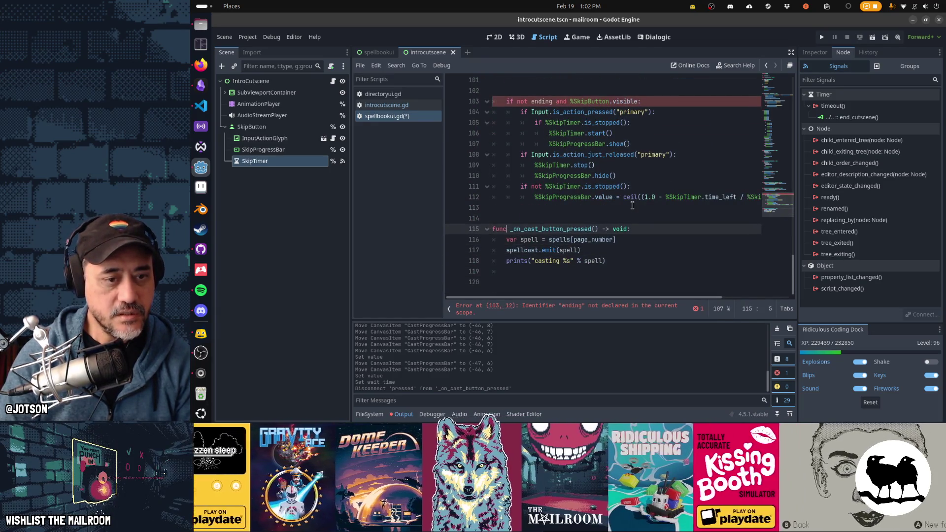
pyautogui.hotkey('ctrl', 'shift', 'Right')
pyautogui.write('pell')
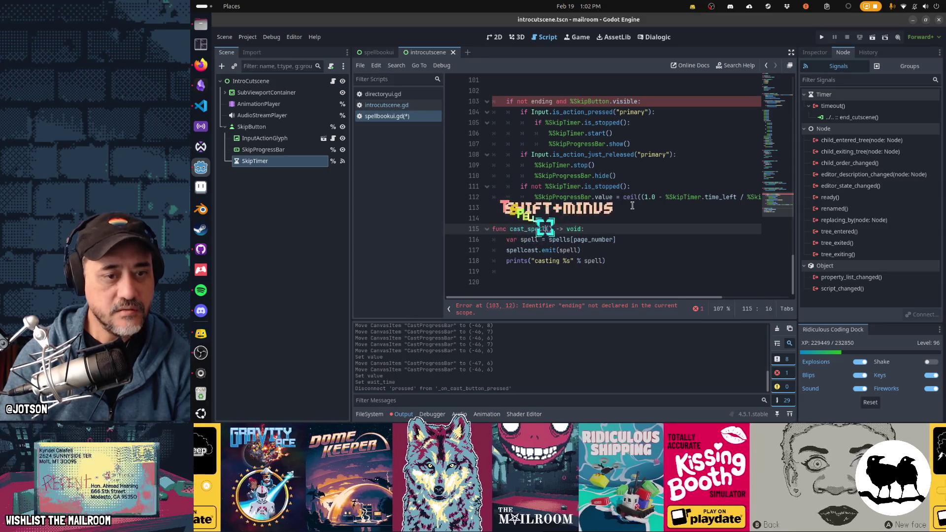
pyautogui.press('Up')
pyautogui.press('Up')
pyautogui.press('Up')
pyautogui.press('Up')
pyautogui.press('Up')
pyautogui.press('Up')
pyautogui.scroll(2, 633, 206)
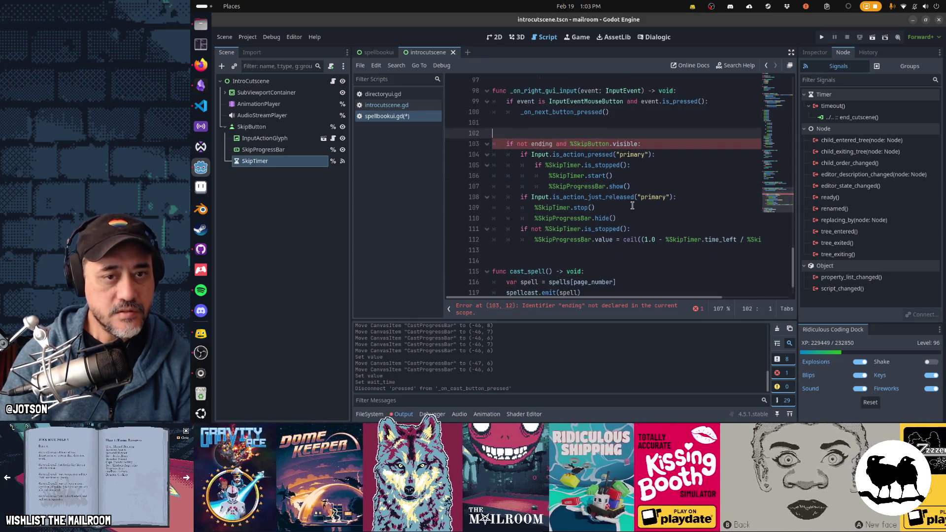
pyautogui.press('Down')
pyautogui.hotkey('ctrl', 'Right')
pyautogui.hotkey('ctrl', 'Right')
pyautogui.hotkey('ctrl', 'Right')
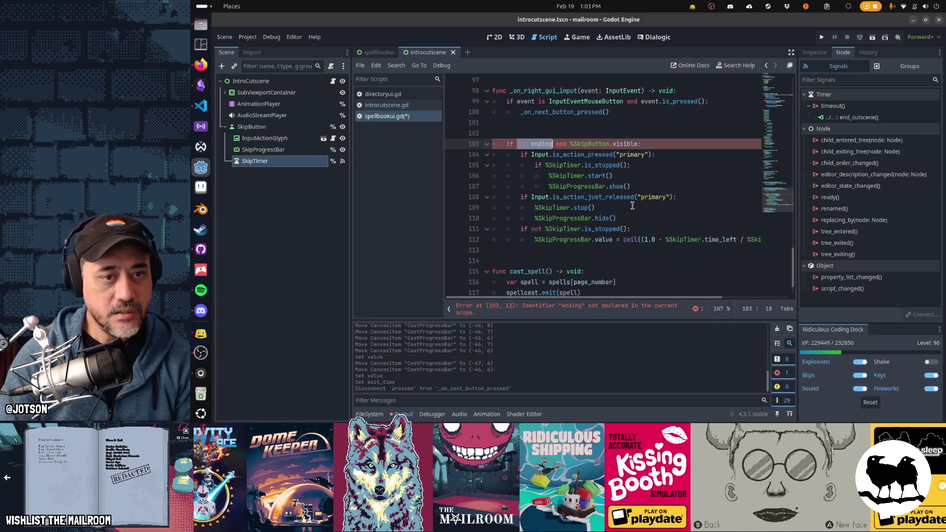
pyautogui.press('BackSpace')
pyautogui.press('Home')
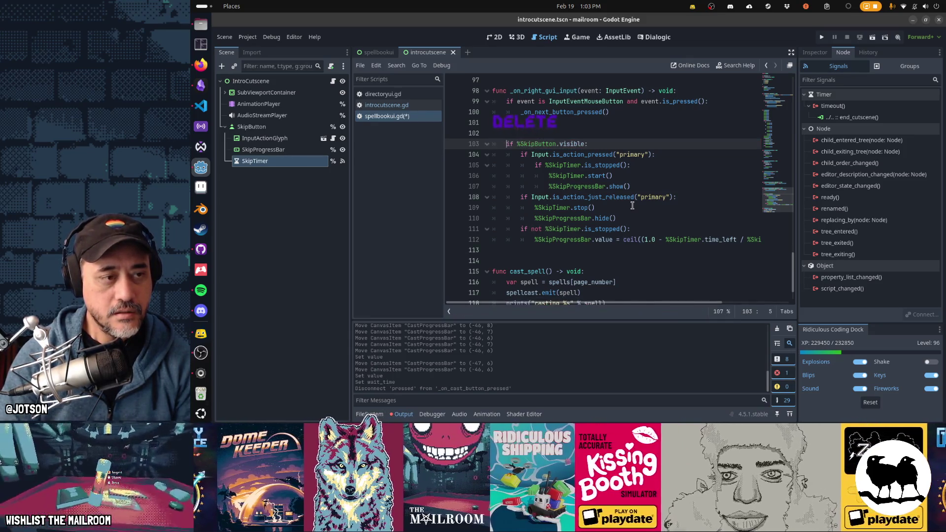
pyautogui.press('Right')
pyautogui.press('Right')
pyautogui.press('Right')
pyautogui.hotkey('shift', 'Right')
pyautogui.hotkey('shift', 'Right')
pyautogui.hotkey('shift', 'Right')
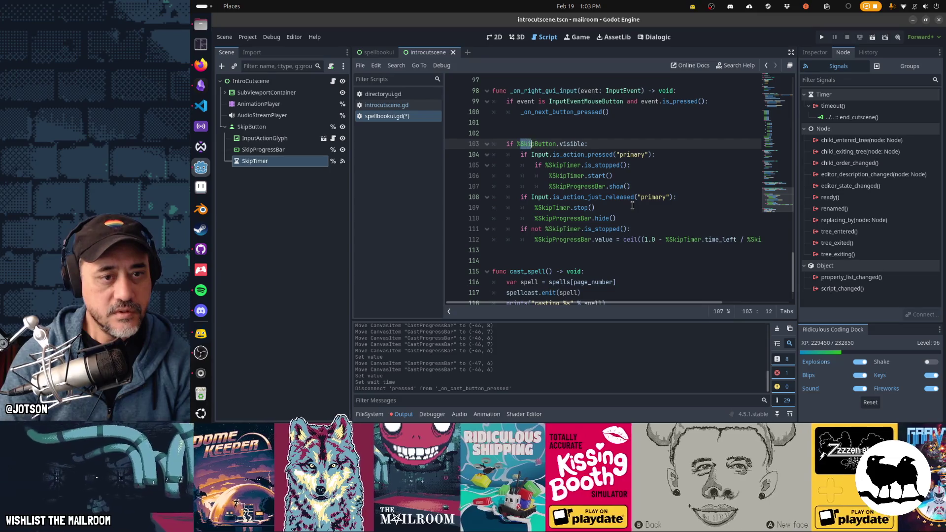
pyautogui.write('Cast')
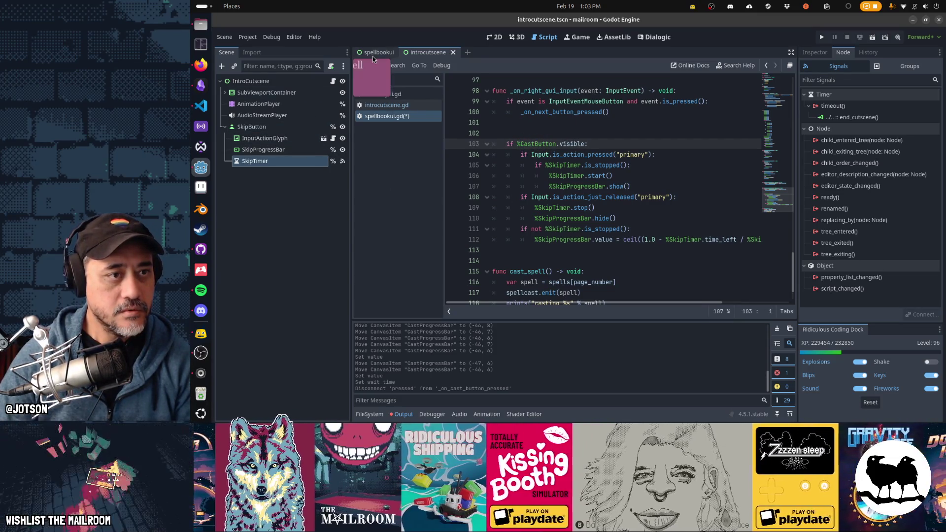
pyautogui.click(373, 55)
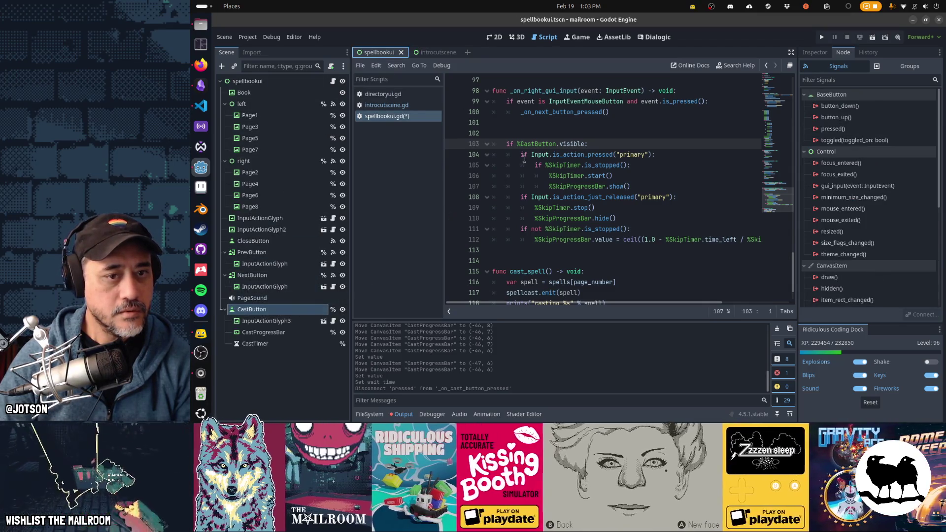
# Rename every Skip occurrence to Cast so the block uses CastTimer and CastProgressBar, including line 112.
pyautogui.click(551, 154)
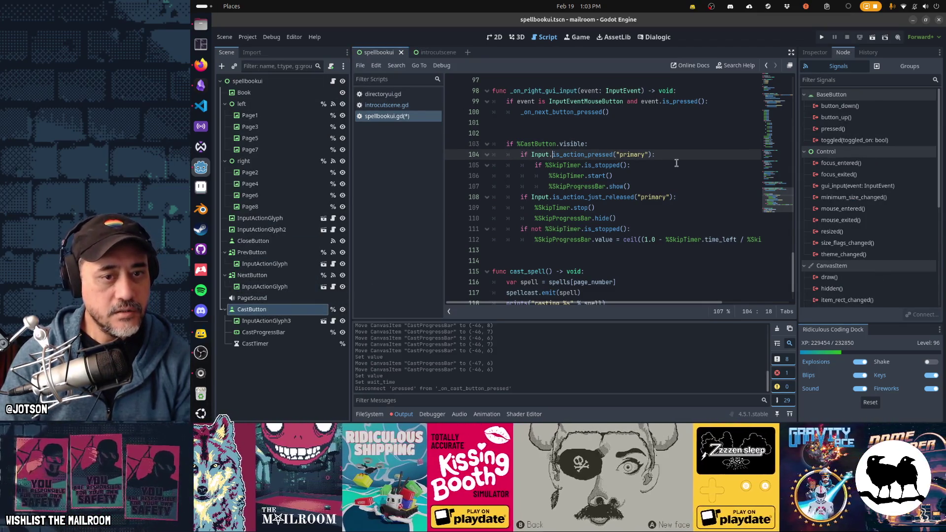
pyautogui.press('Down')
pyautogui.hotkey('shift', 'Right')
pyautogui.hotkey('shift', 'Right')
pyautogui.hotkey('shift', 'Right')
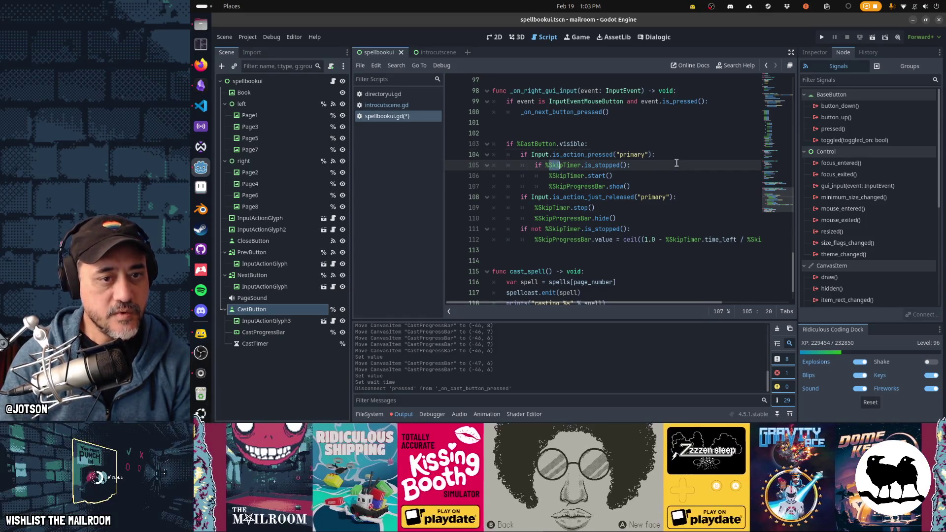
pyautogui.hotkey('shift', 'Right')
pyautogui.hotkey('ctrl', 'd')
pyautogui.hotkey('ctrl', 'd')
pyautogui.hotkey('ctrl', 'd')
pyautogui.hotkey('ctrl', 'd')
pyautogui.hotkey('ctrl', 'd')
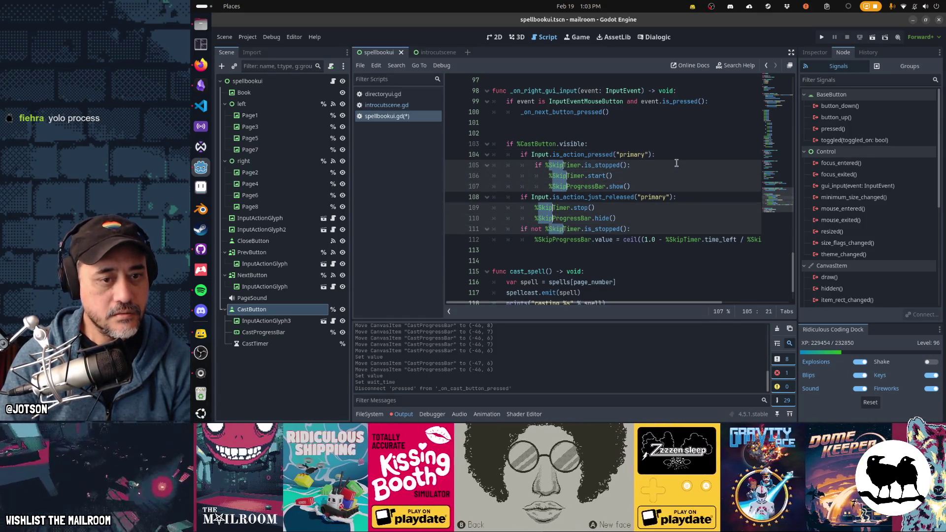
pyautogui.hotkey('ctrl', 'd')
pyautogui.write('Cast')
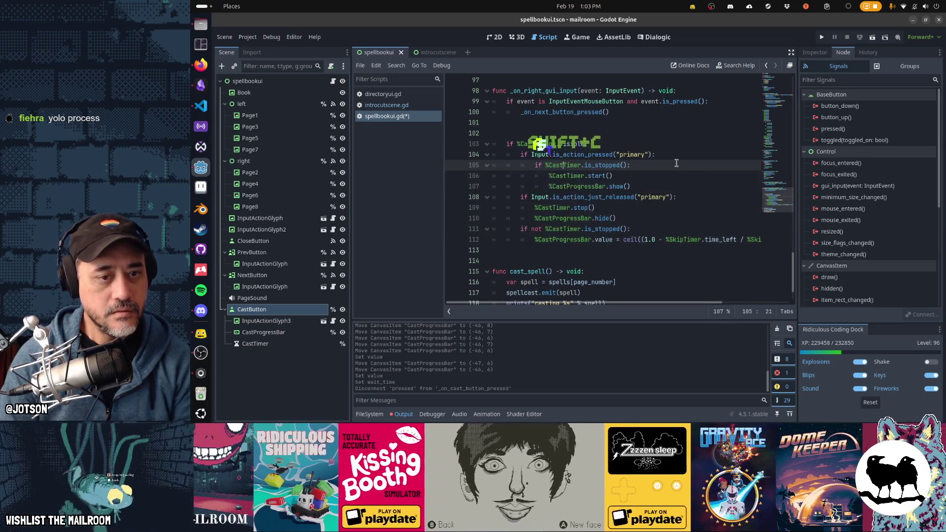
pyautogui.click(668, 239)
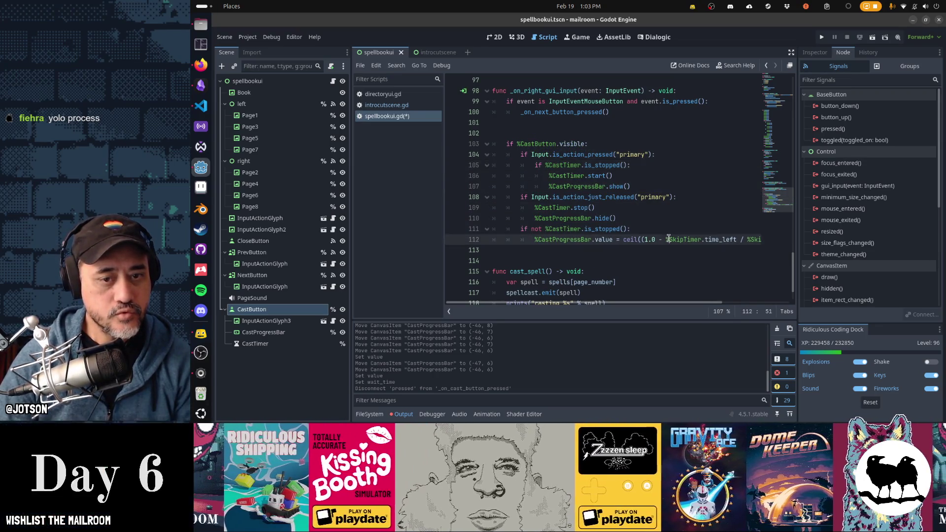
pyautogui.write('pTim')
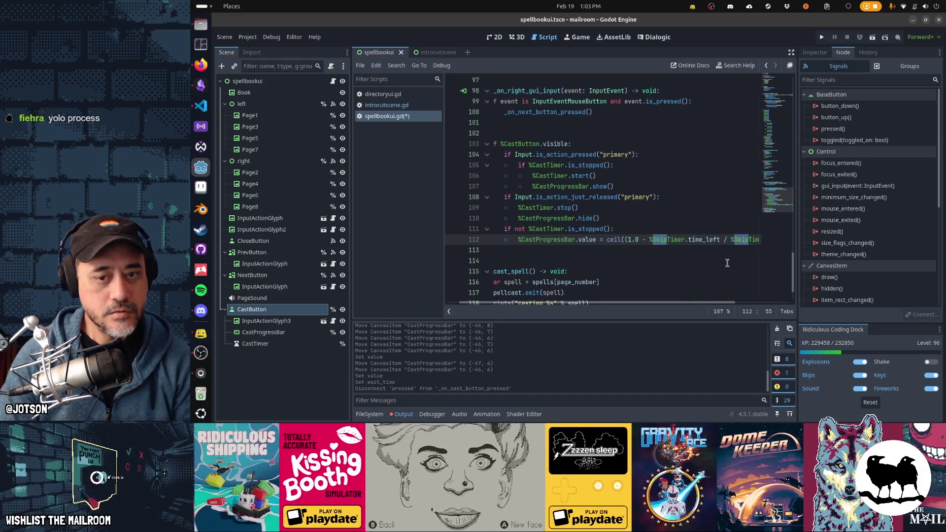
pyautogui.write('Cast')
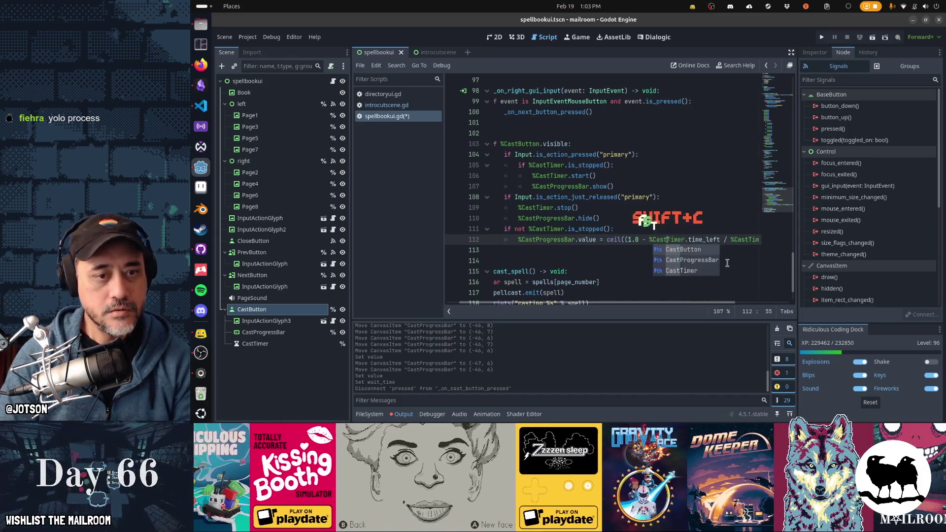
pyautogui.press('Escape')
# Review the renamed lines and the progress formula down to cast_spell, then select CastTimer's signals.
pyautogui.press('Home')
pyautogui.press('Home')
pyautogui.press('Up')
pyautogui.press('Up')
pyautogui.press('Up')
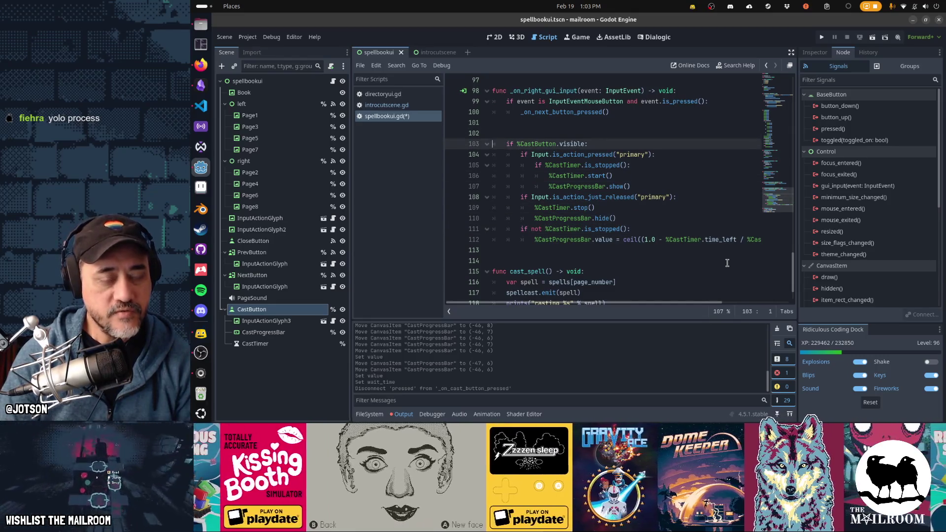
pyautogui.press('Down')
pyautogui.press('Down')
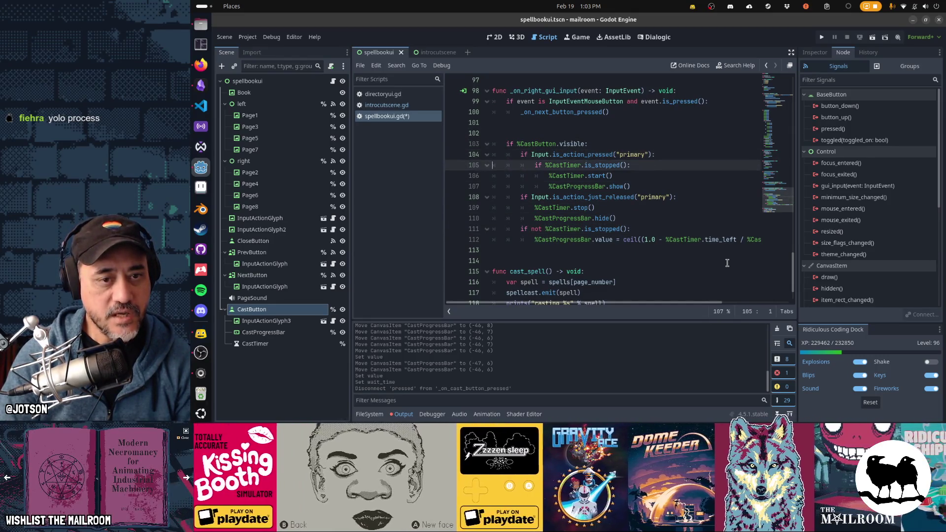
pyautogui.press('Down')
pyautogui.press('Down')
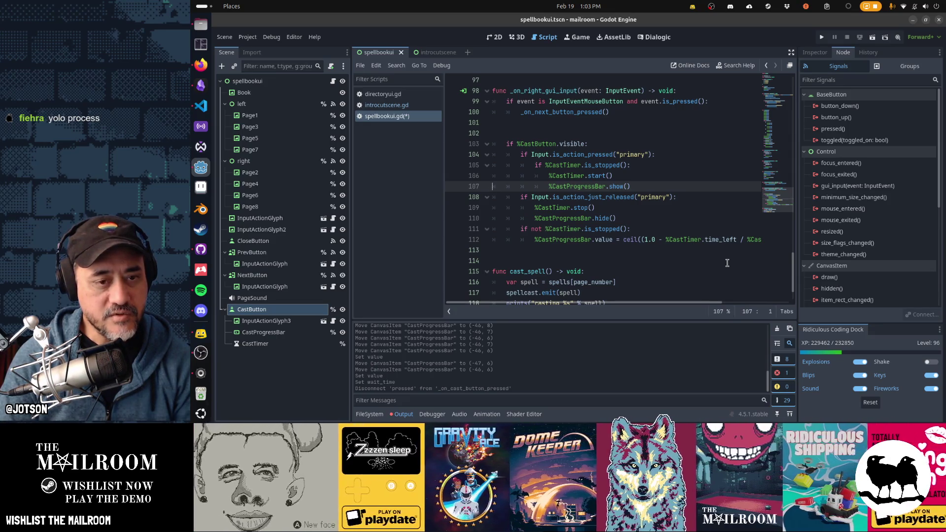
pyautogui.press('Down')
pyautogui.press('Down')
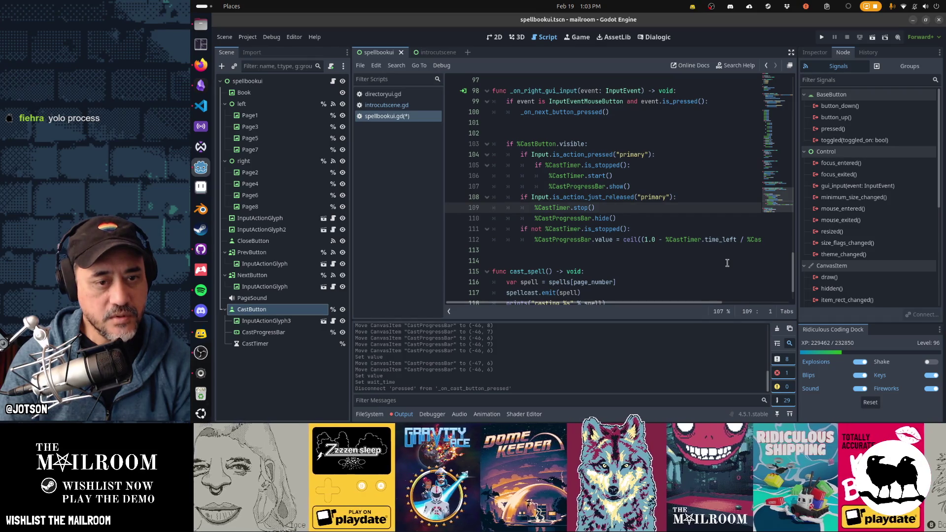
pyautogui.press('Down')
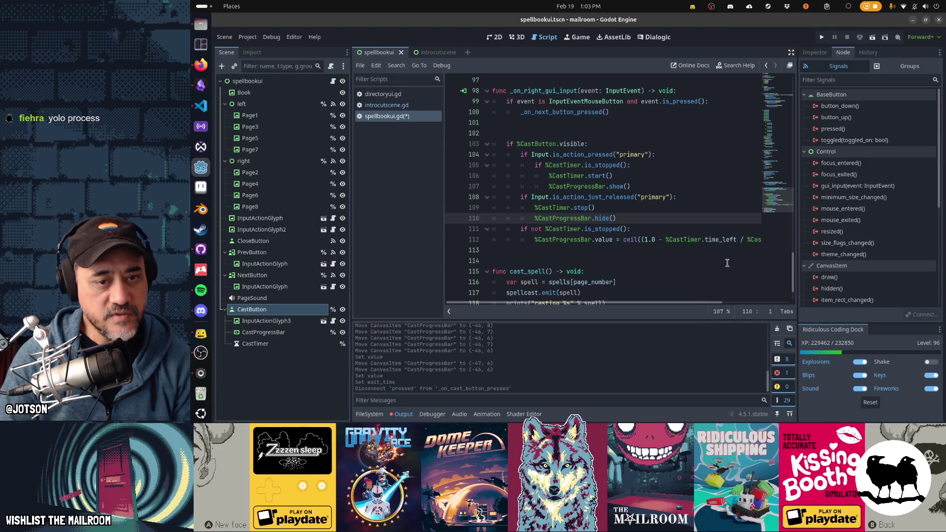
pyautogui.press('Down')
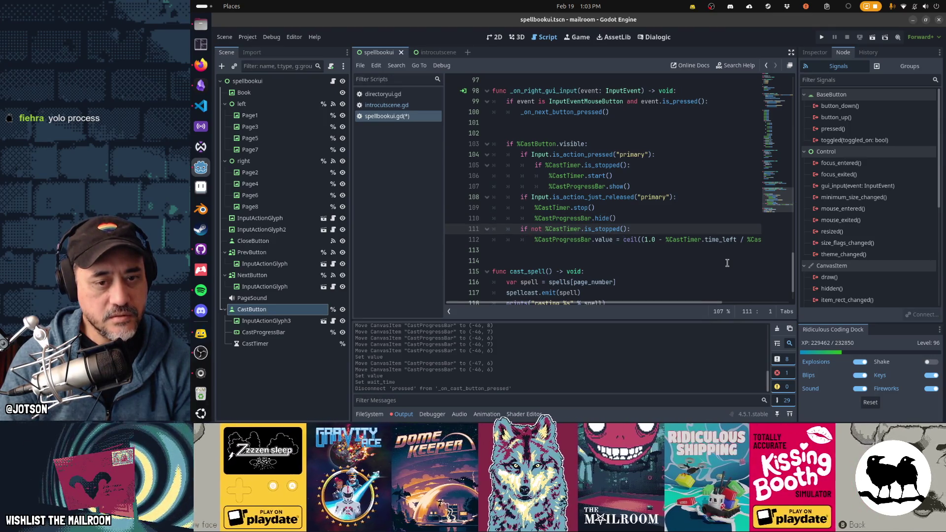
pyautogui.press('Down')
pyautogui.press('End')
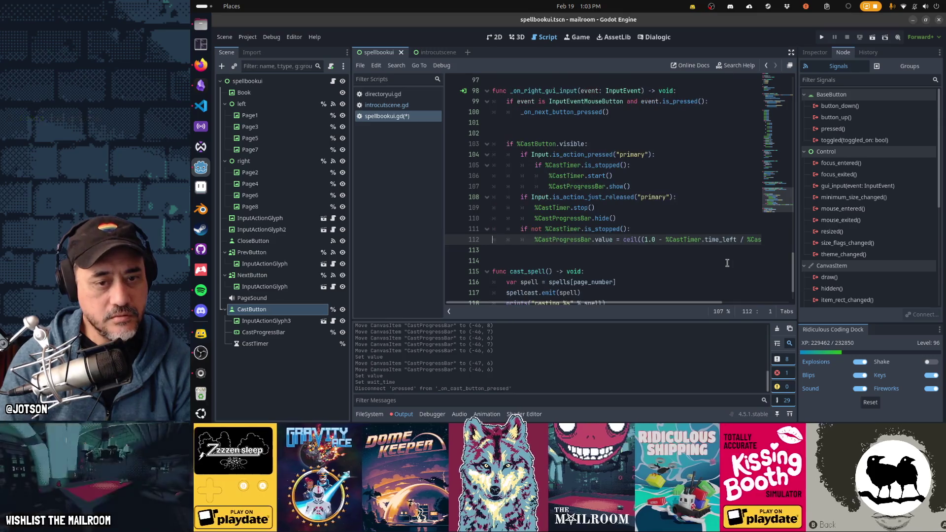
pyautogui.press('End')
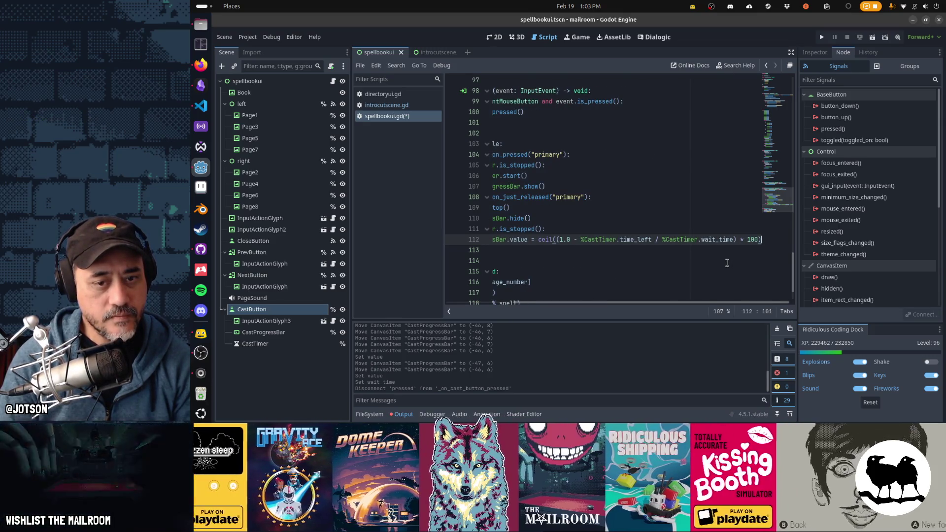
pyautogui.press('Home')
pyautogui.press('Down')
pyautogui.press('Down')
pyautogui.press('Down')
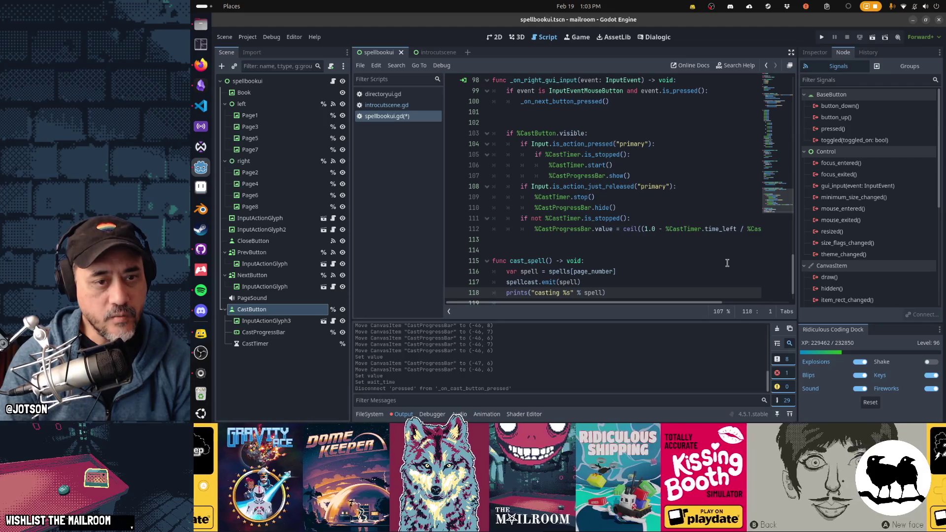
pyautogui.press('Down')
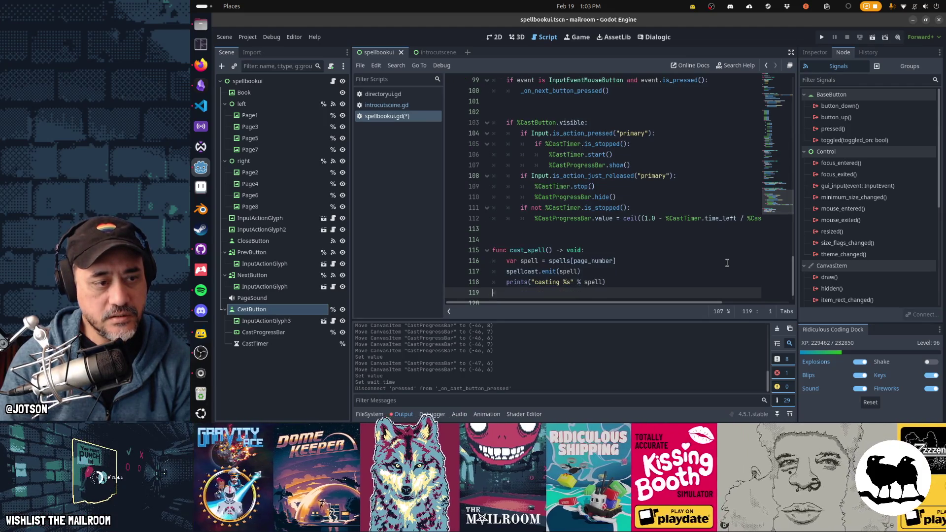
pyautogui.click(255, 344)
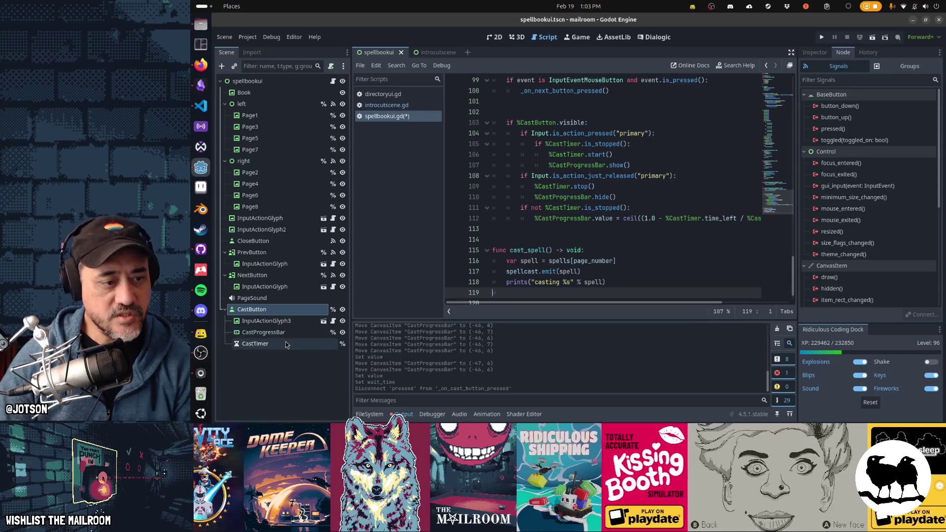
# Start connecting CastTimer's timeout signal, picking a receiver method, and save the scene.
pyautogui.doubleClick(847, 107)
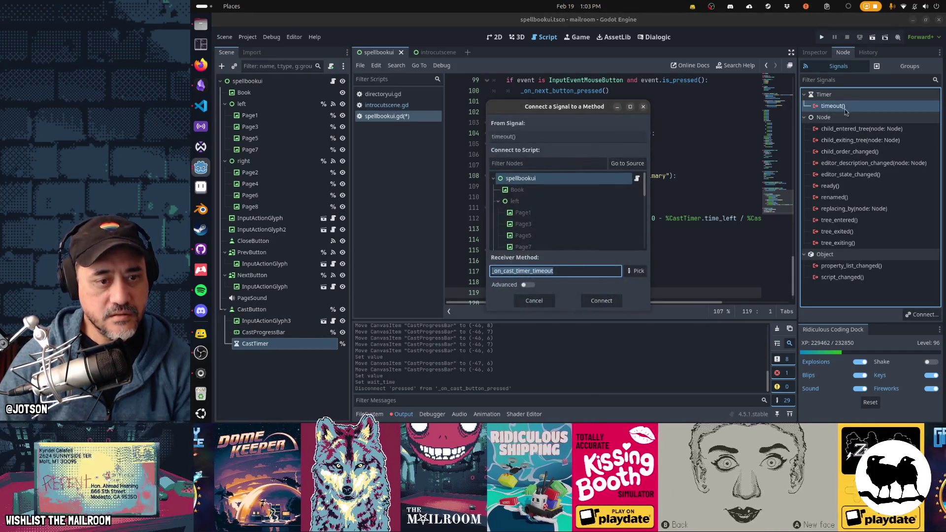
pyautogui.click(636, 270)
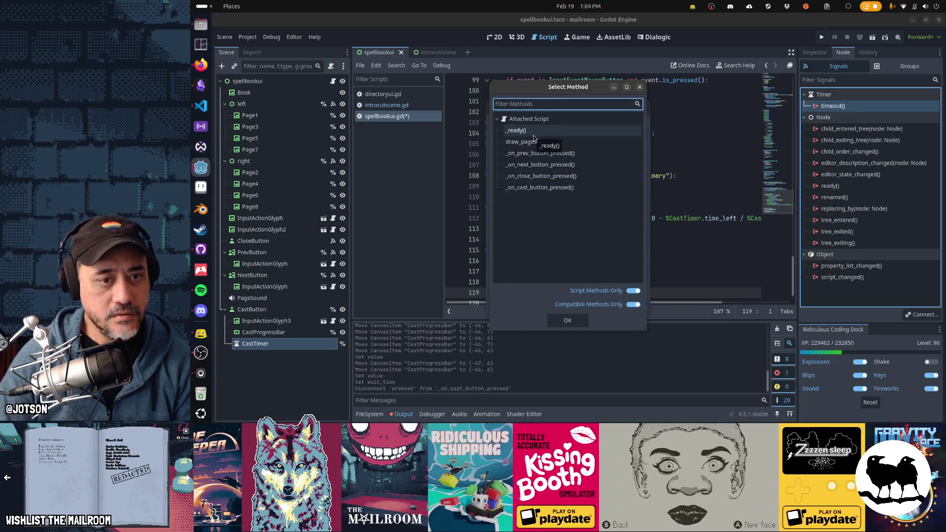
pyautogui.doubleClick(539, 187)
pyautogui.hotkey('ctrl', 's')
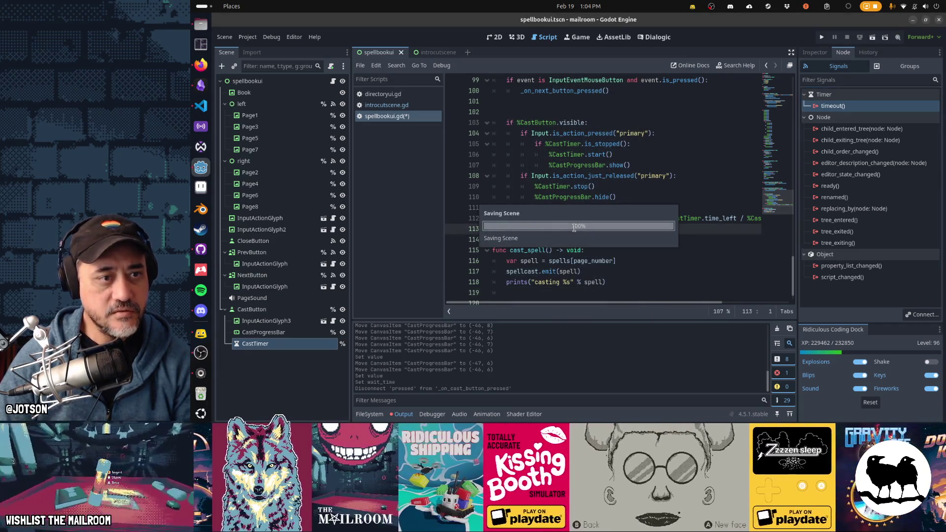
# Connect CastTimer's timeout signal to cast_spell and save the scene.
pyautogui.doubleClick(833, 106)
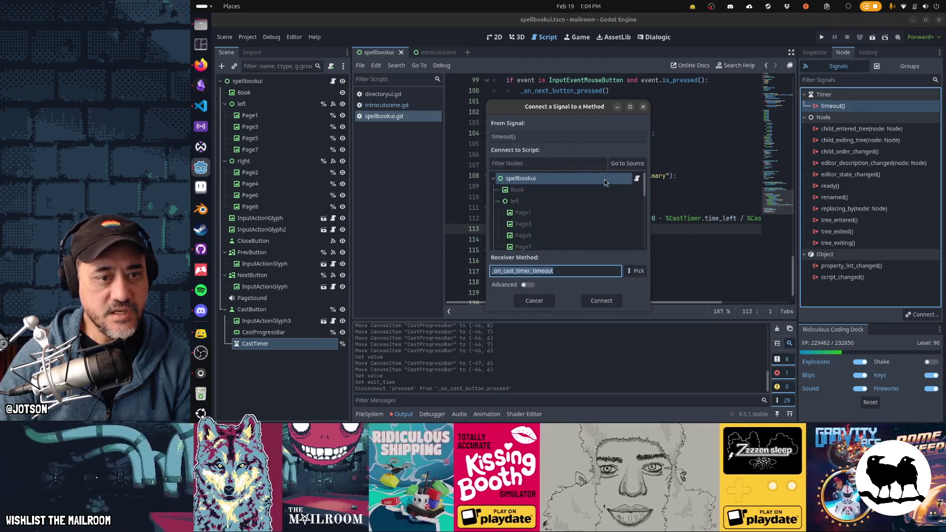
pyautogui.click(635, 271)
pyautogui.doubleClick(562, 190)
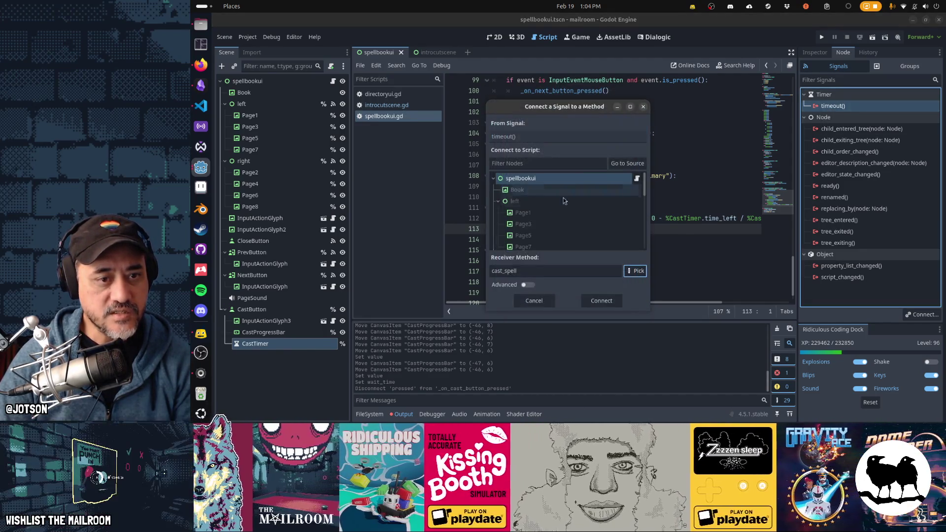
pyautogui.click(601, 301)
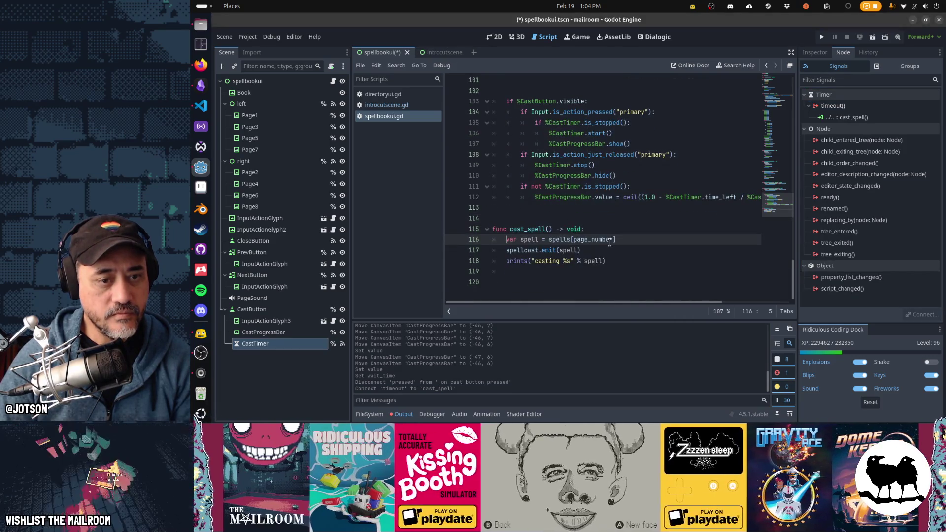
pyautogui.hotkey('ctrl', 's')
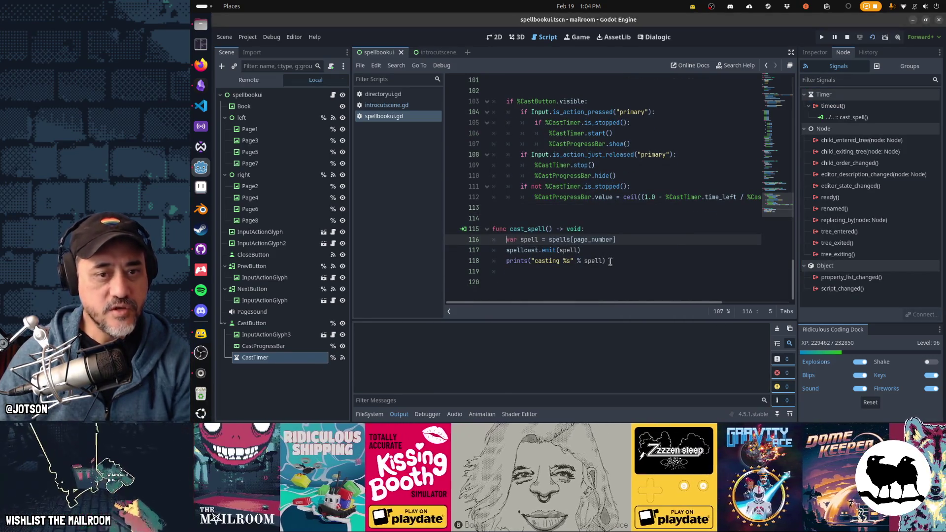
# Run the scene, flip pages and cast with E until it breaks with an out-of-bounds error in cast_spell.
pyautogui.press('F6')
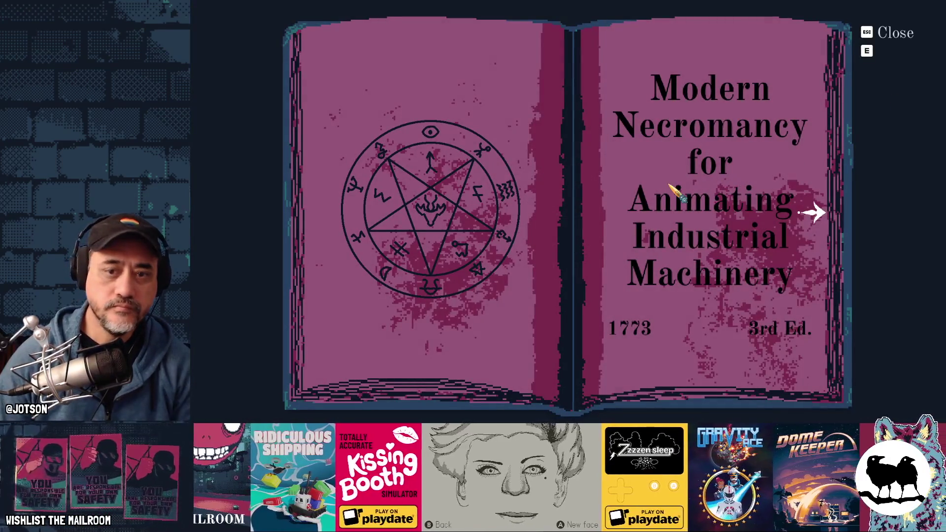
pyautogui.press('Right')
pyautogui.press('Left')
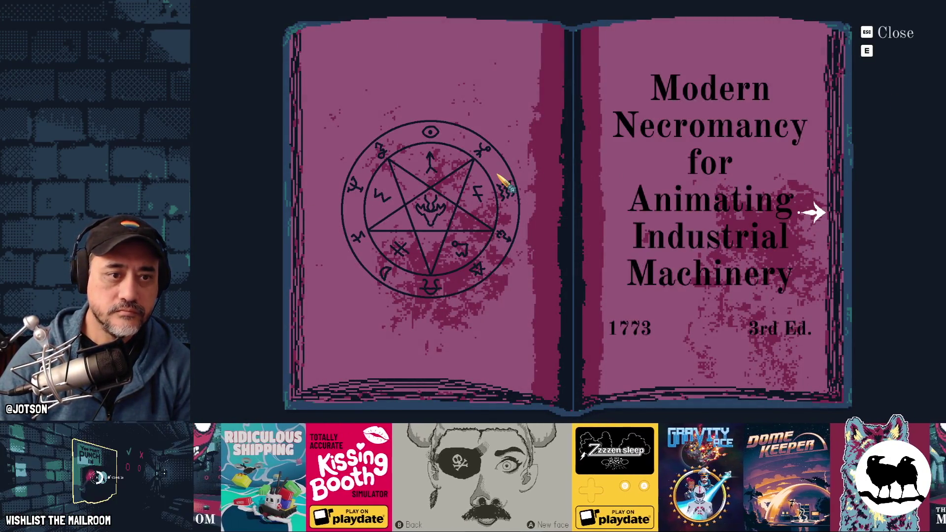
pyautogui.press('e')
pyautogui.click(654, 217)
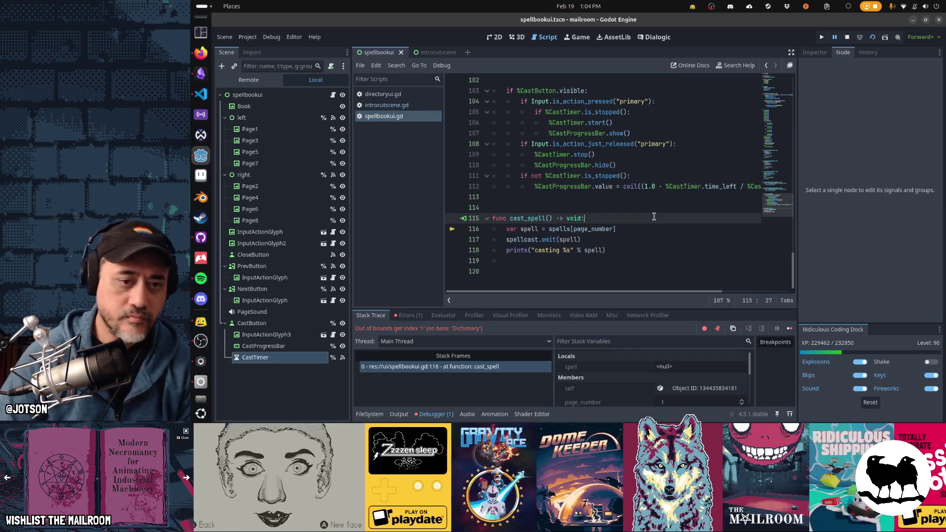
# Add 'if not spells.has(page_number): return' to cast_spell, save, and relaunch the game.
pyautogui.press('Return')
pyautogui.write('if not ')
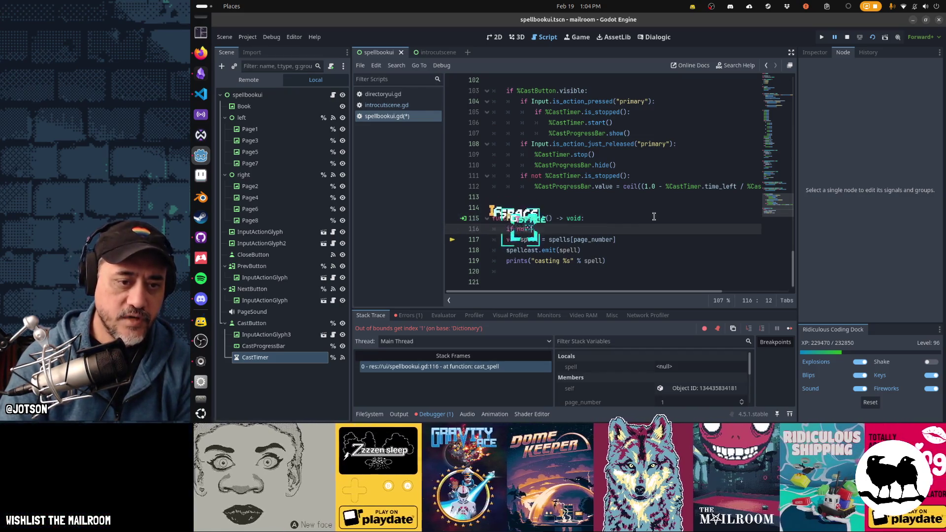
pyautogui.write('spells.has(pa')
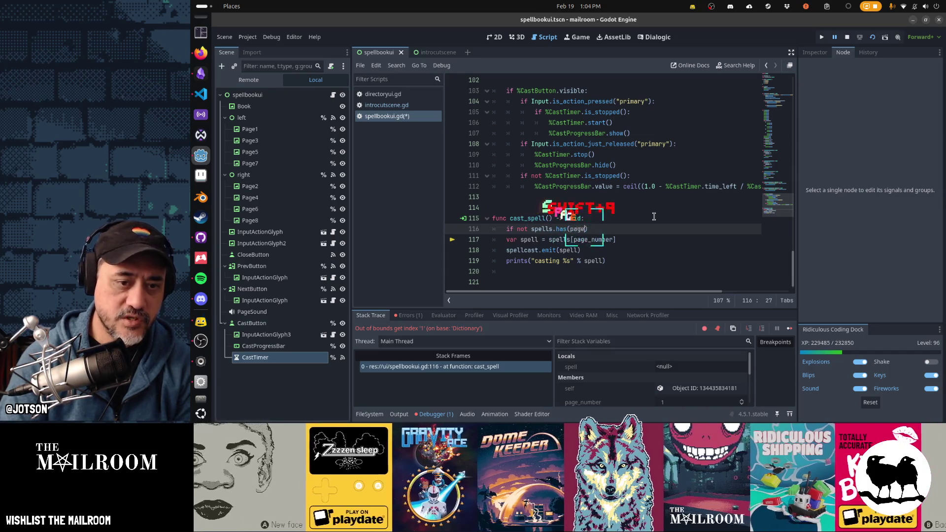
pyautogui.write('ge_number):')
pyautogui.press('Return')
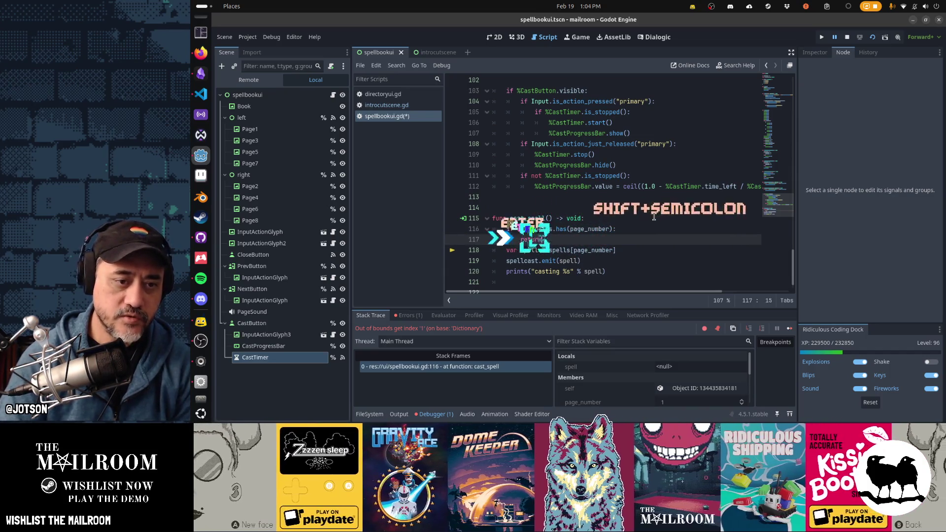
pyautogui.write('return')
pyautogui.hotkey('ctrl', 's')
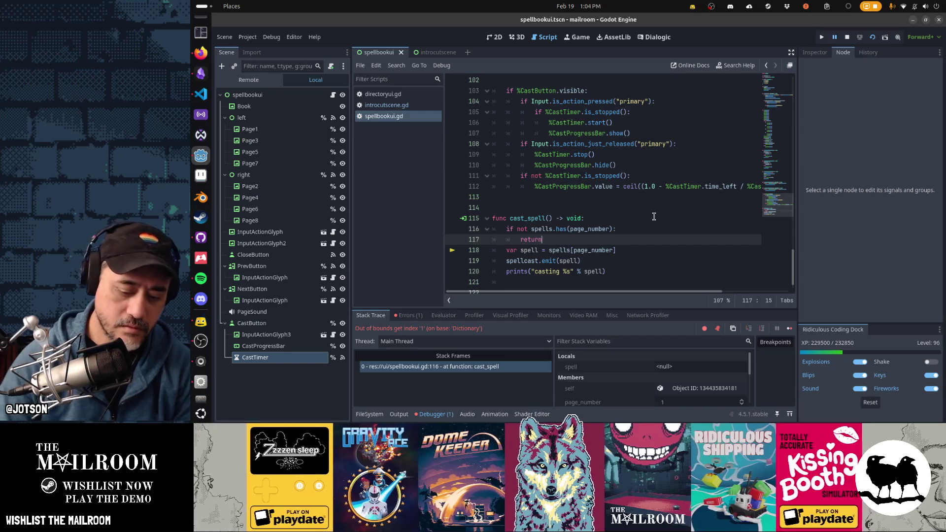
pyautogui.press('F6')
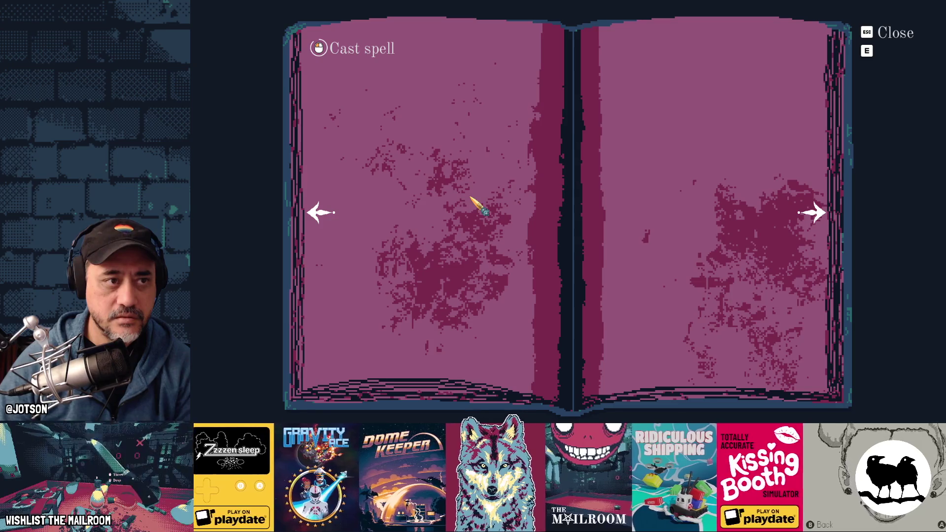
# Flip the spellbook's pages back and forth in game, then return to the script while it runs.
pyautogui.press('Left')
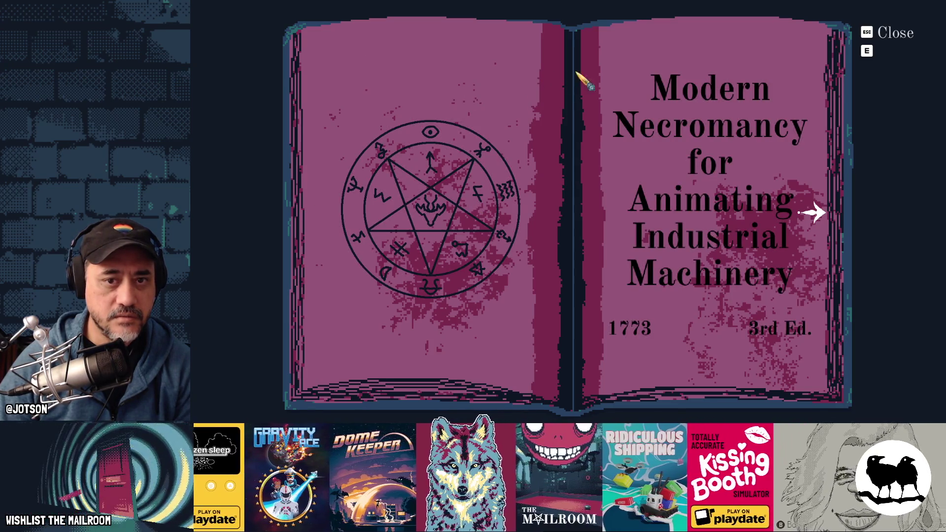
pyautogui.press('Right')
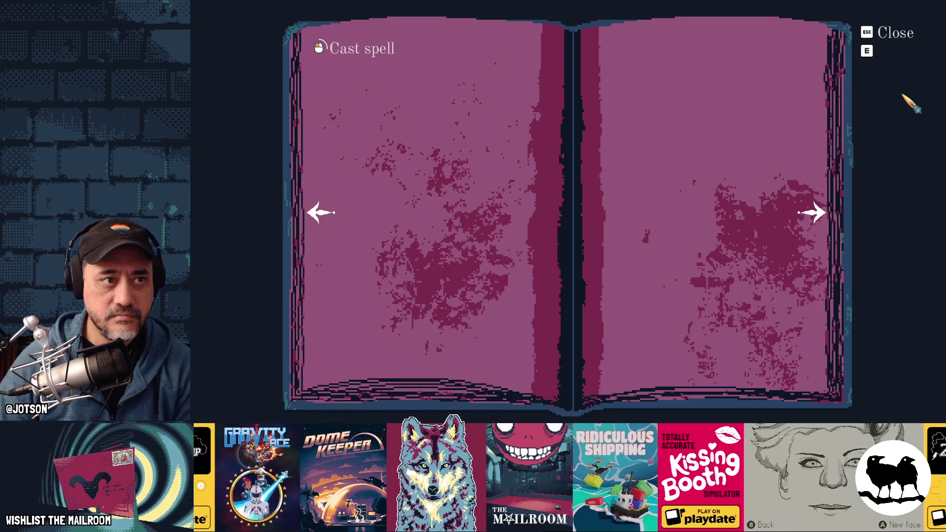
pyautogui.click(318, 216)
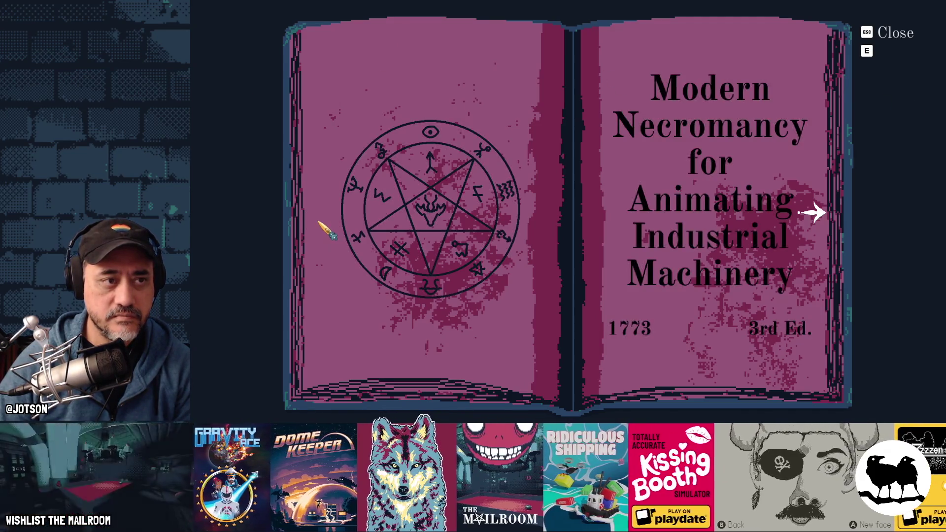
pyautogui.click(813, 214)
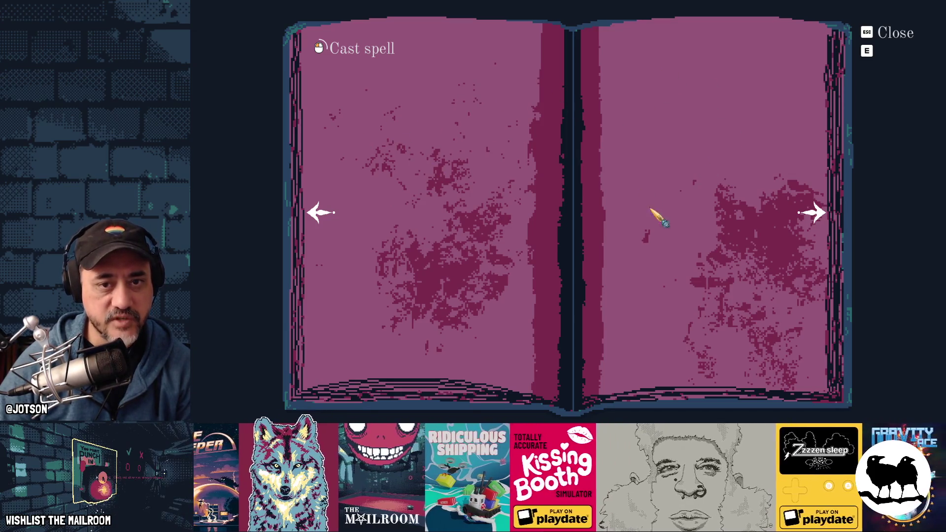
pyautogui.click(666, 137)
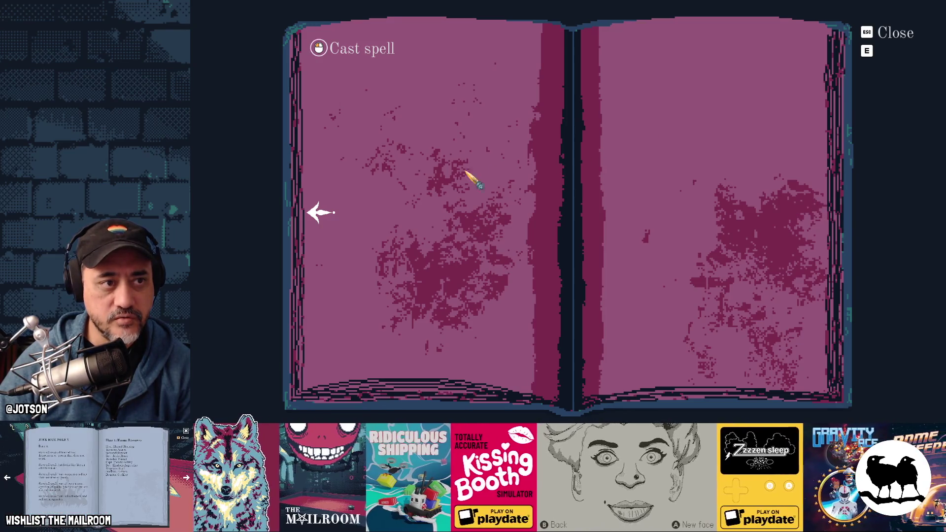
pyautogui.press('Left')
pyautogui.press('Right')
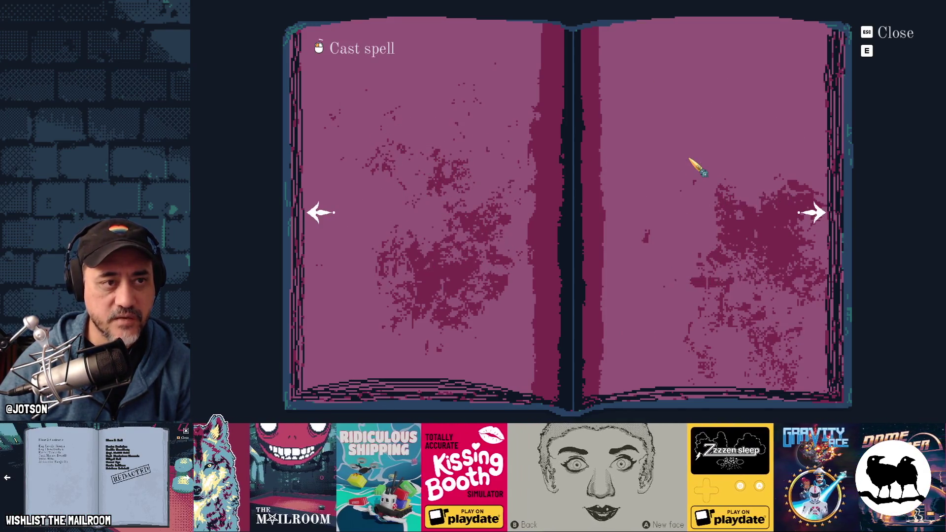
pyautogui.press('Left')
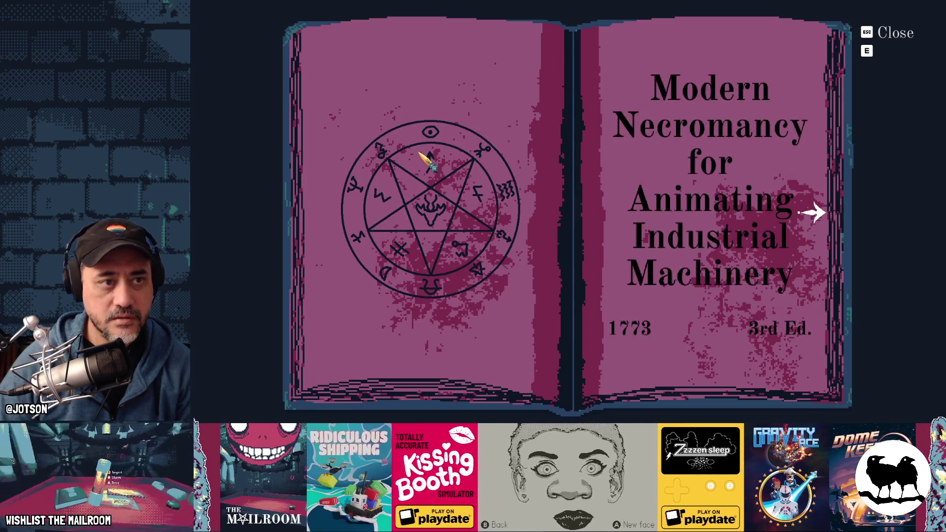
pyautogui.press('Right')
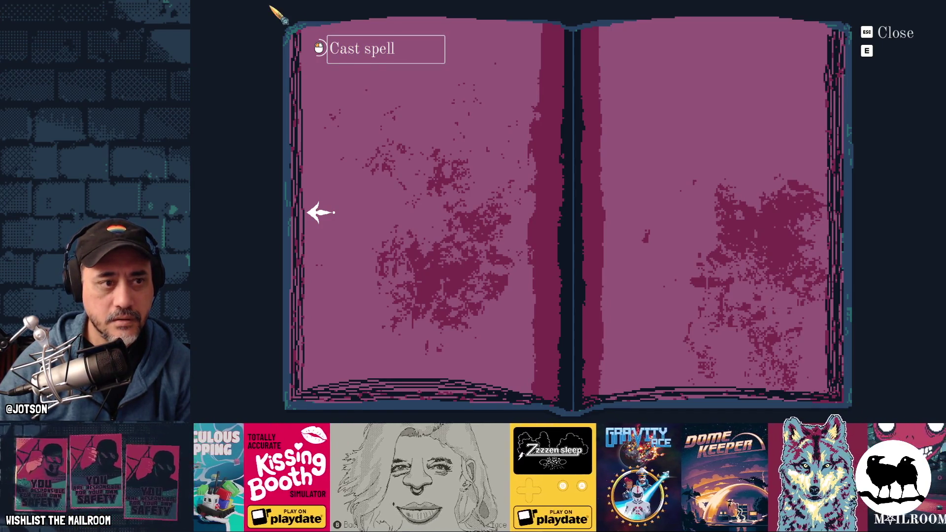
pyautogui.click(334, 125)
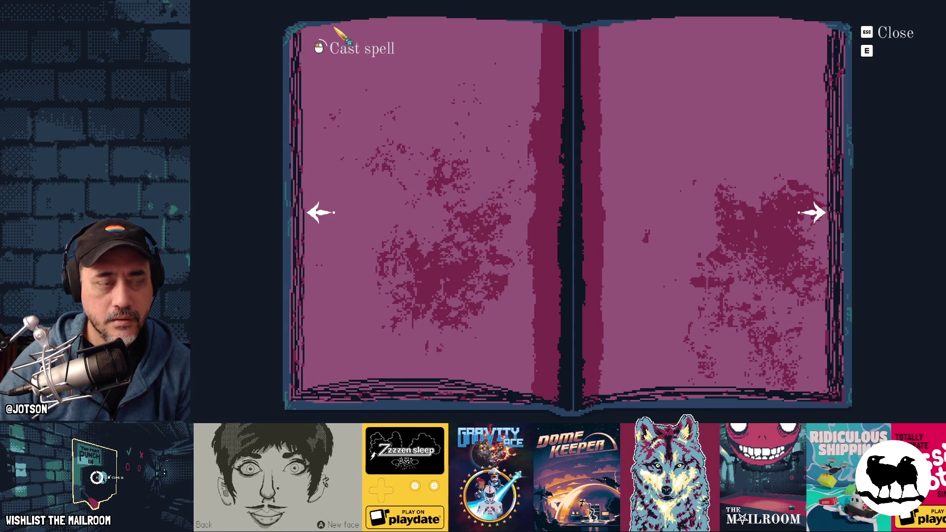
pyautogui.hotkey('alt', 'Tab')
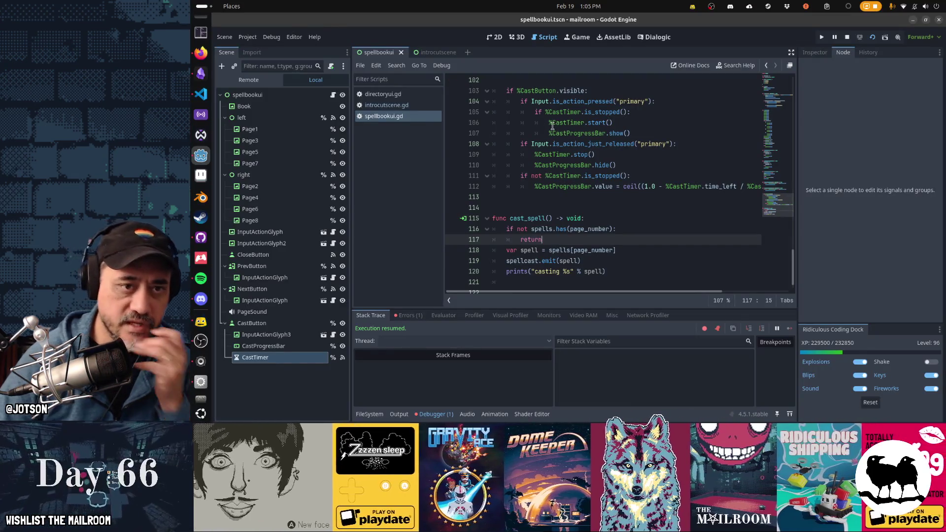
pyautogui.scroll(3, 547, 141)
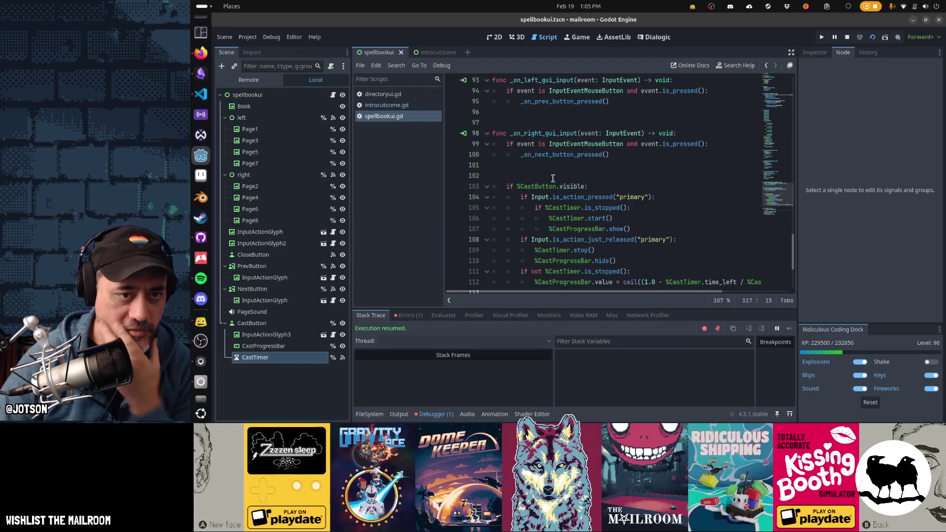
# Open a new line above the CastButton.visible block for a function header.
pyautogui.click(573, 186)
pyautogui.press('Up')
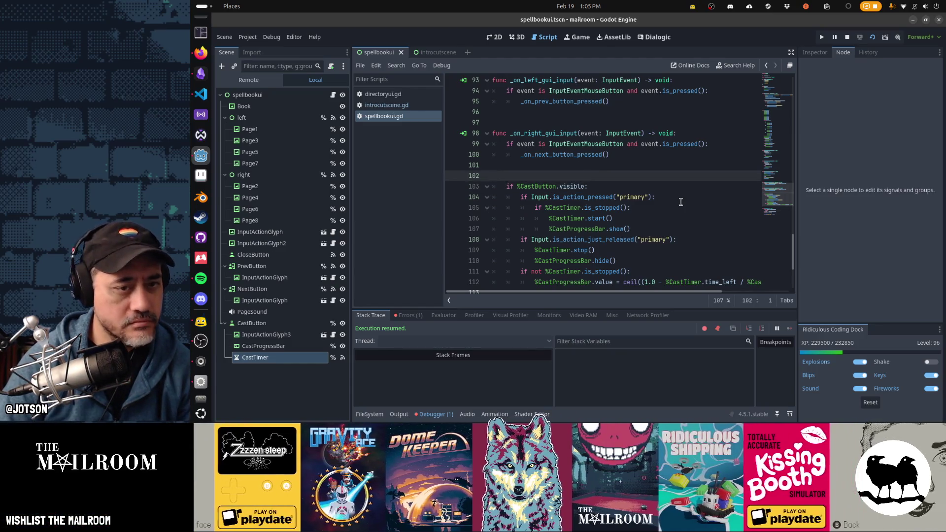
pyautogui.press('Down')
pyautogui.press('Up')
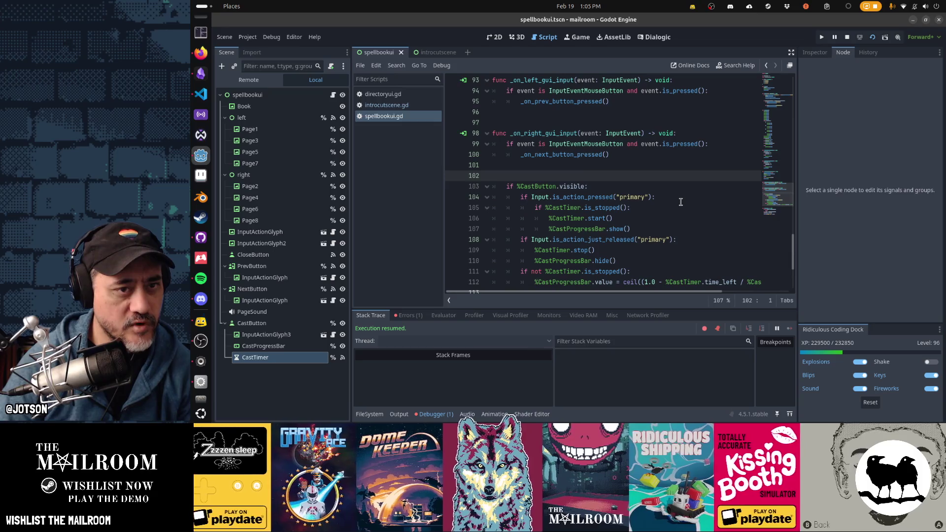
pyautogui.press('Down')
pyautogui.press('Down')
pyautogui.press('Down')
pyautogui.press('Down')
pyautogui.press('Down')
pyautogui.press('Up')
pyautogui.press('Up')
pyautogui.press('Up')
pyautogui.press('Up')
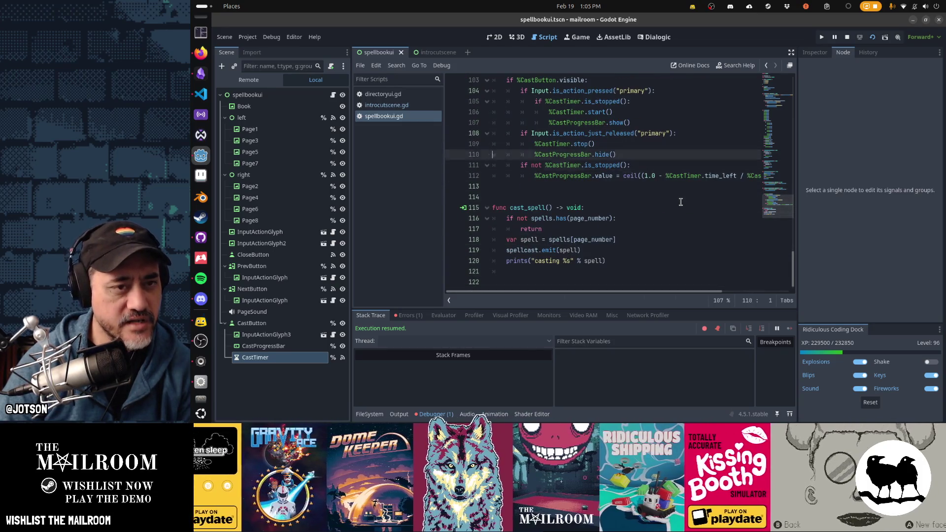
pyautogui.press('Up')
pyautogui.press('Up')
pyautogui.press('Up')
pyautogui.press('Up')
pyautogui.press('Up')
pyautogui.press('Up')
pyautogui.press('Return')
pyautogui.press('BackSpace')
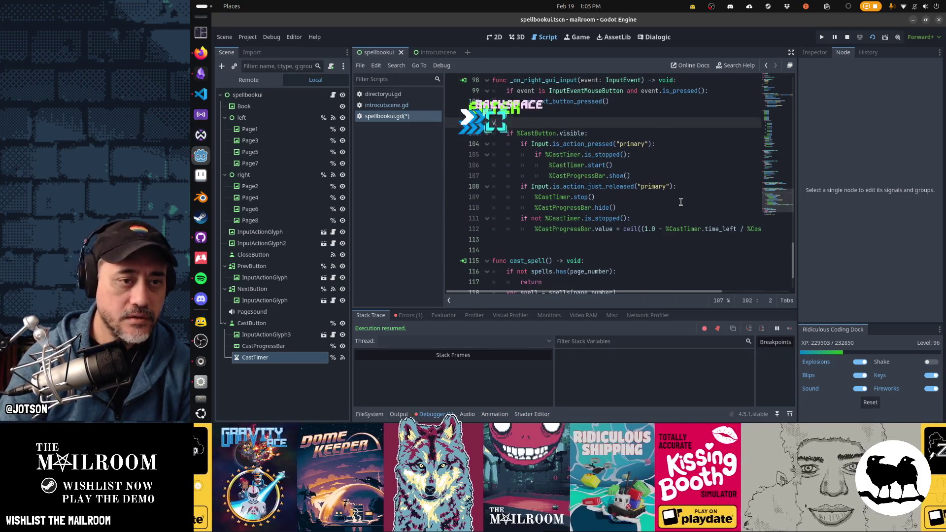
pyautogui.press('Return')
pyautogui.write('func _p')
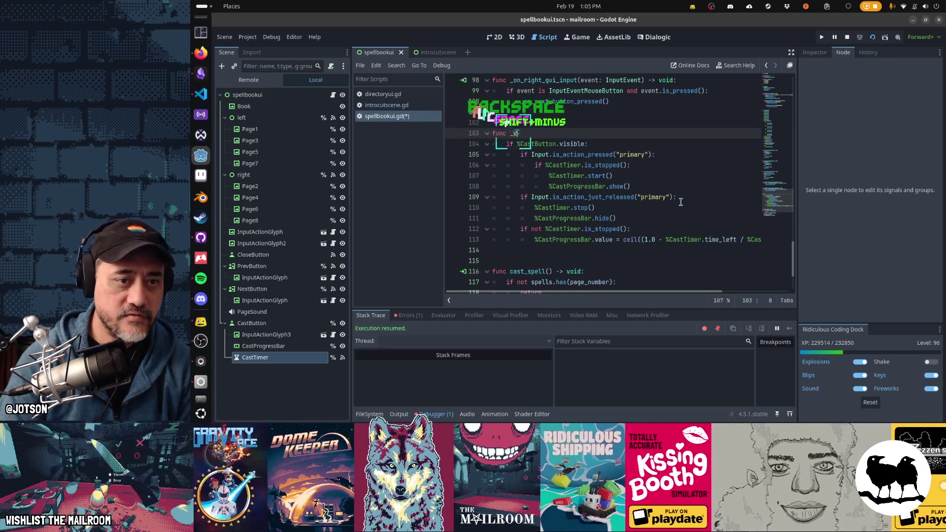
pyautogui.write('h')
# Wrap the block in func _physics_process with parameter renamed to _delta, and run the game.
pyautogui.press('Return')
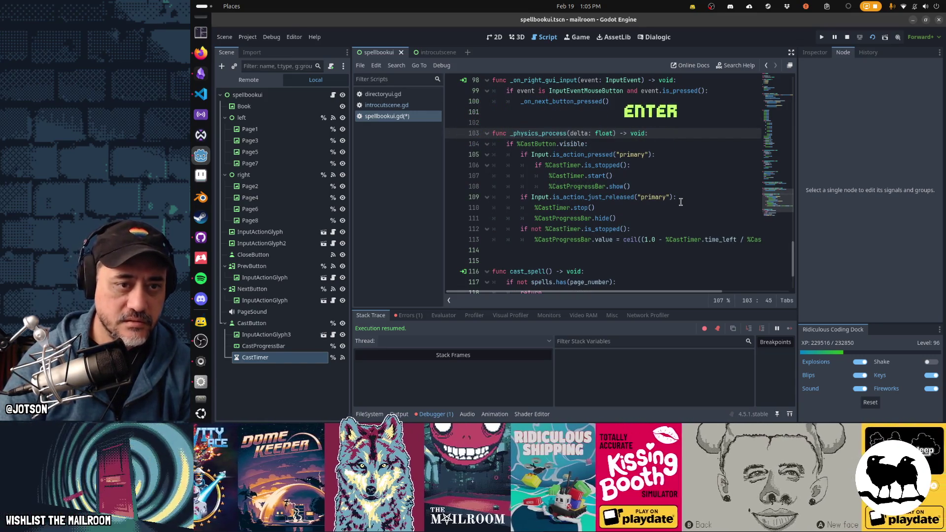
pyautogui.press('Up')
pyautogui.press('Down')
pyautogui.hotkey('ctrl', 'Right')
pyautogui.hotkey('ctrl', 'Right')
pyautogui.hotkey('ctrl', 'Right')
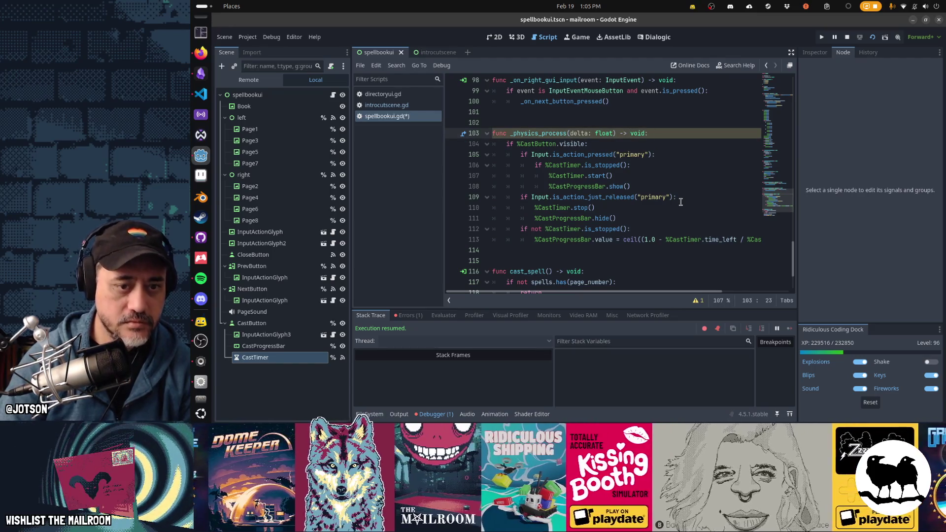
pyautogui.write('_')
pyautogui.press('Down')
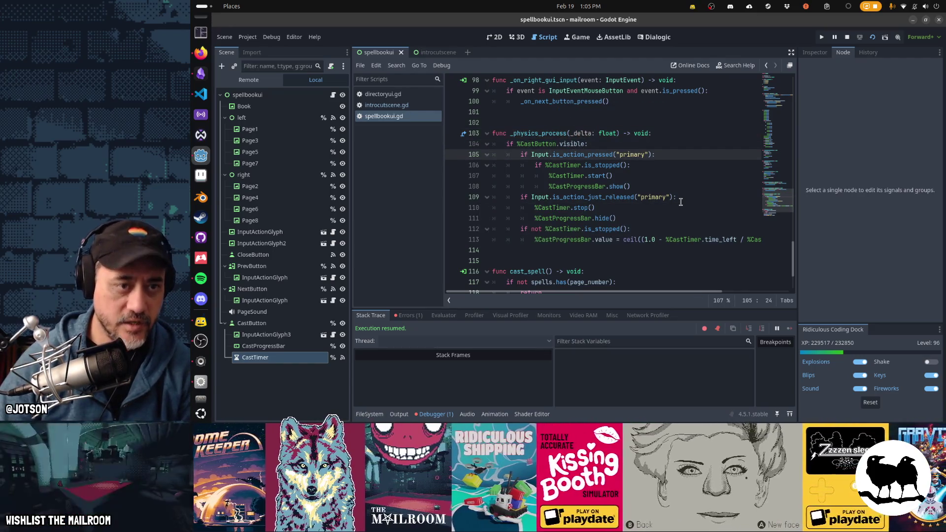
pyautogui.press('F6')
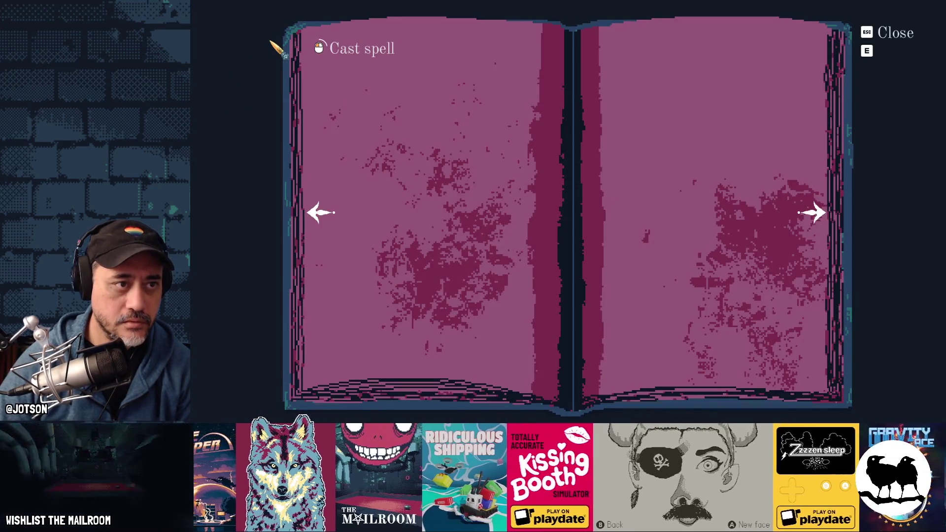
# Relaunch the game and turn through the spellbook's spreads and back to the title page.
pyautogui.click(898, 33)
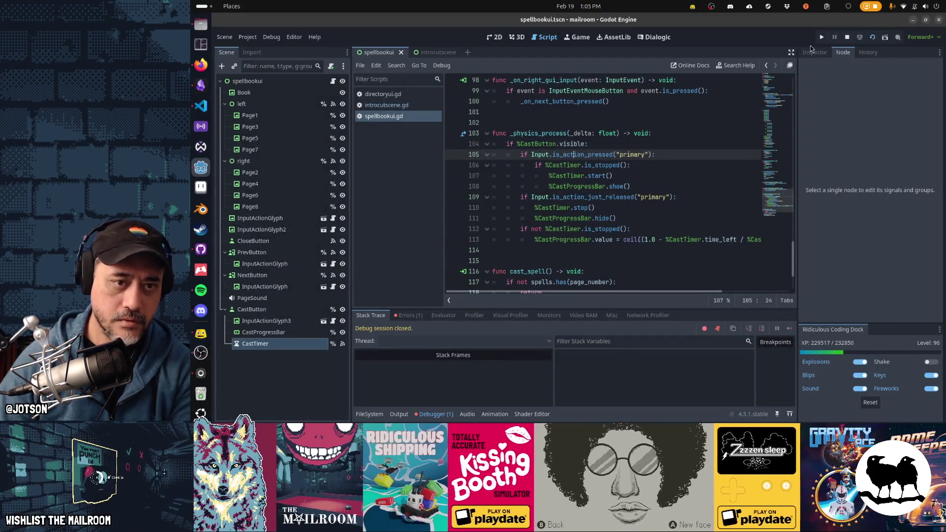
pyautogui.press('F6')
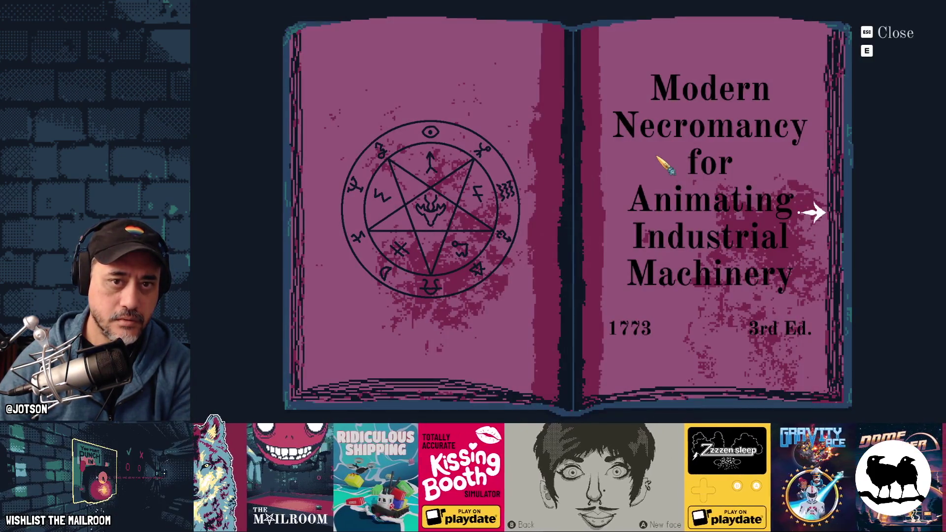
pyautogui.click(810, 213)
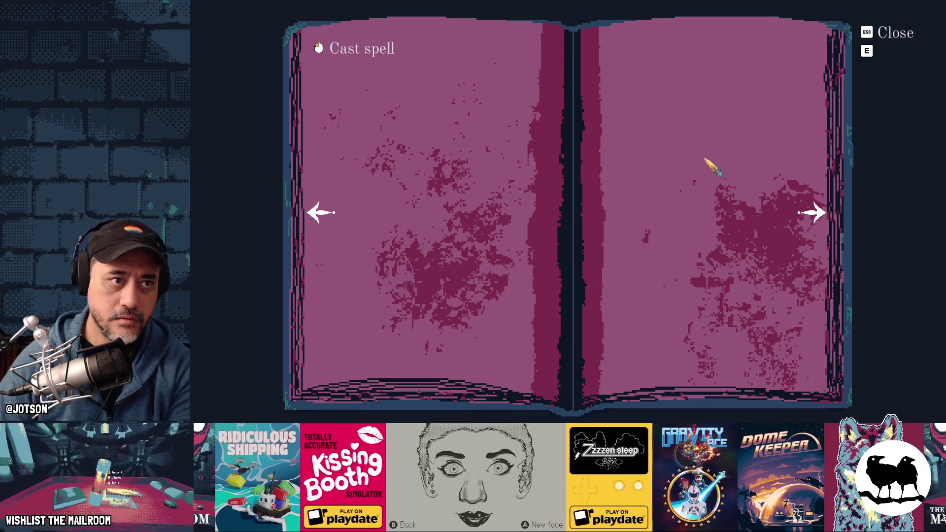
pyautogui.click(815, 214)
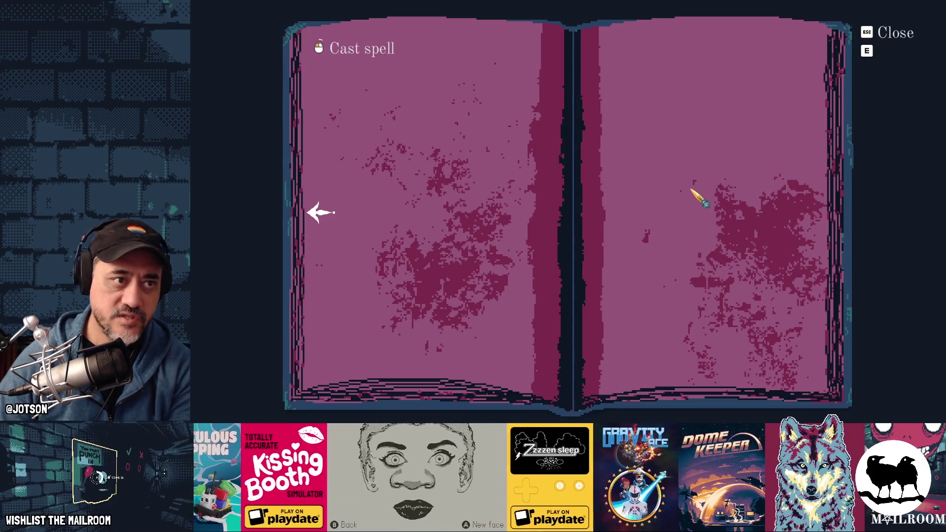
pyautogui.click(326, 216)
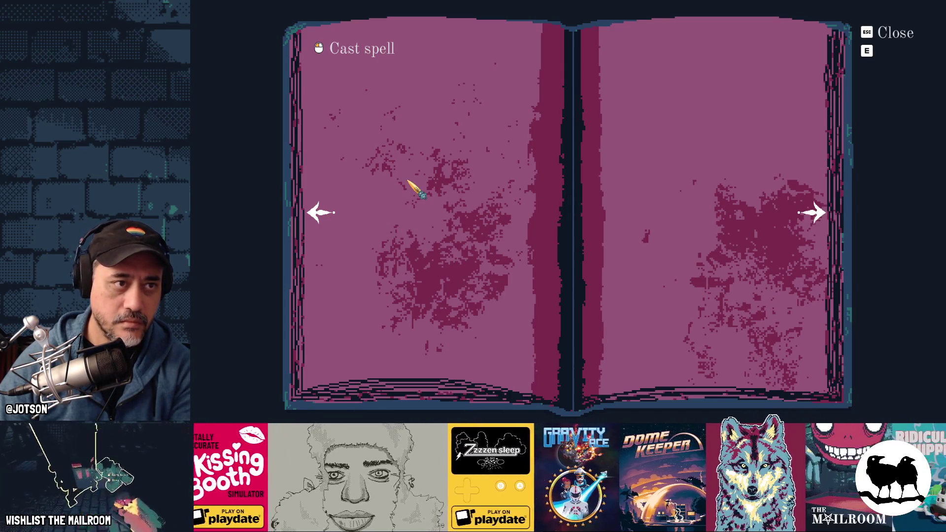
pyautogui.click(750, 213)
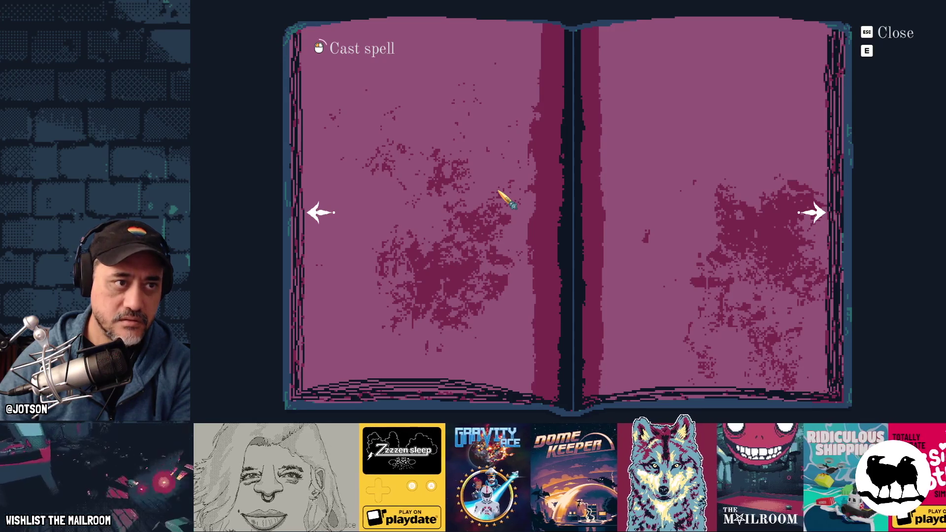
# Flip forward to the spell pages showing the Cast spell prompt, then return to the editor.
pyautogui.click(507, 200)
pyautogui.click(736, 196)
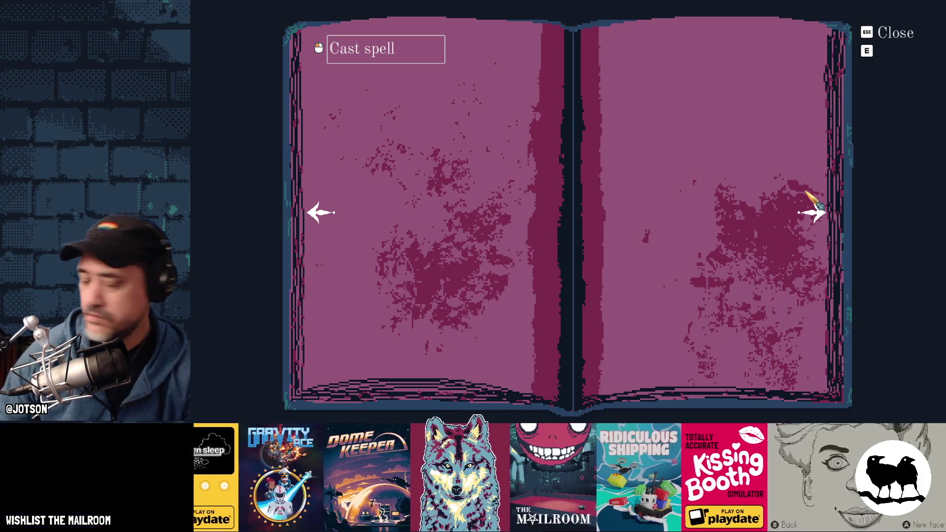
pyautogui.click(812, 212)
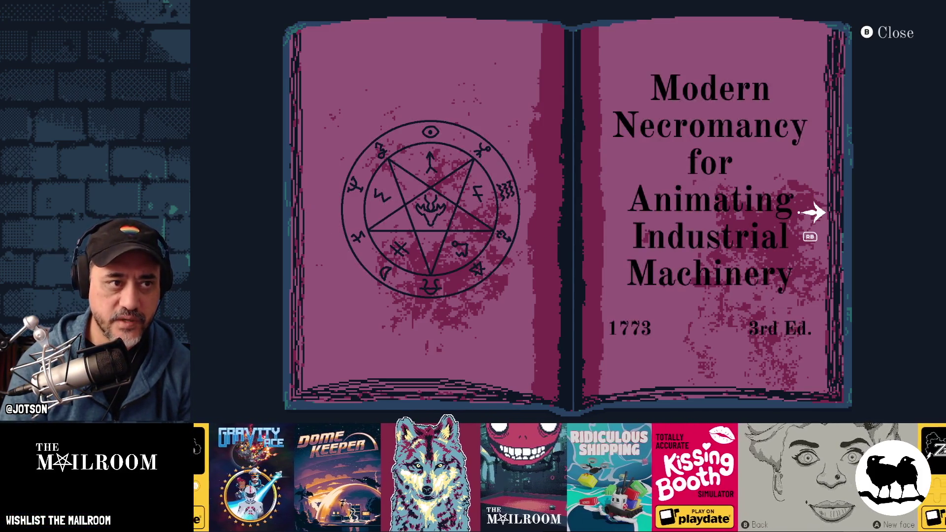
pyautogui.press('Right')
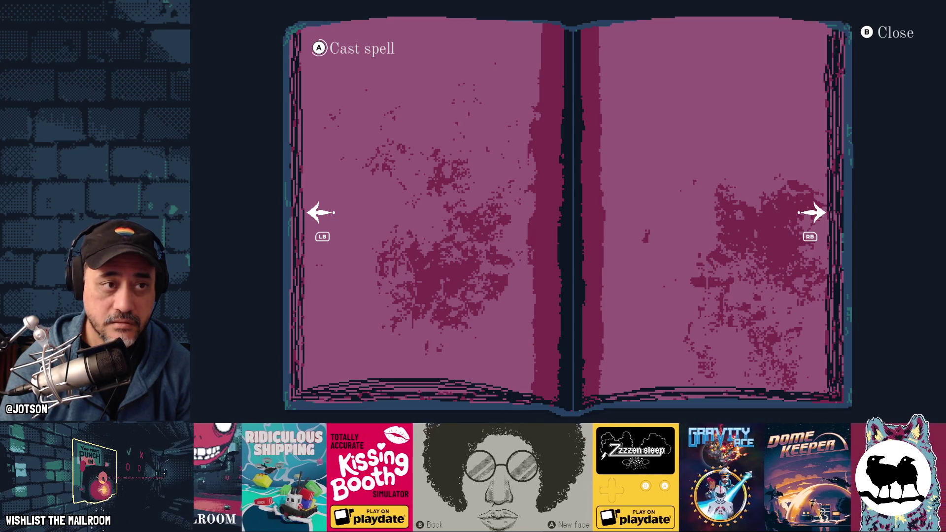
pyautogui.hotkey('alt', 'Tab')
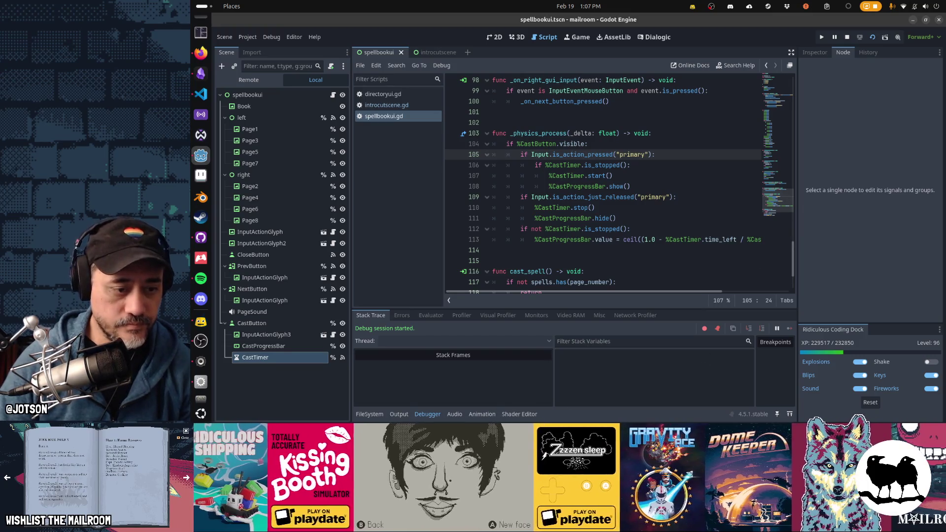
# Check the casting messages in the Output log, then stop the running game with Alt+F4.
pyautogui.click(399, 415)
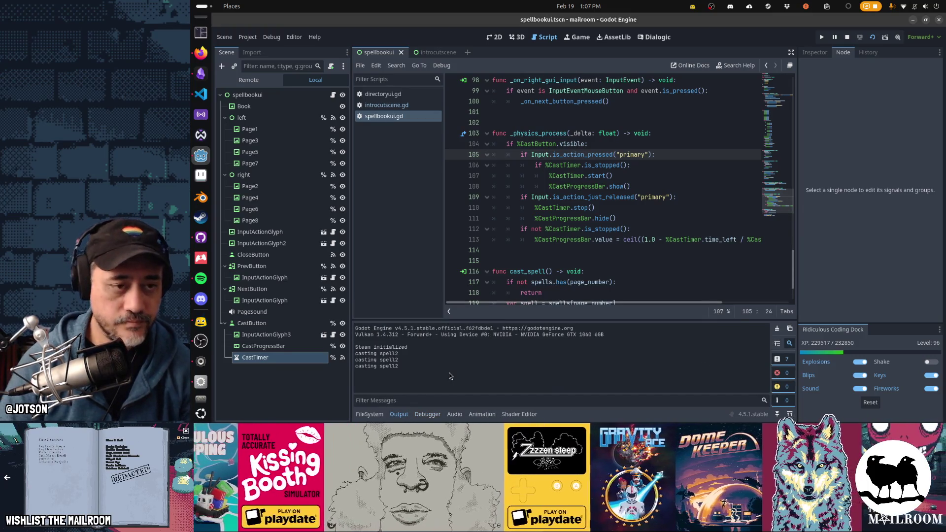
pyautogui.hotkey('alt', 'Tab')
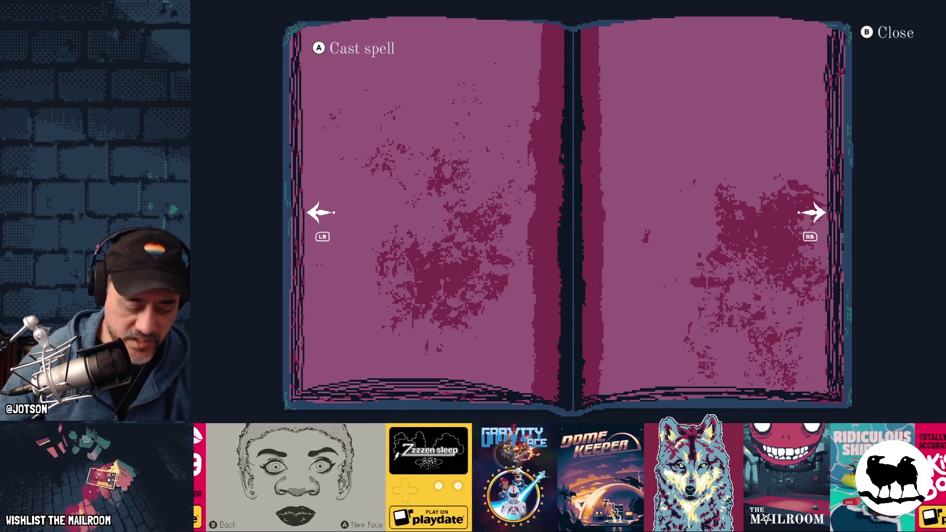
pyautogui.hotkey('alt', 'F4')
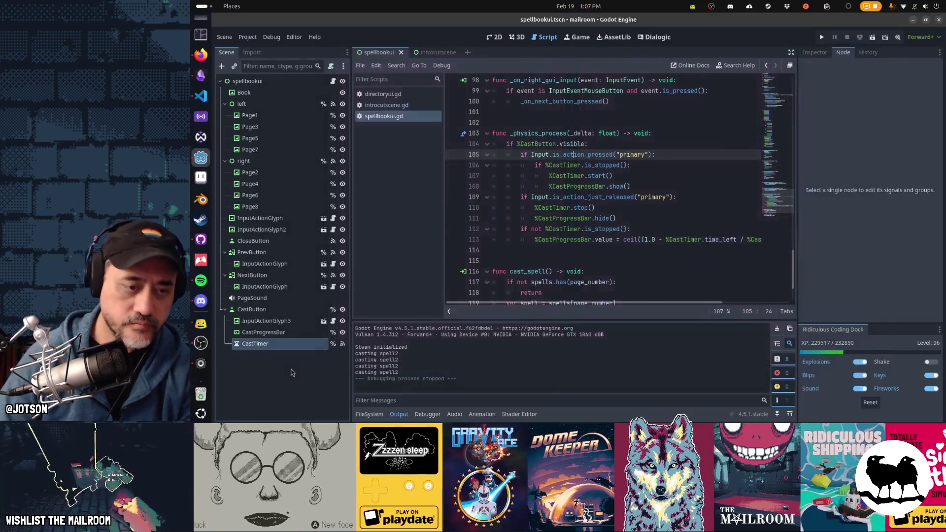
pyautogui.scroll(-2, 555, 258)
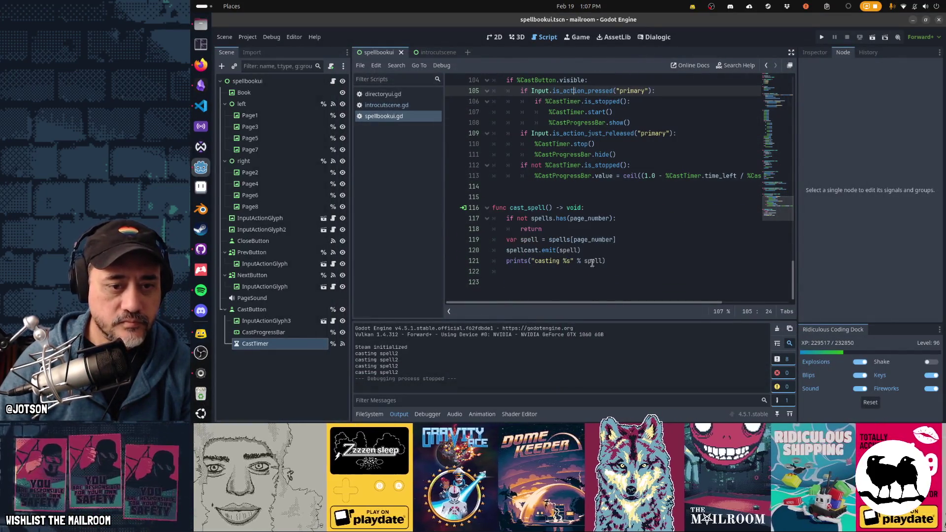
# Copy the _on_close_button_pressed name from the close handler and jump back to cast_spell.
pyautogui.click(617, 261)
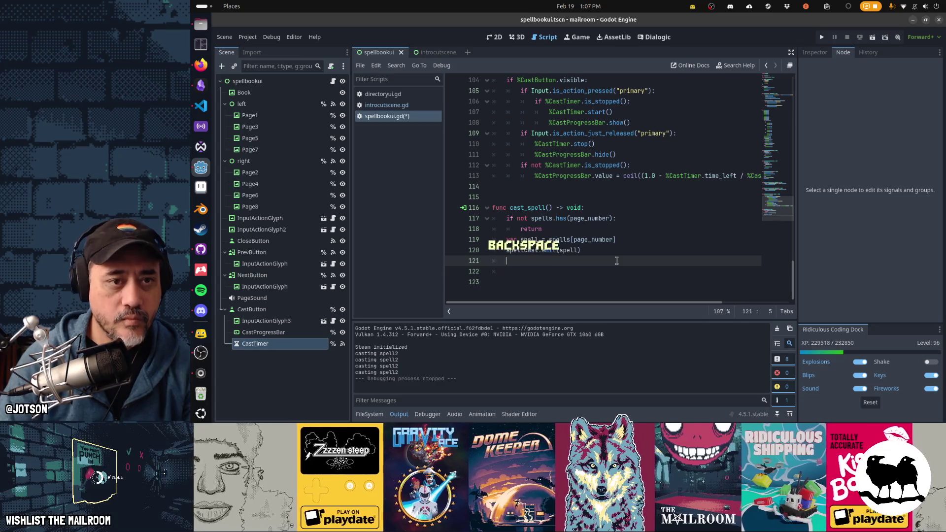
pyautogui.press('pageup')
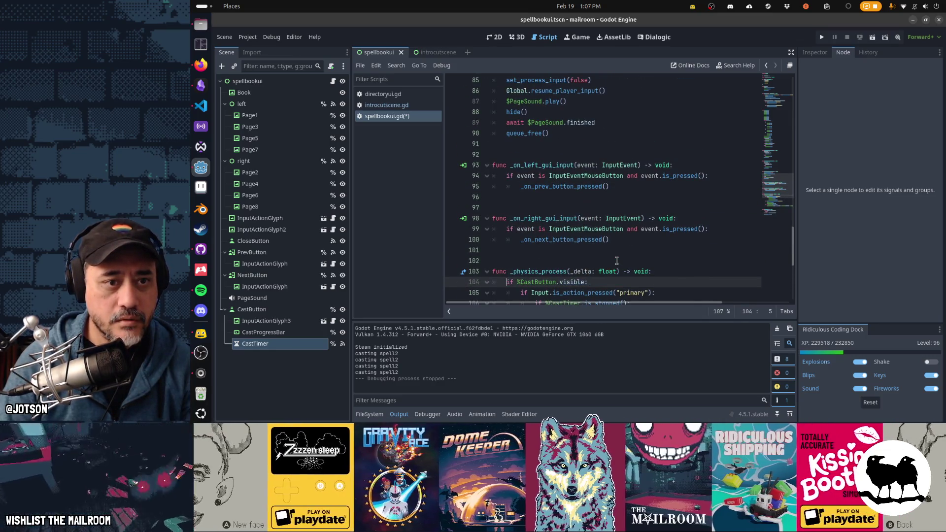
pyautogui.press('Up')
pyautogui.press('Up')
pyautogui.press('Up')
pyautogui.press('Up')
pyautogui.press('Up')
pyautogui.press('Up')
pyautogui.press('Down')
pyautogui.press('Down')
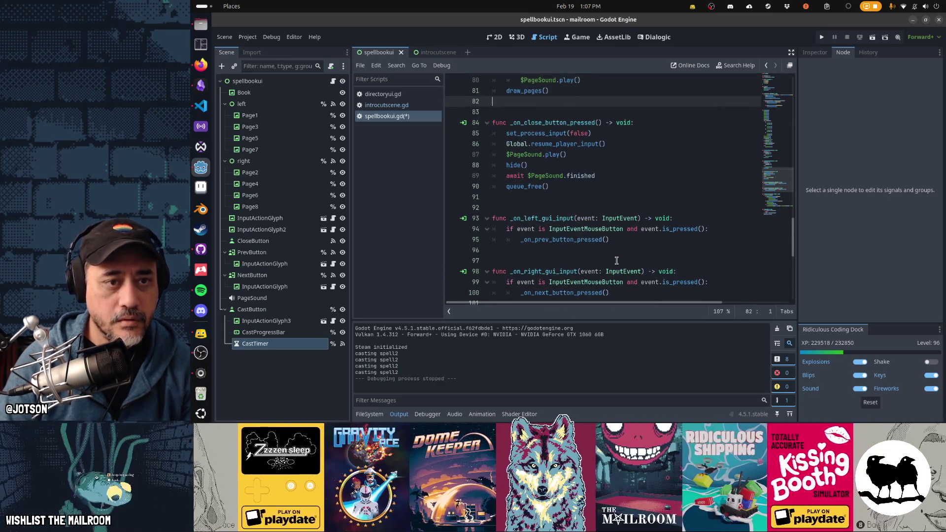
pyautogui.press('Down')
pyautogui.press('Down')
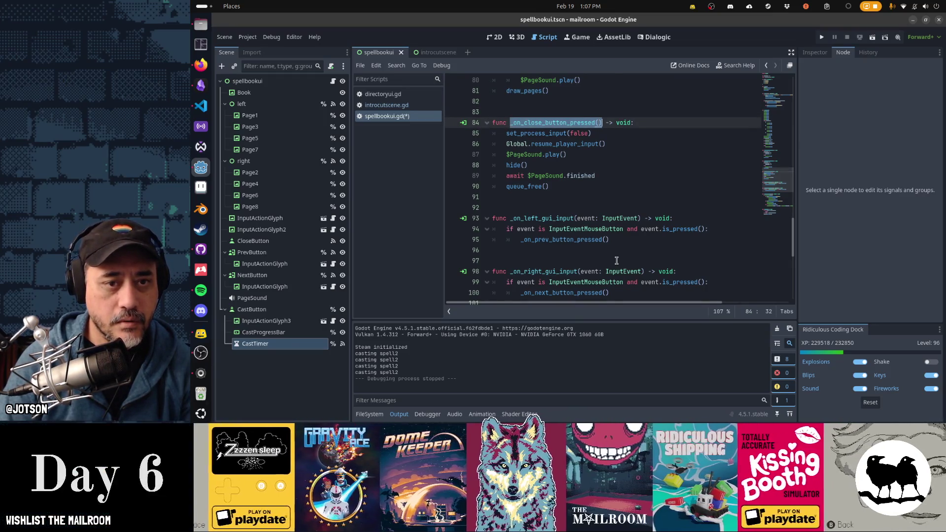
pyautogui.press('pagedown')
pyautogui.press('pagedown')
# Replace the casting print line with a call to _on_close_button_pressed and save the script.
pyautogui.press('Up')
pyautogui.press('Up')
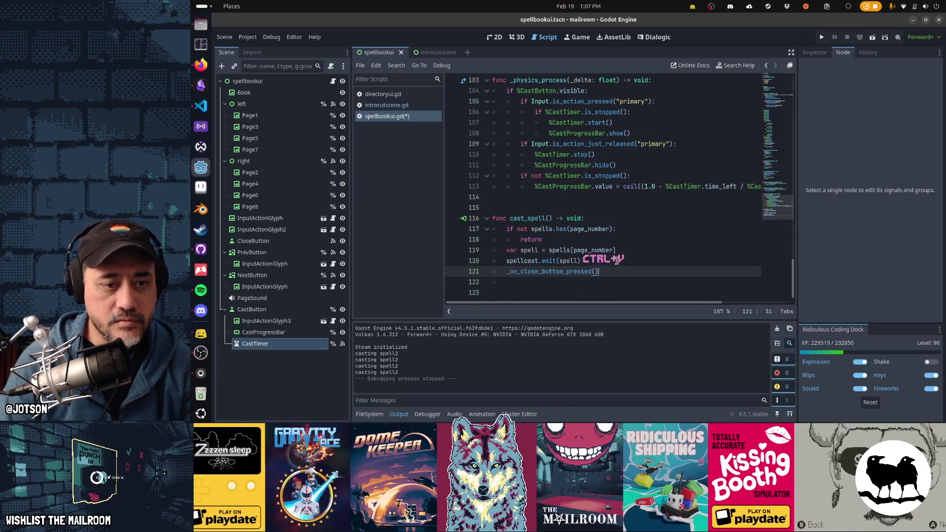
pyautogui.press('Down')
pyautogui.hotkey('ctrl', 'x')
pyautogui.hotkey('ctrl', 's')
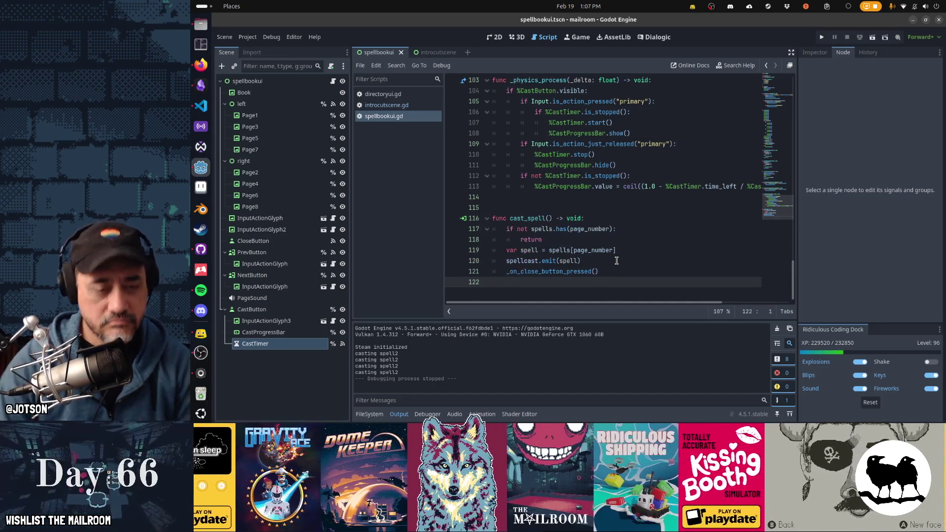
pyautogui.press('Up')
pyautogui.press('Up')
pyautogui.press('Up')
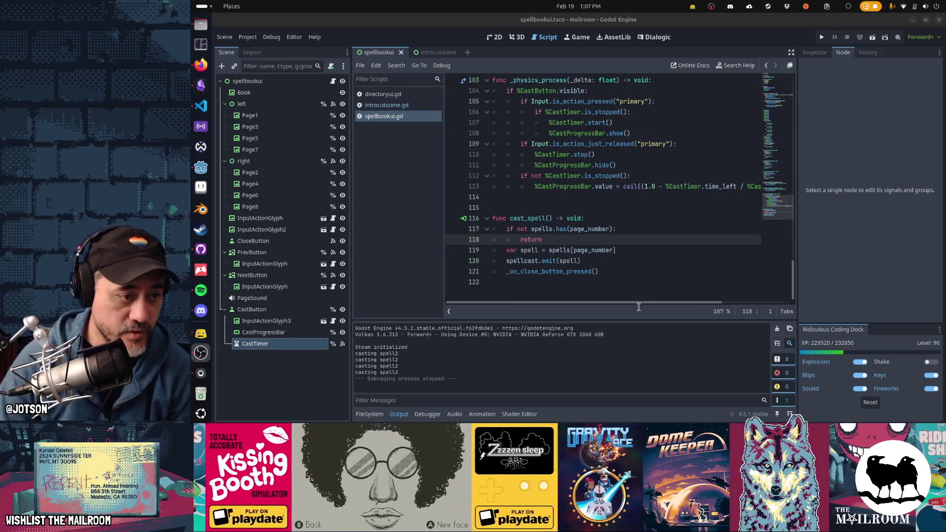
# Inspect PrevButton's and the right page node's signal connections in the 2D scene view.
pyautogui.click(252, 252)
pyautogui.hotkey('ctrl', 'F2')
pyautogui.hotkey('ctrl', 'F1')
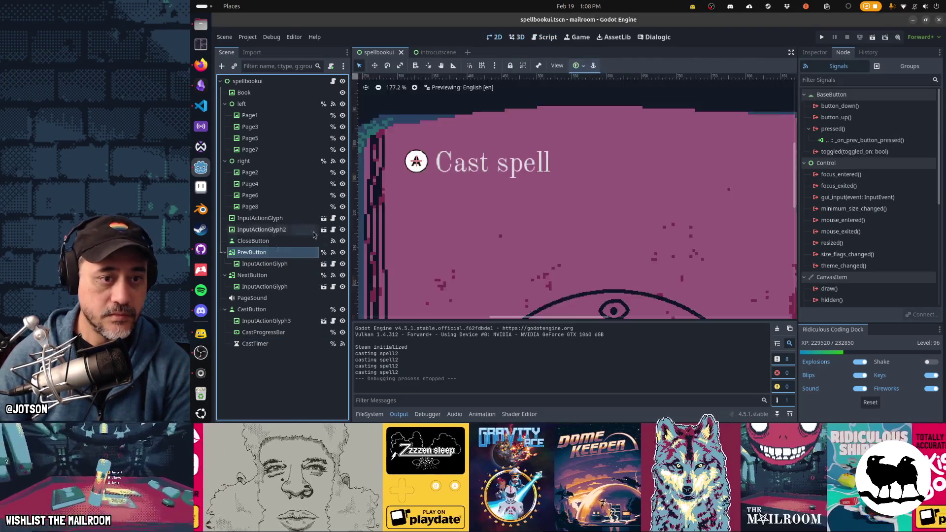
pyautogui.scroll(-6, 640, 196)
pyautogui.scroll(-4, 639, 196)
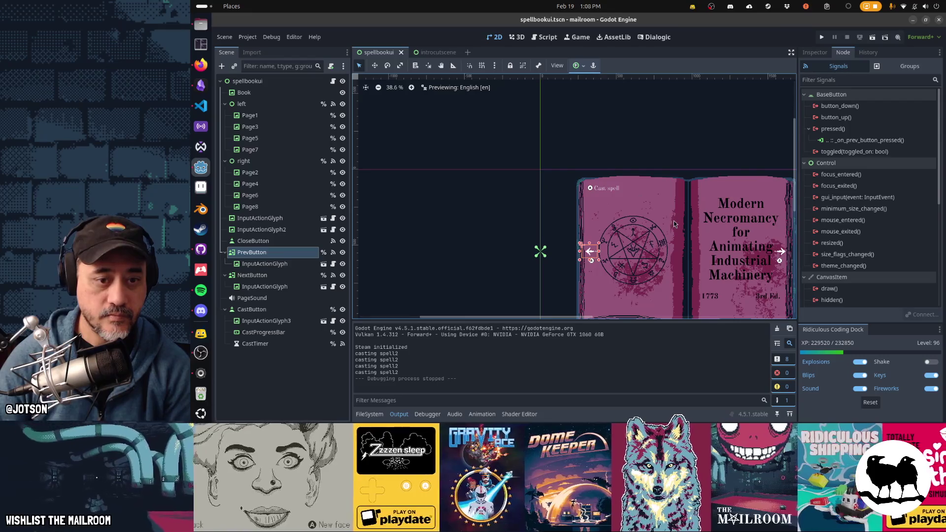
pyautogui.moveTo(673, 220); pyautogui.dragTo(592, 174)
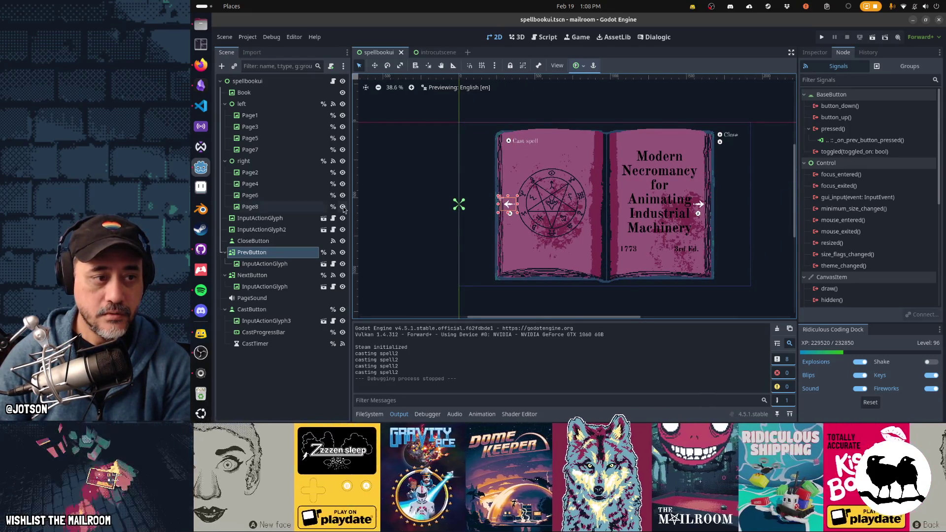
pyautogui.click(310, 160)
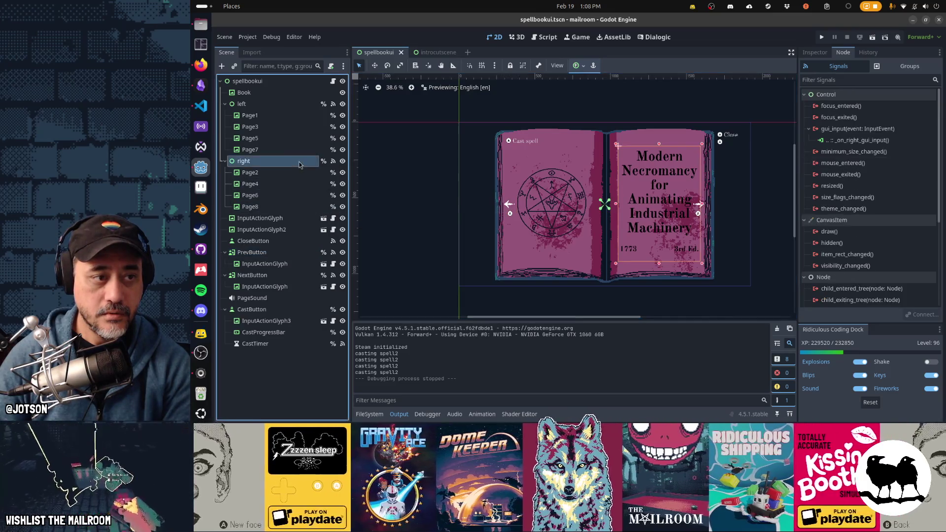
pyautogui.click(858, 140)
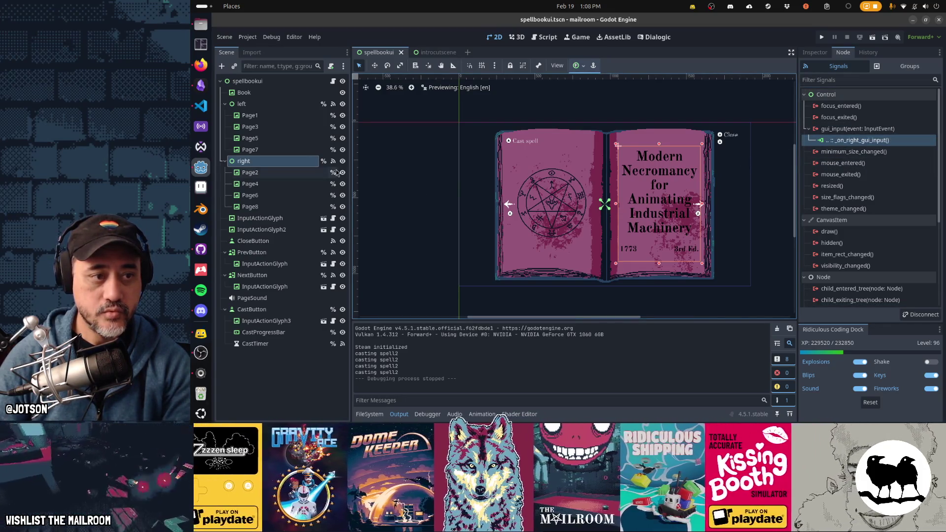
# Compare with PrevButton again, then jump to the right page's _on_right_gui_input handler in the script.
pyautogui.click(266, 256)
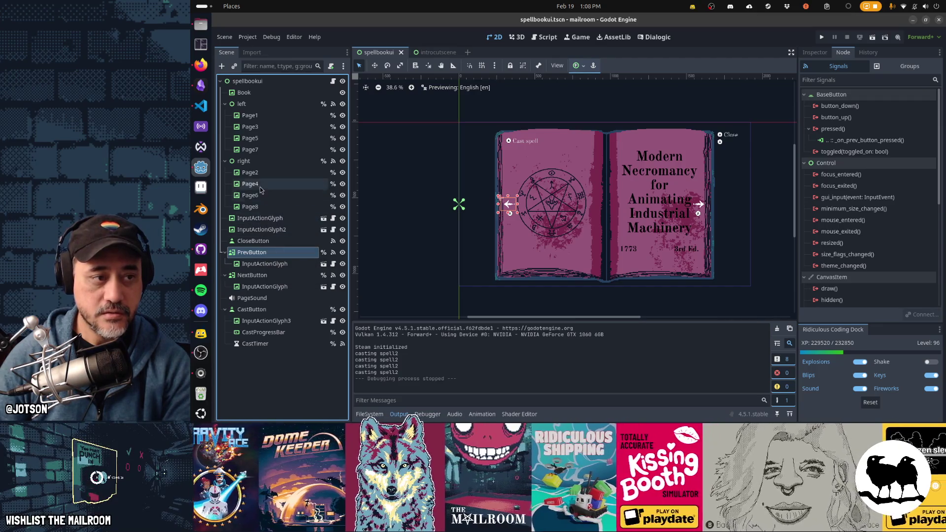
pyautogui.click(256, 163)
pyautogui.doubleClick(886, 141)
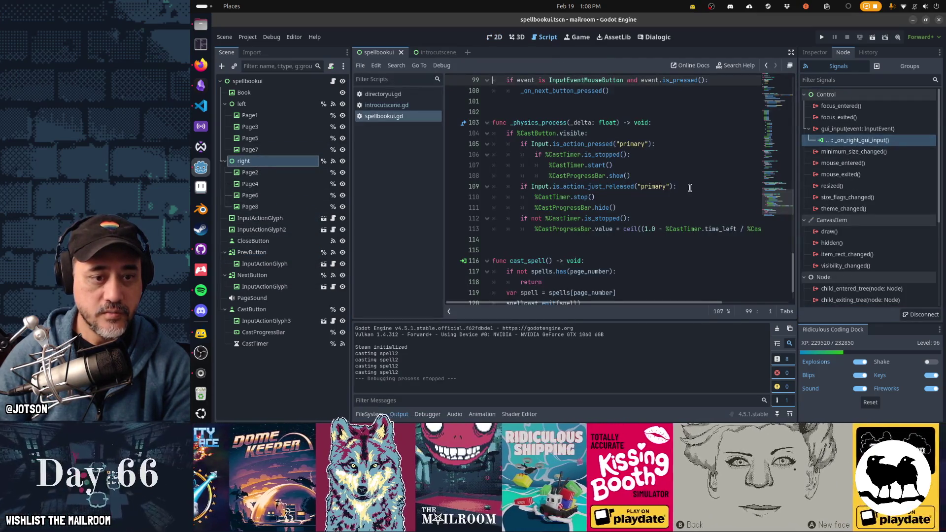
pyautogui.scroll(2, 671, 202)
pyautogui.scroll(1, 671, 202)
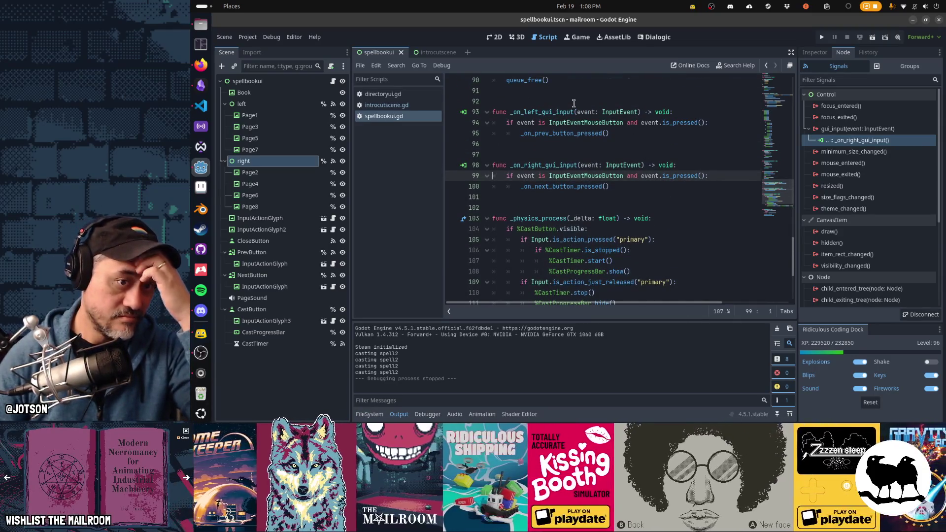
# Delete the left and right page-click gui_input handler functions from the spellbook script.
pyautogui.press('Up')
pyautogui.press('Up')
pyautogui.press('Up')
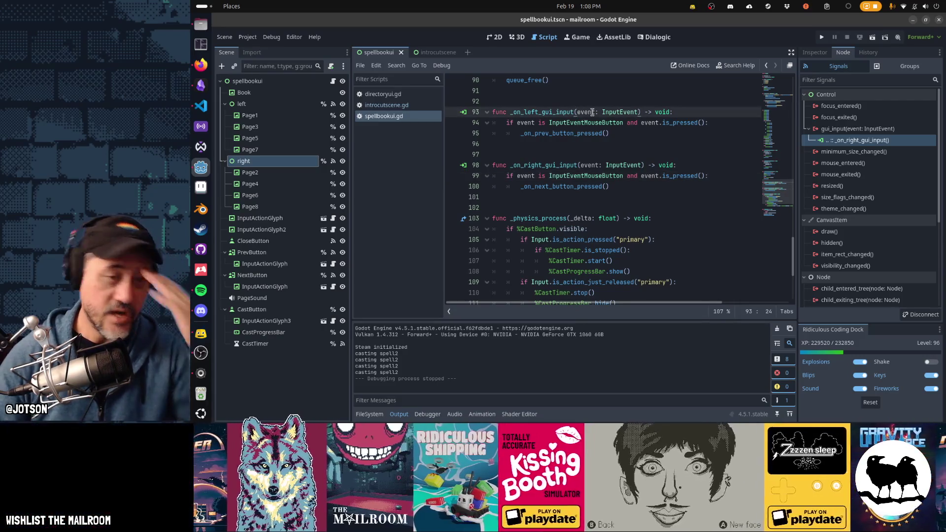
pyautogui.hotkey('shift', 'Down')
pyautogui.hotkey('shift', 'Down')
pyautogui.hotkey('shift', 'Down')
pyautogui.hotkey('shift', 'Down')
pyautogui.hotkey('shift', 'Down')
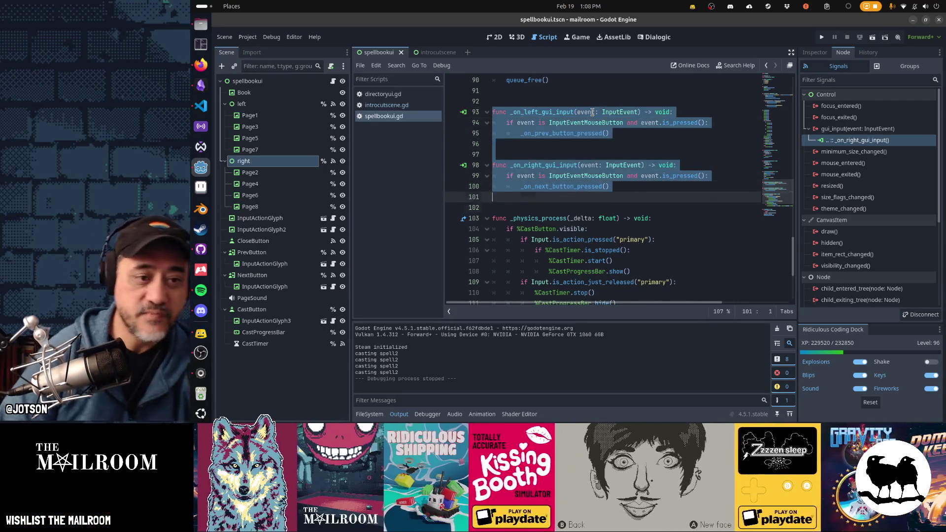
pyautogui.hotkey('shift', 'Down')
pyautogui.hotkey('shift', 'Down')
pyautogui.hotkey('shift', 'Down')
pyautogui.press('Delete')
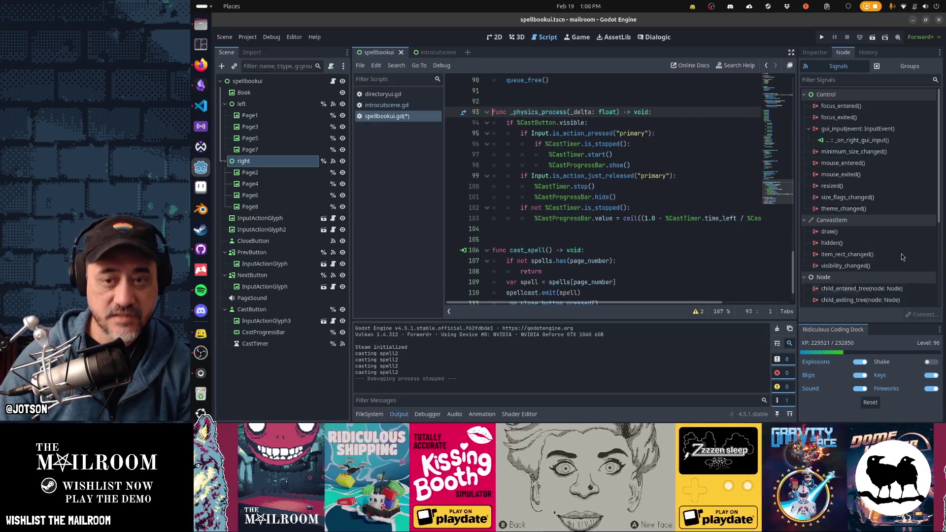
# Disconnect the gui_input signal on both the right and left page nodes.
pyautogui.click(918, 313)
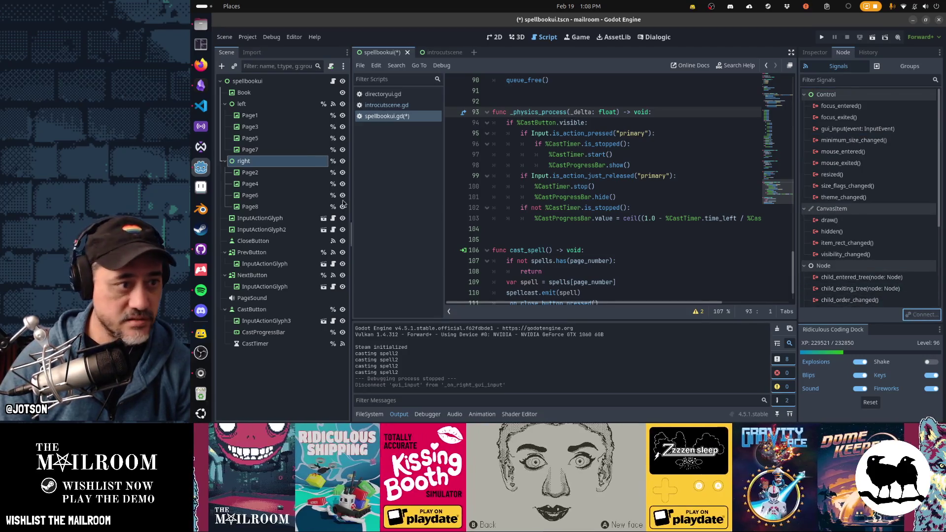
pyautogui.click(273, 106)
pyautogui.click(861, 140)
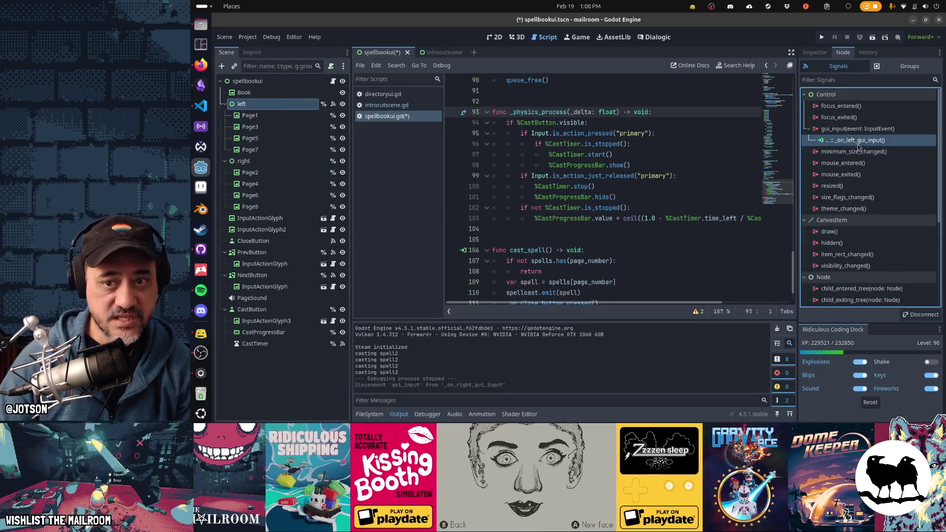
pyautogui.click(924, 314)
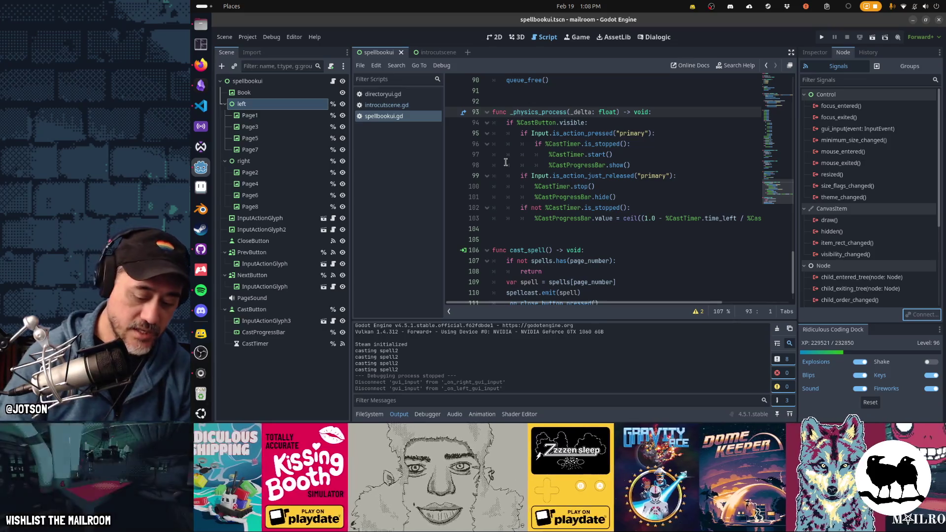
pyautogui.hotkey('shift', 'alt', 'o')
pyautogui.write('directory')
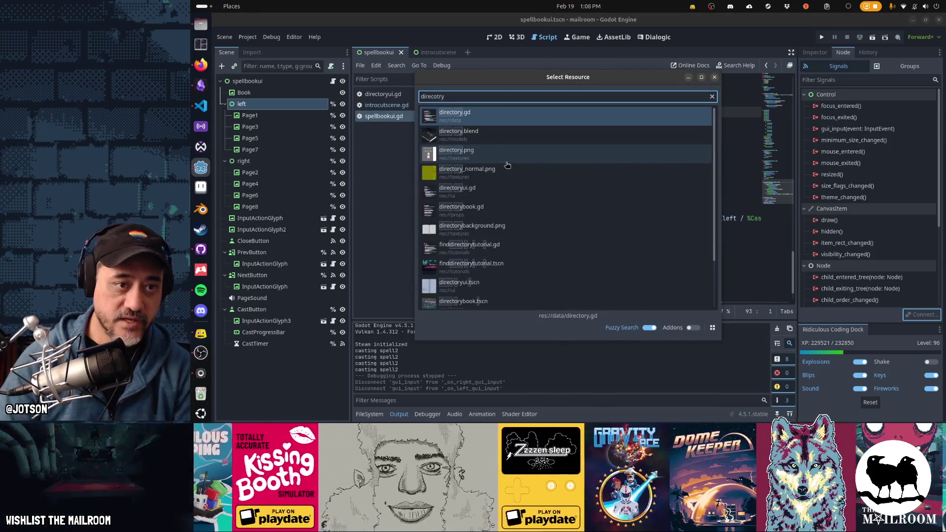
# Locate and open directoryui.tscn via Quick Open.
pyautogui.press('BackSpace')
pyautogui.press('BackSpace')
pyautogui.press('BackSpace')
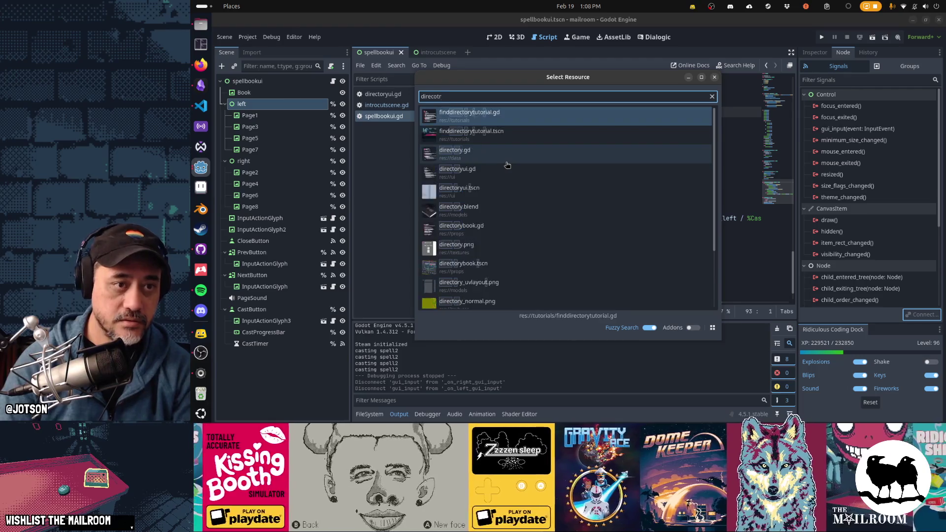
pyautogui.write('rt')
pyautogui.press('BackSpace')
pyautogui.write('ory')
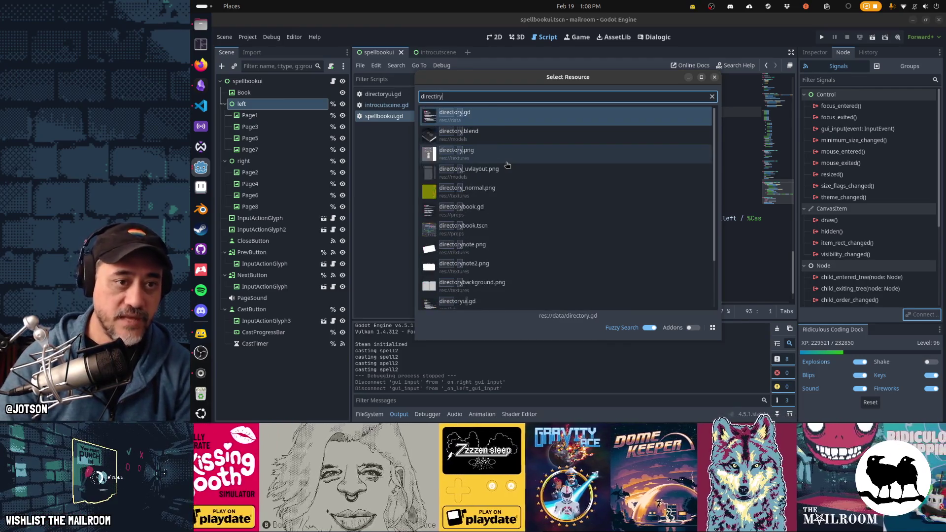
pyautogui.press('BackSpace')
pyautogui.press('BackSpace')
pyautogui.write('o')
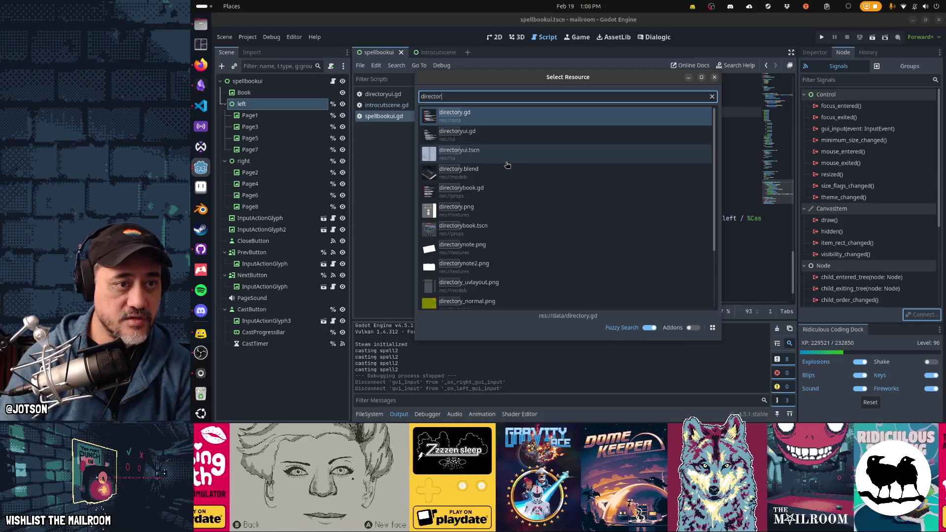
pyautogui.write('y')
pyautogui.click(507, 161)
pyautogui.doubleClick(507, 158)
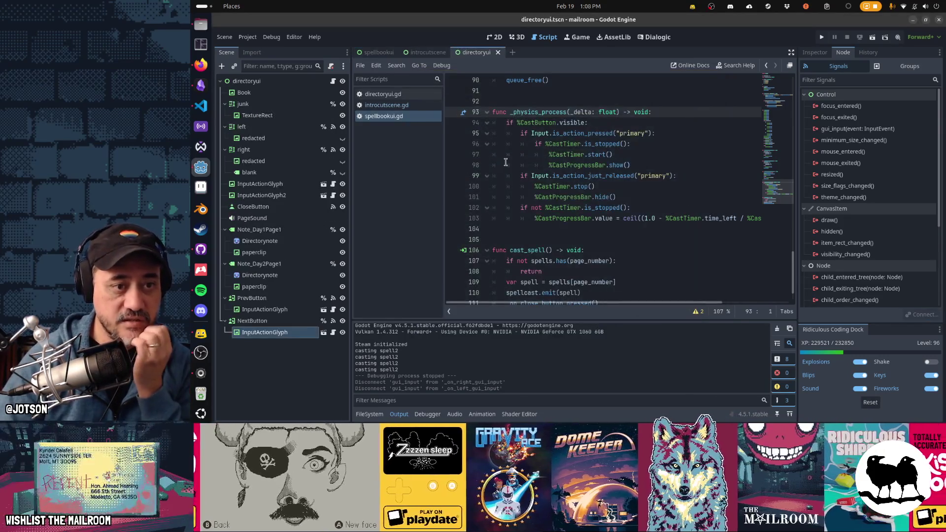
# Disconnect the gui_input connections on the directory UI's right and left page nodes.
pyautogui.click(307, 153)
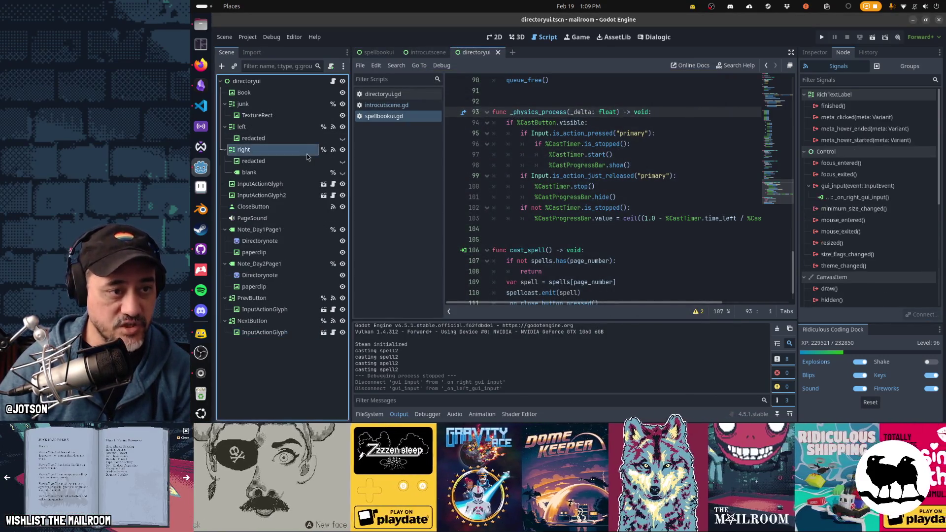
pyautogui.click(861, 198)
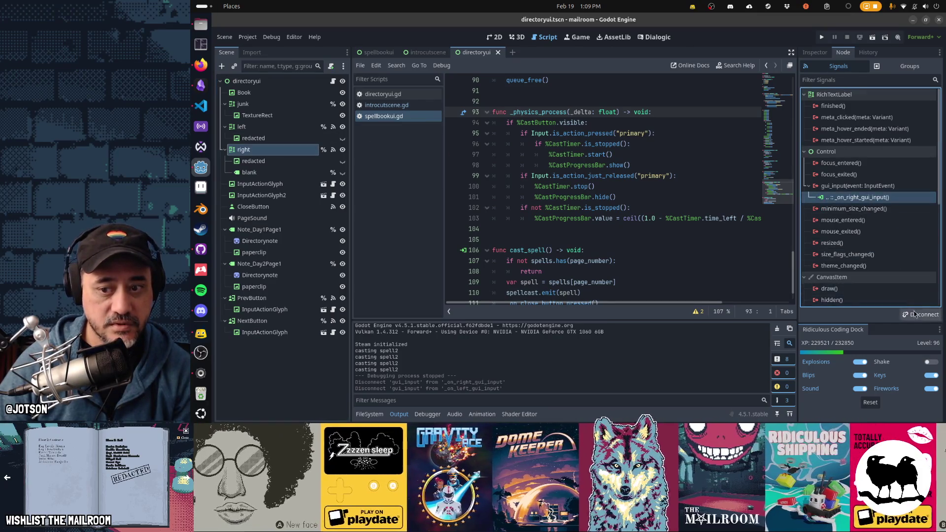
pyautogui.click(918, 316)
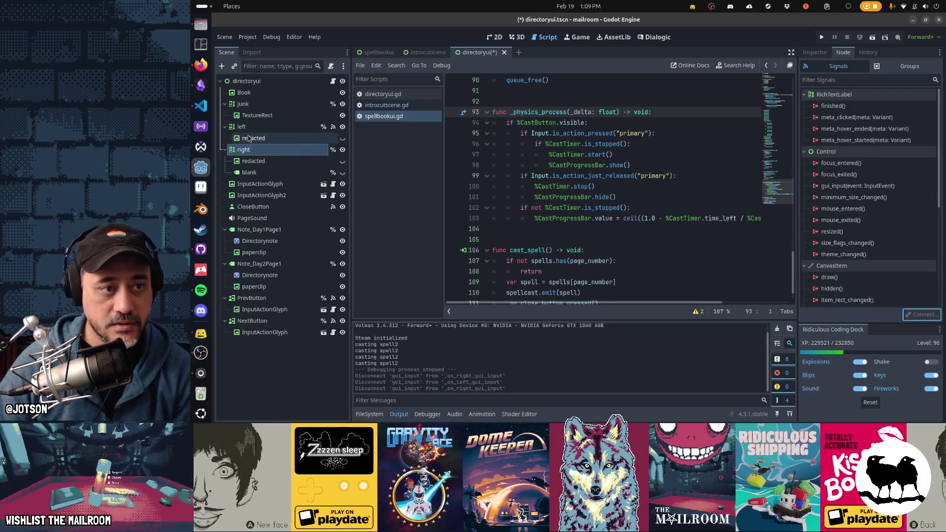
pyautogui.click(252, 127)
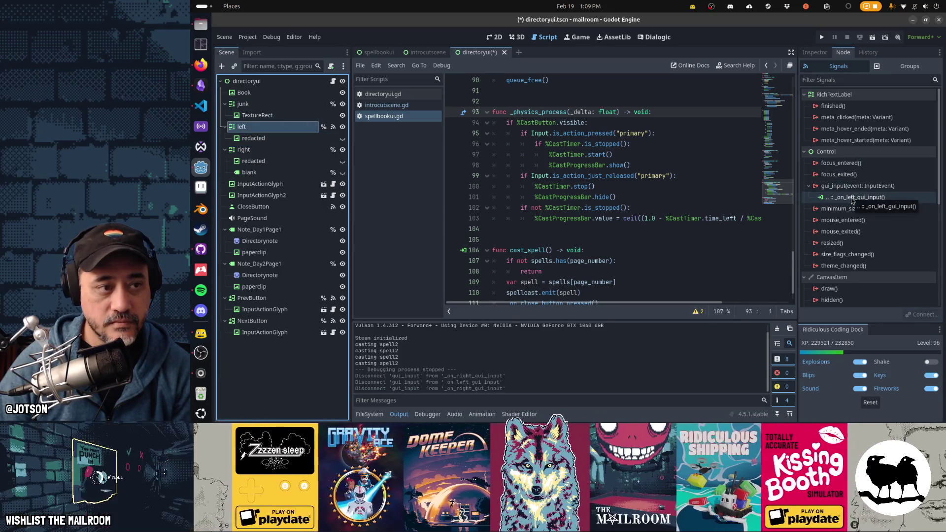
pyautogui.click(872, 198)
pyautogui.click(911, 314)
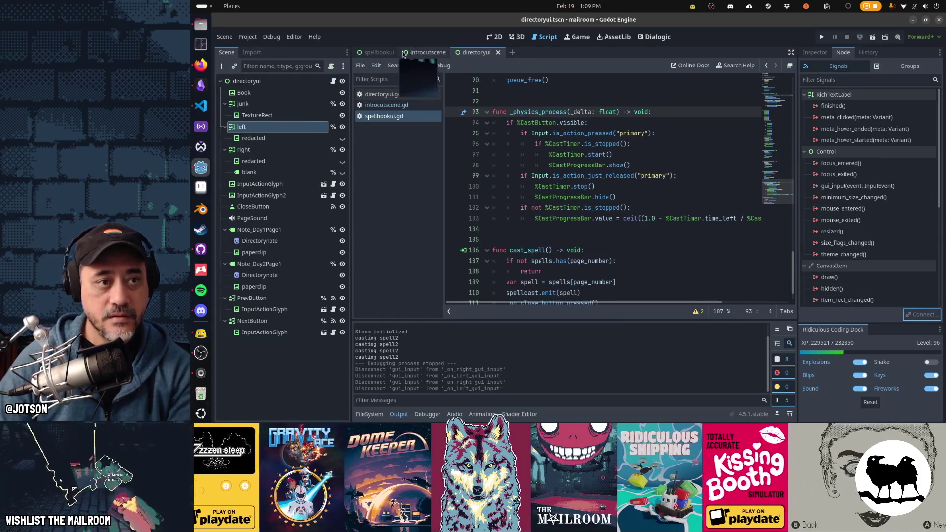
# Run the project to test the spellbook in-game.
pyautogui.hotkey('ctrl', 'Tab')
pyautogui.press('F6')
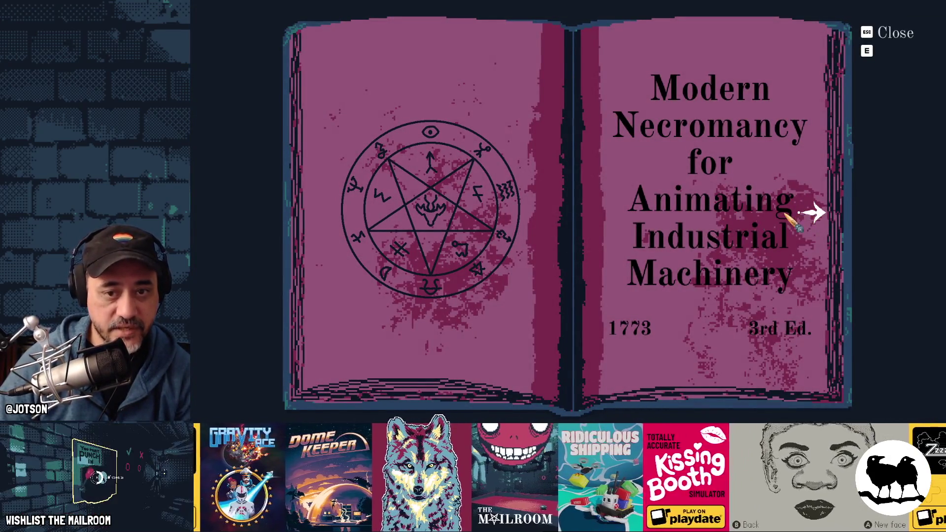
# Turn two pages past the cover with the right arrow, then cast the spell.
pyautogui.click(816, 213)
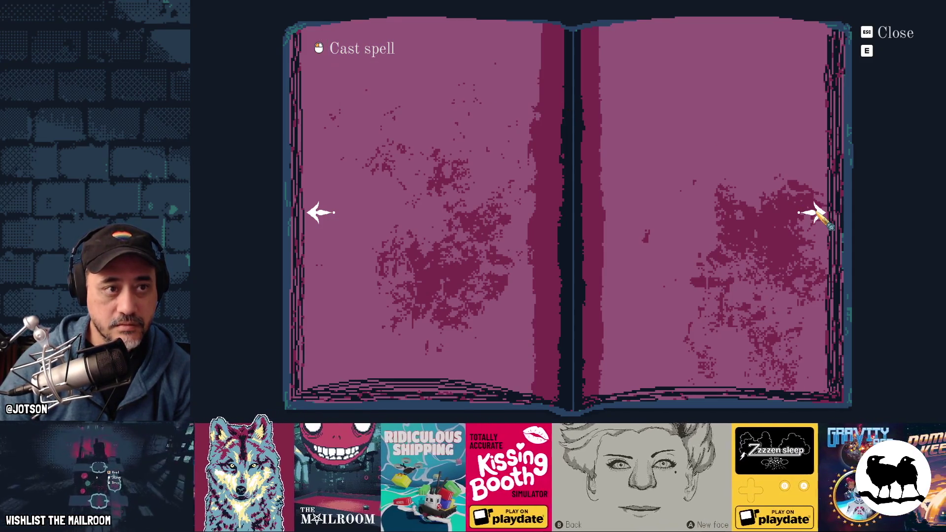
pyautogui.click(812, 213)
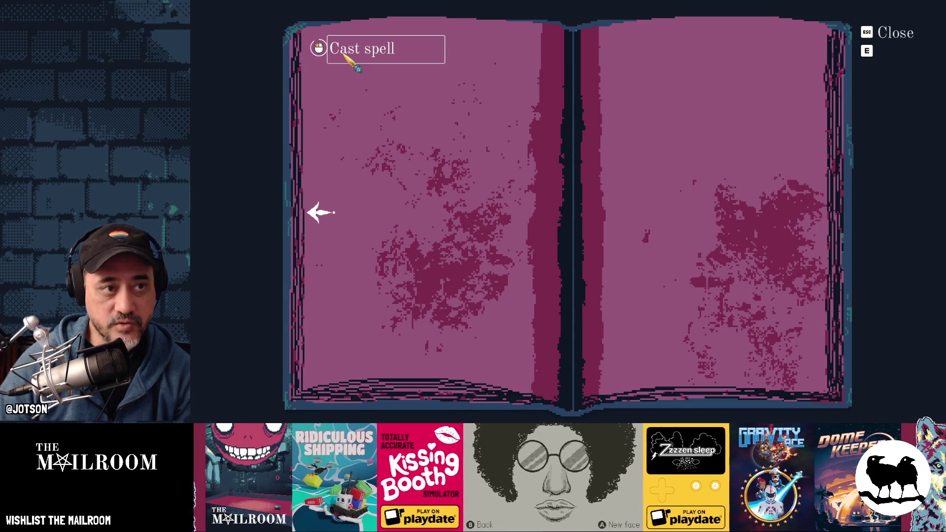
pyautogui.click(348, 59)
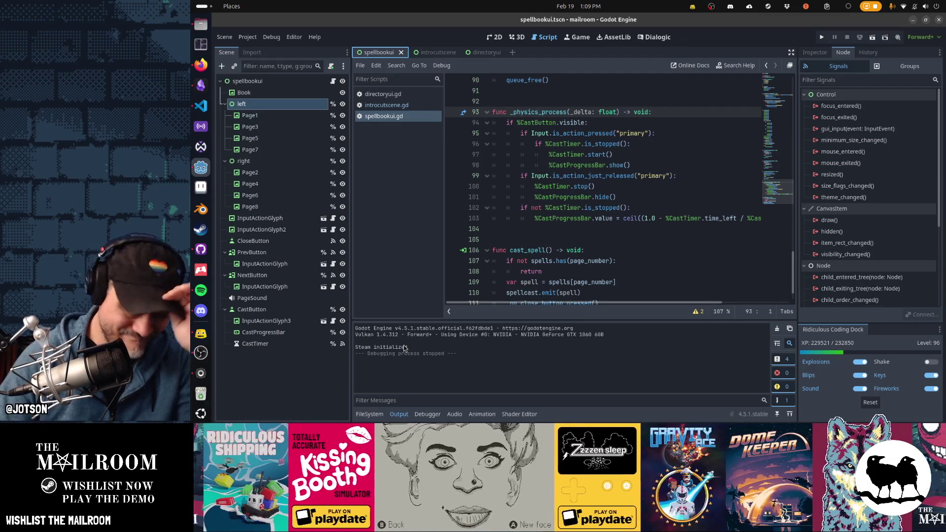
pyautogui.scroll(-1, 611, 221)
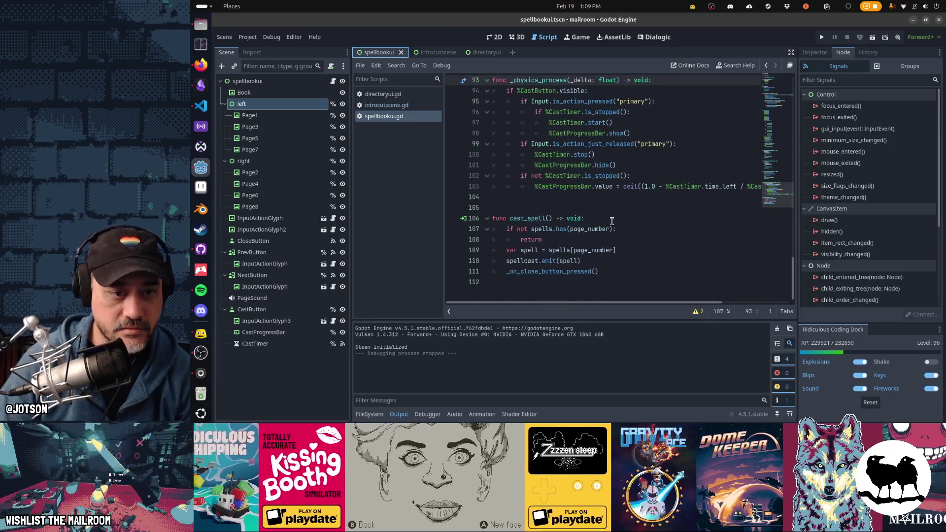
pyautogui.click(635, 262)
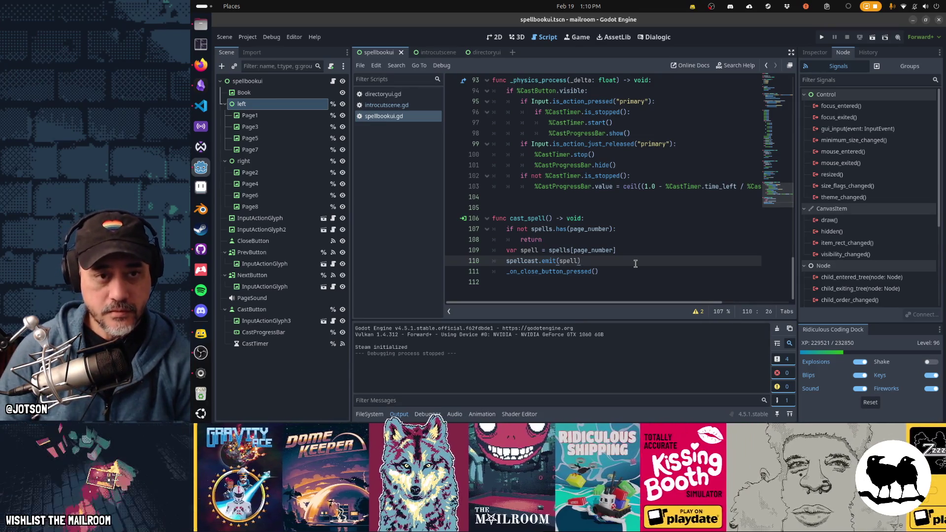
pyautogui.hotkey('ctrl', 'Home')
# Rename spell1–spell3 to blood, antigravity and soulgem for pages 3, 5, 7, then save the script.
pyautogui.press('Down')
pyautogui.press('Down')
pyautogui.press('Down')
pyautogui.press('Down')
pyautogui.press('Down')
pyautogui.press('Down')
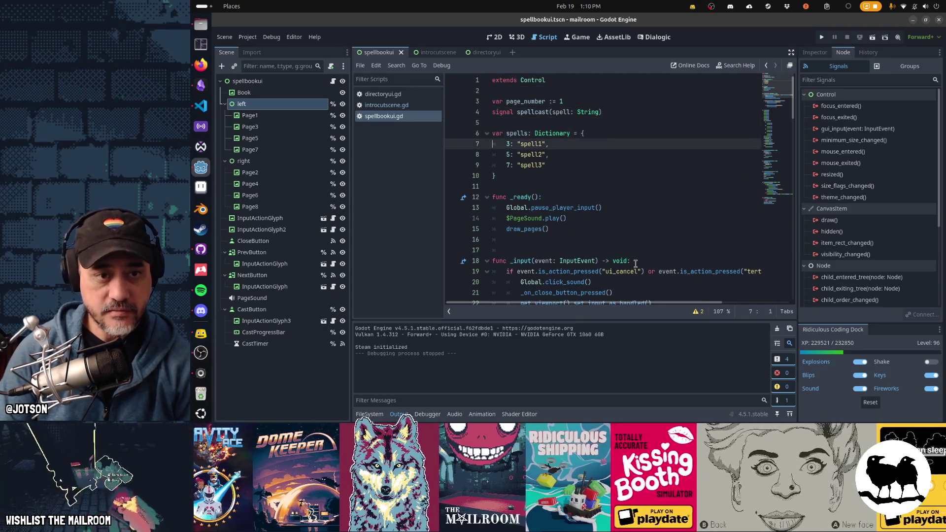
pyautogui.press('Left')
pyautogui.hotkey('ctrl', 'shift', 'Left')
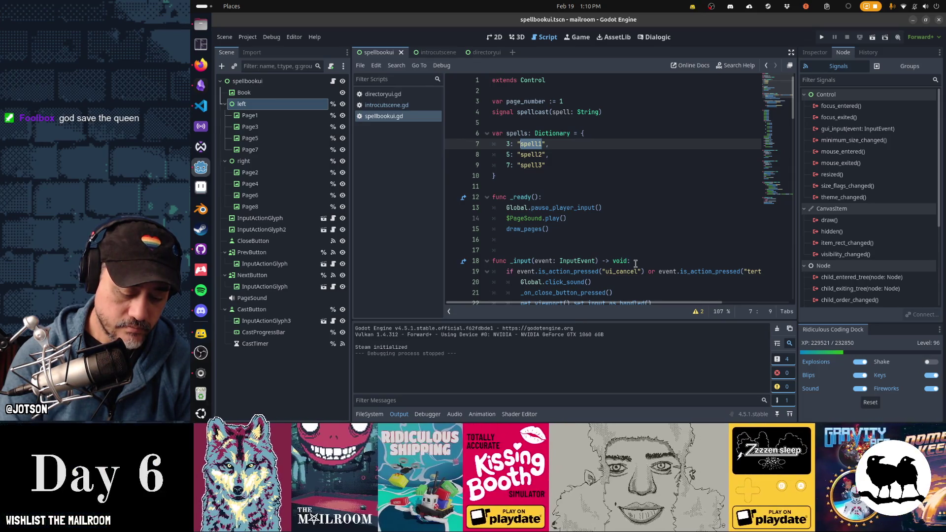
pyautogui.write('fir')
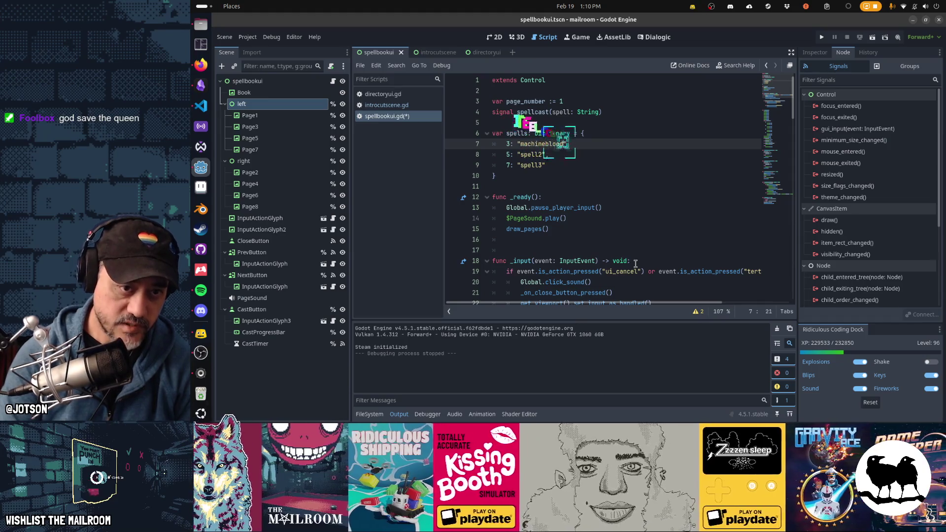
pyautogui.press('Down')
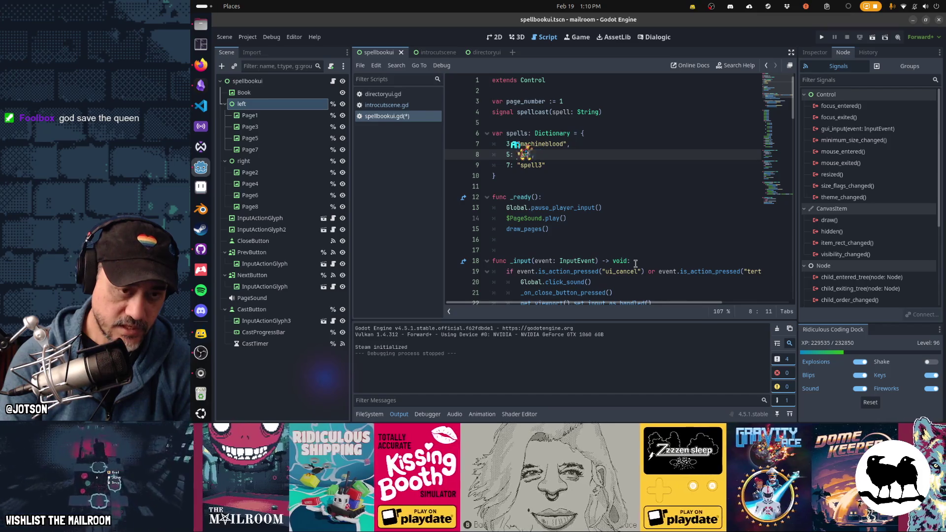
pyautogui.write('antigravity')
pyautogui.press('Down')
pyautogui.press('Left')
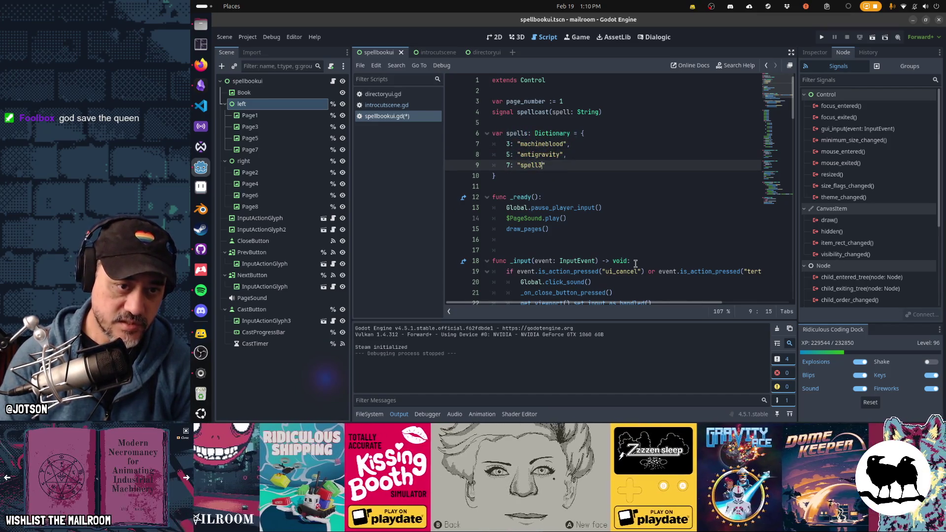
pyautogui.hotkey('ctrl', 'shift', 'Left')
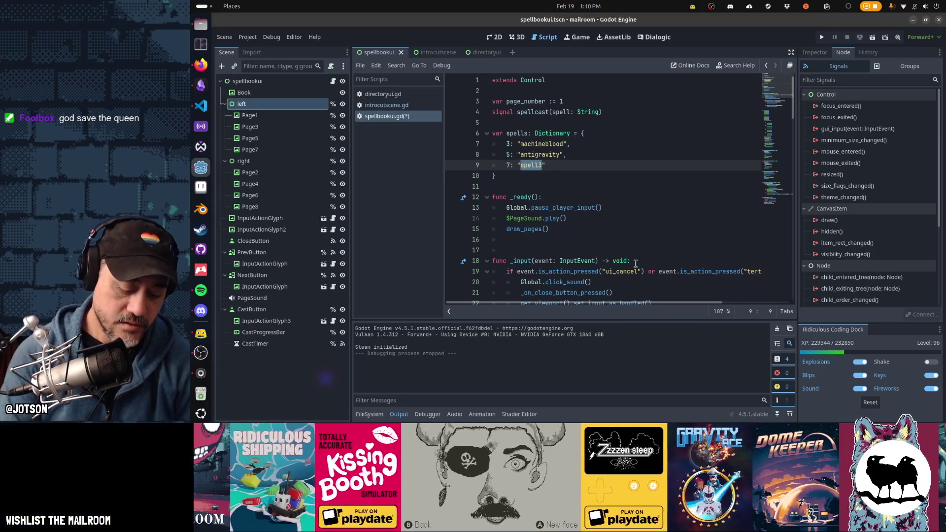
pyautogui.write('gem')
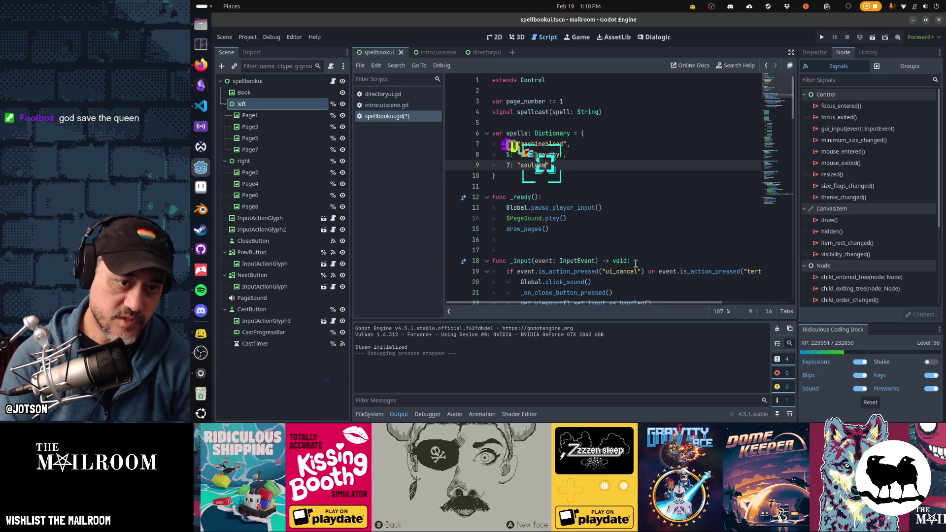
pyautogui.press('Up')
pyautogui.press('Up')
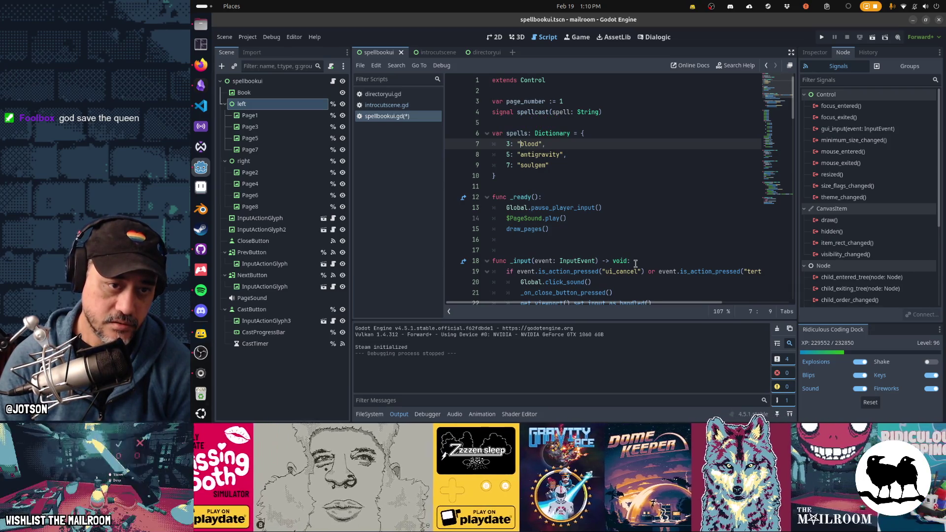
pyautogui.press('Down')
pyautogui.press('Down')
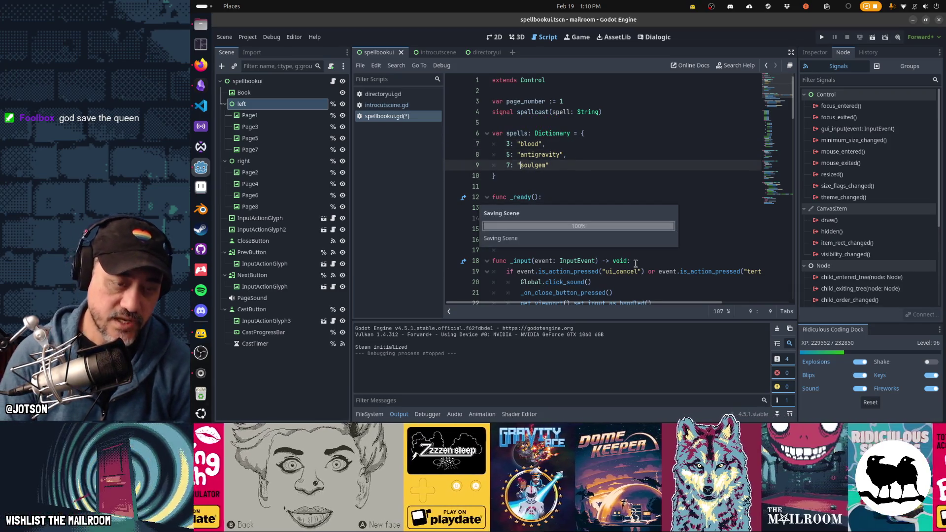
pyautogui.hotkey('ctrl', 's')
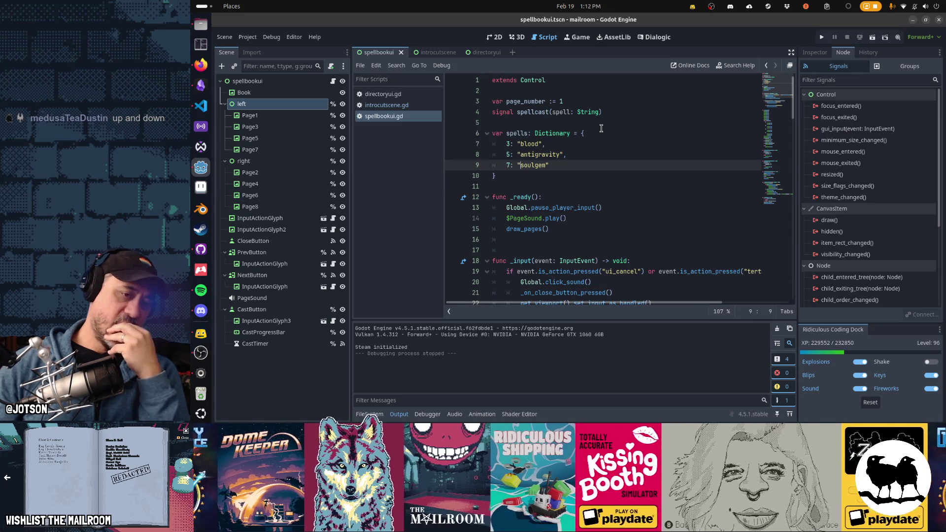
pyautogui.scroll(-8, 581, 172)
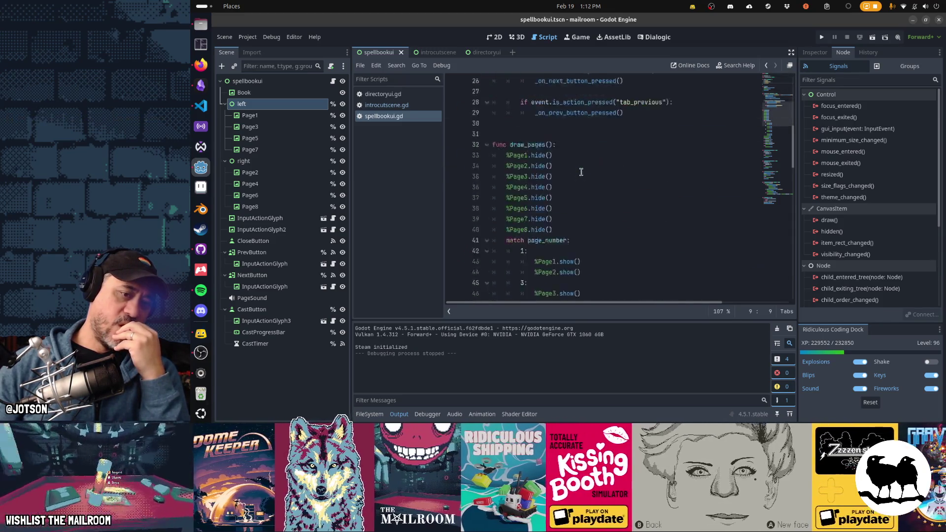
pyautogui.scroll(-12, 581, 171)
pyautogui.scroll(-10, 582, 171)
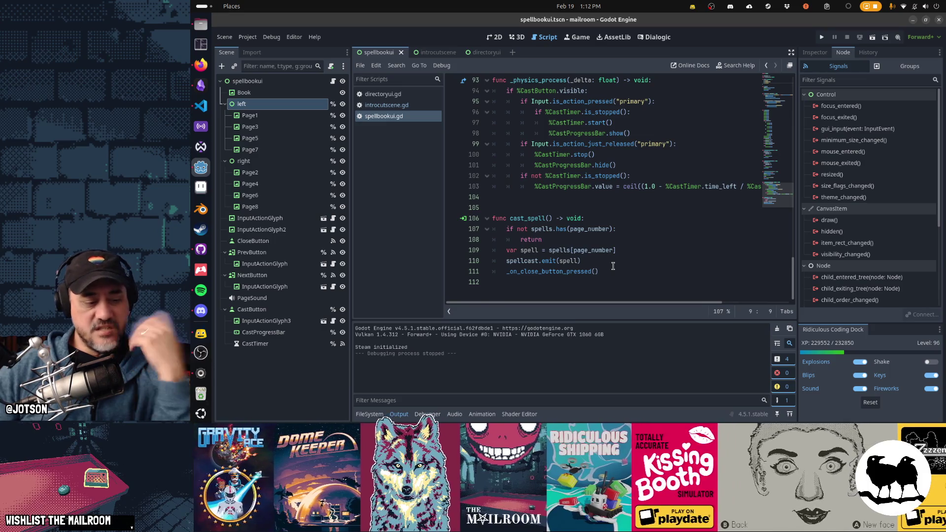
pyautogui.click(610, 261)
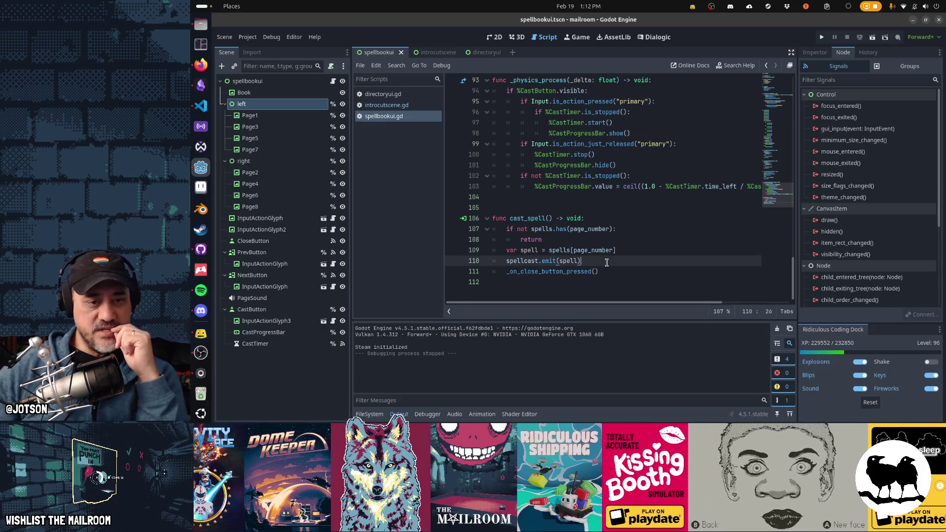
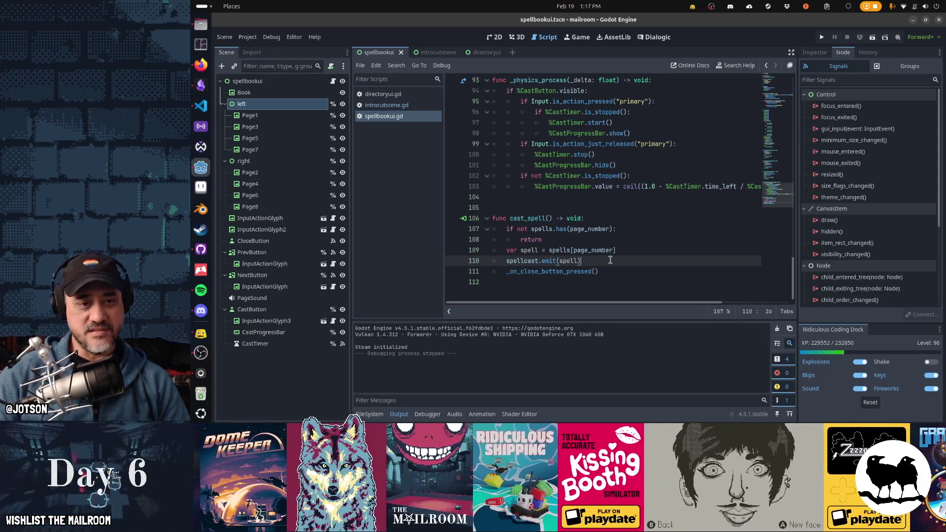
# Add a 'match spell:' block after the spellcast.emit(spell) call in cast_spell.
pyautogui.press('Up')
pyautogui.press('Up')
pyautogui.press('Up')
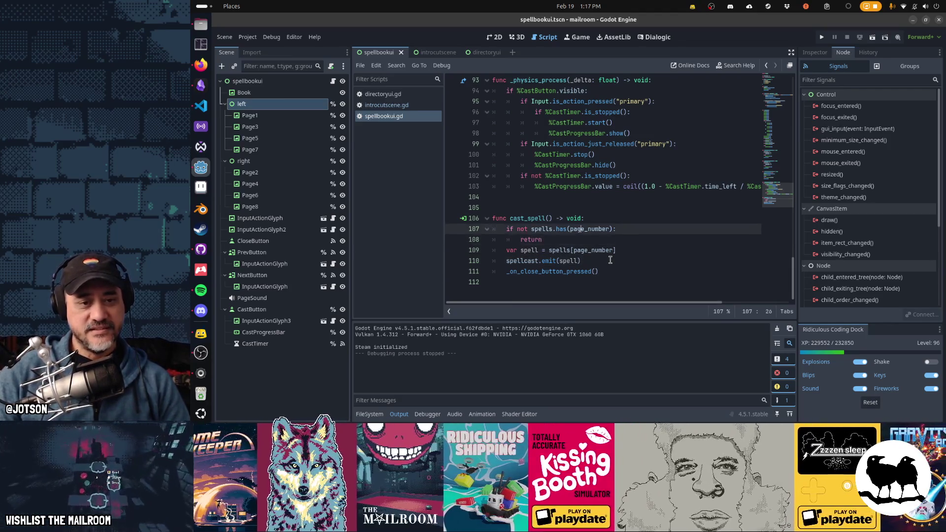
pyautogui.press('Up')
pyautogui.press('Up')
pyautogui.press('Up')
pyautogui.press('Up')
pyautogui.press('Up')
pyautogui.press('Up')
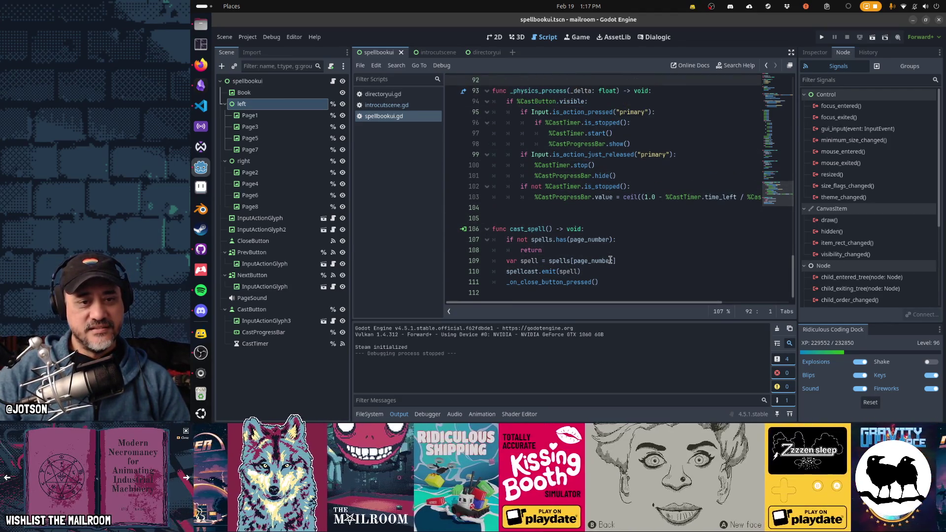
pyautogui.press('Down')
pyautogui.press('Down')
pyautogui.press('Down')
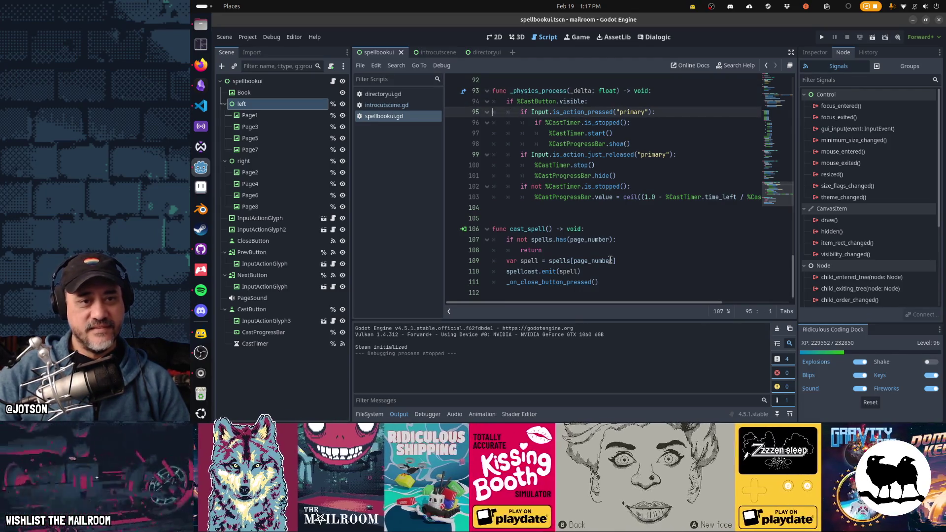
pyautogui.press('Down')
pyautogui.press('Down')
pyautogui.press('Down')
pyautogui.press('Down')
pyautogui.press('Down')
pyautogui.press('Down')
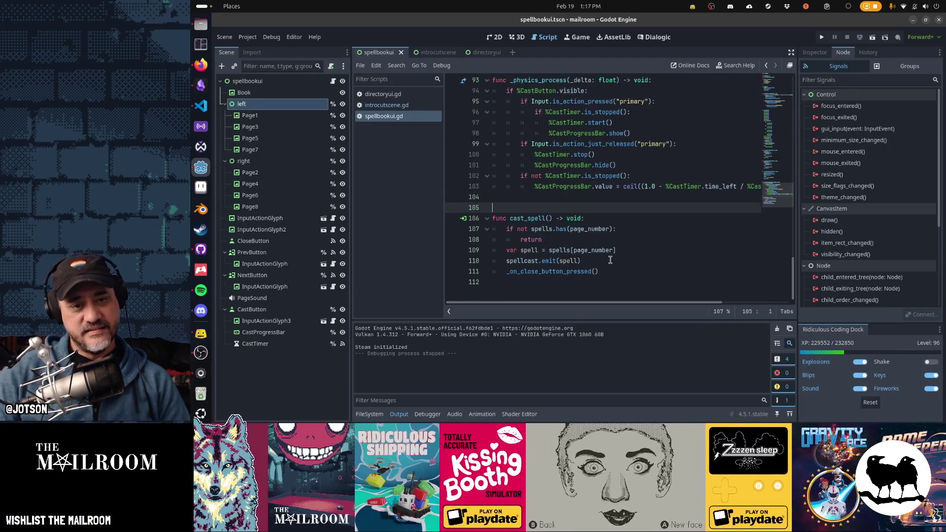
pyautogui.press('Down')
pyautogui.press('Down')
pyautogui.press('Down')
pyautogui.press('Down')
pyautogui.press('Down')
pyautogui.press('Down')
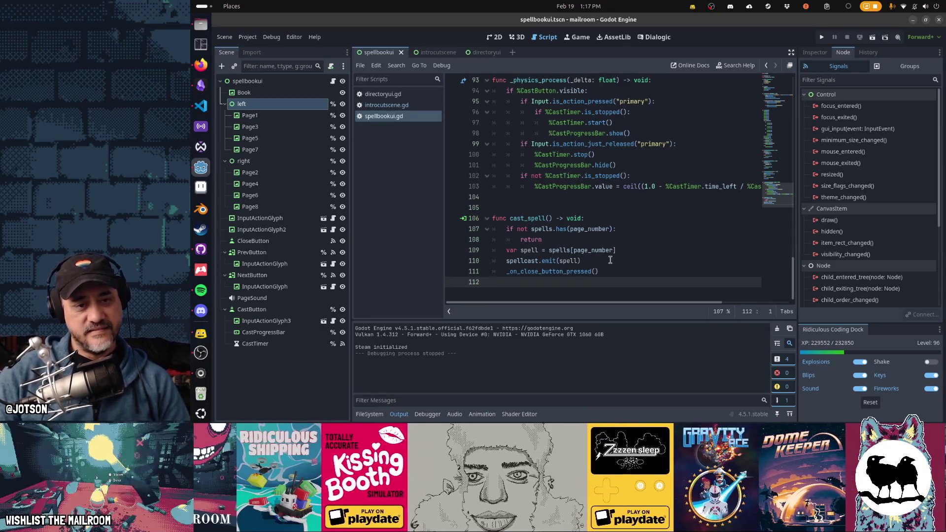
pyautogui.click(610, 261)
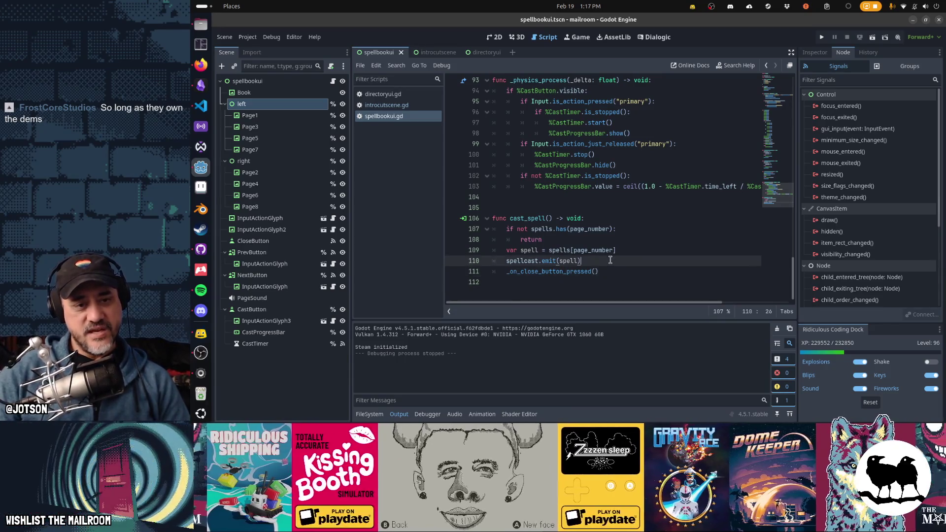
pyautogui.hotkey('shift', 'Home')
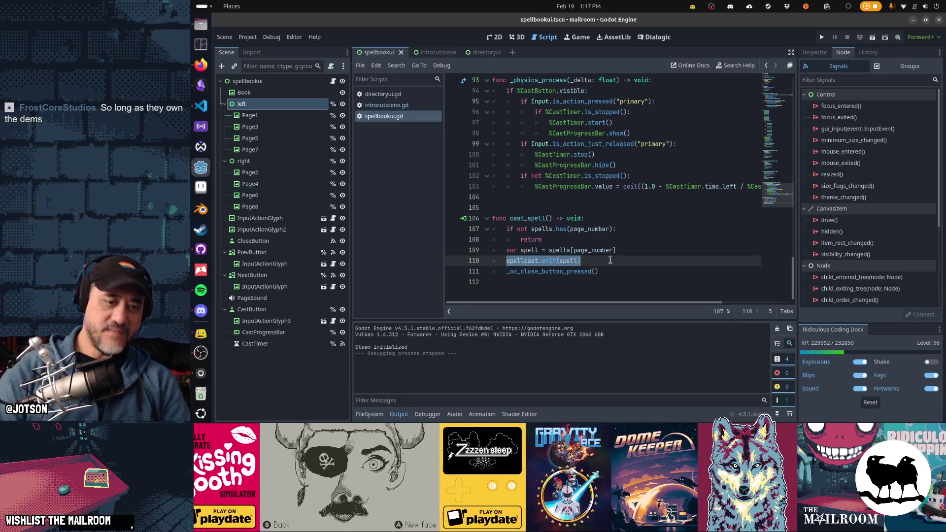
pyautogui.click(610, 260)
pyautogui.press('Return')
pyautogui.write('match spell:')
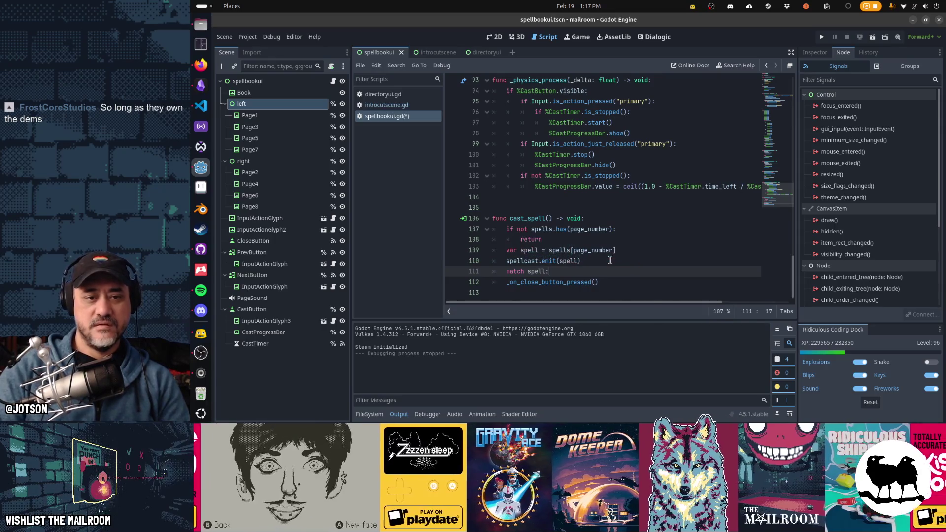
pyautogui.press('Return')
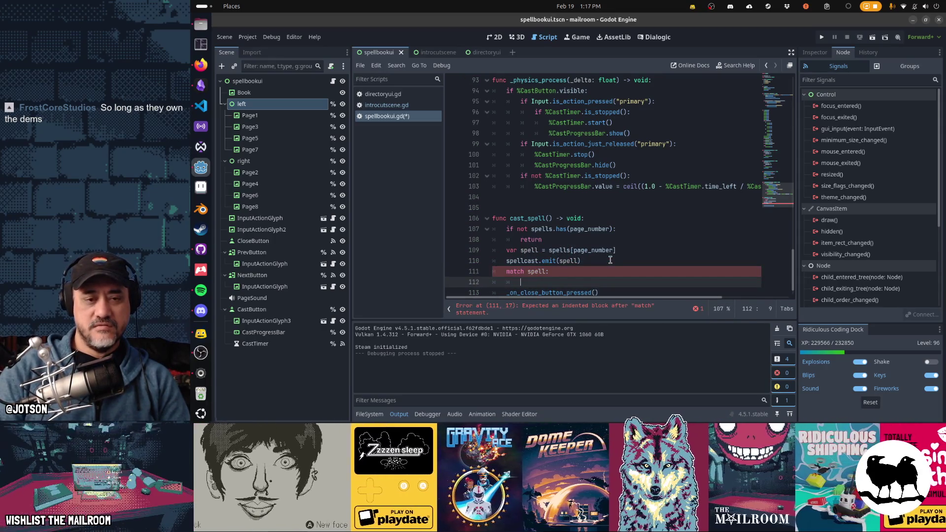
pyautogui.scroll(10, 610, 260)
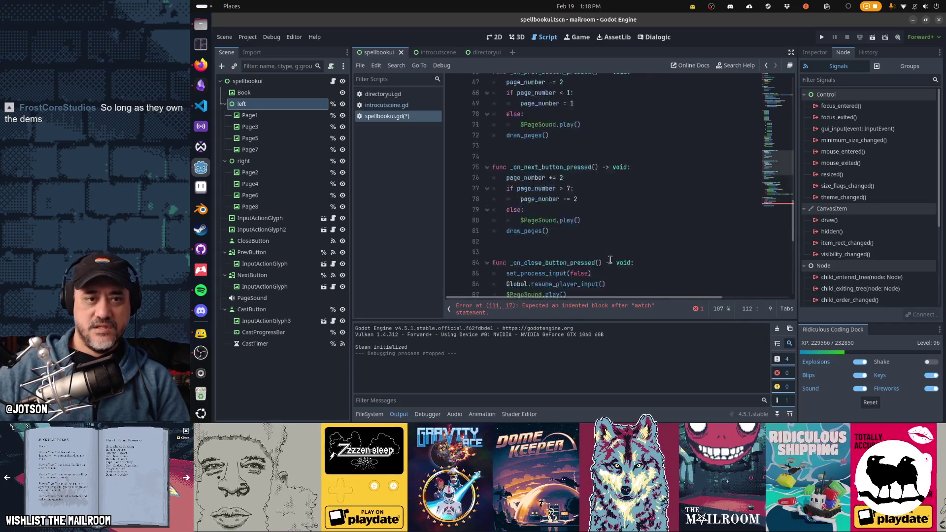
pyautogui.scroll(8, 611, 261)
pyautogui.scroll(5, 611, 260)
pyautogui.scroll(5, 609, 260)
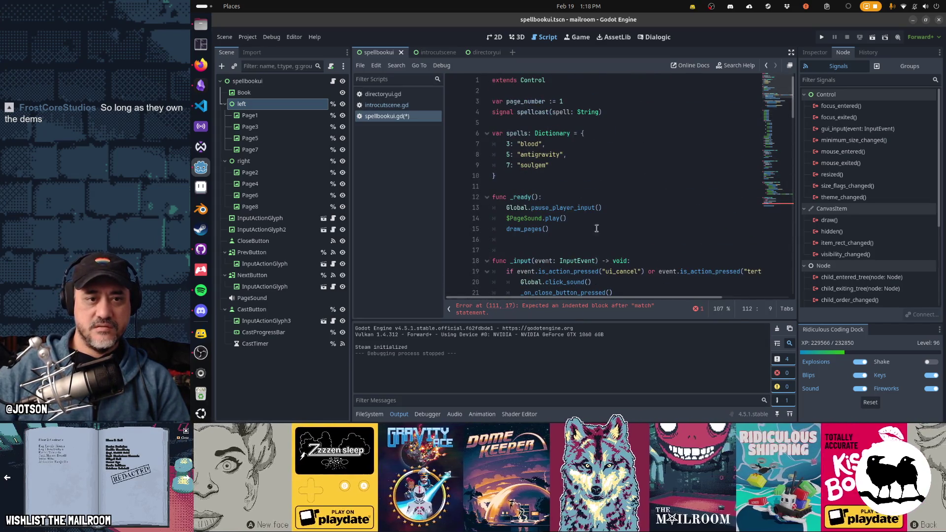
# Rename the antigravity entry in the spells dictionary to gravity.
pyautogui.click(565, 155)
pyautogui.press('Left')
pyautogui.press('Left')
pyautogui.press('Left')
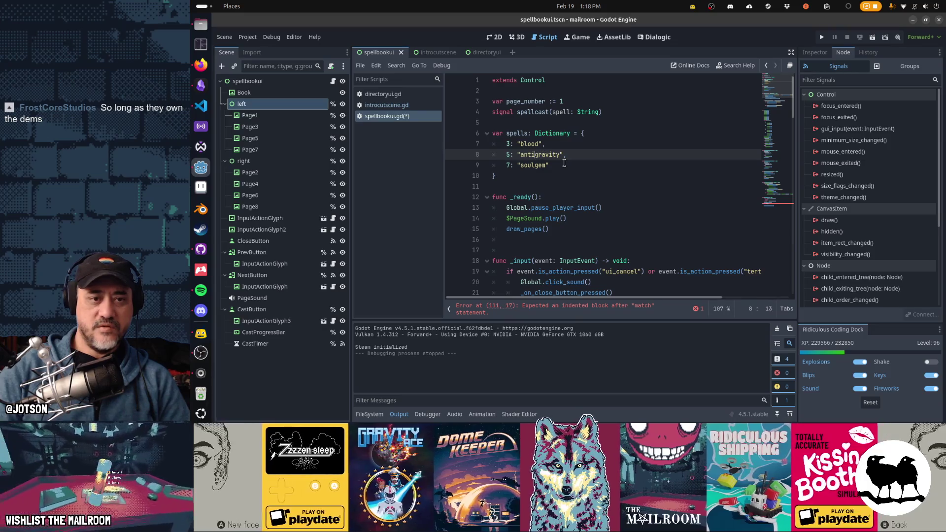
pyautogui.press('BackSpace')
pyautogui.press('BackSpace')
pyautogui.press('BackSpace')
pyautogui.hotkey('ctrl', 'z')
pyautogui.hotkey('ctrl', 'z')
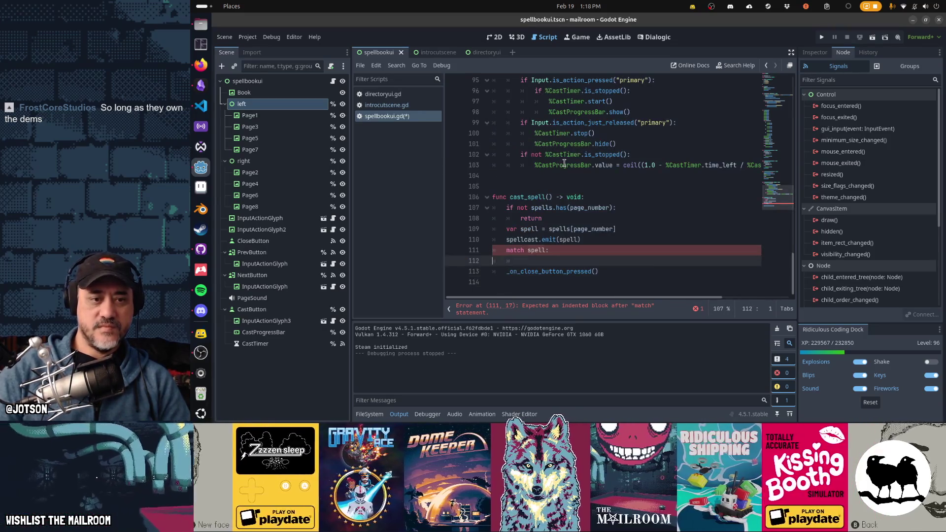
# Add "blood", "gravity" and "soulgem" match arms, each with a pass placeholder.
pyautogui.press('Tab')
pyautogui.press('Tab')
pyautogui.write('"')
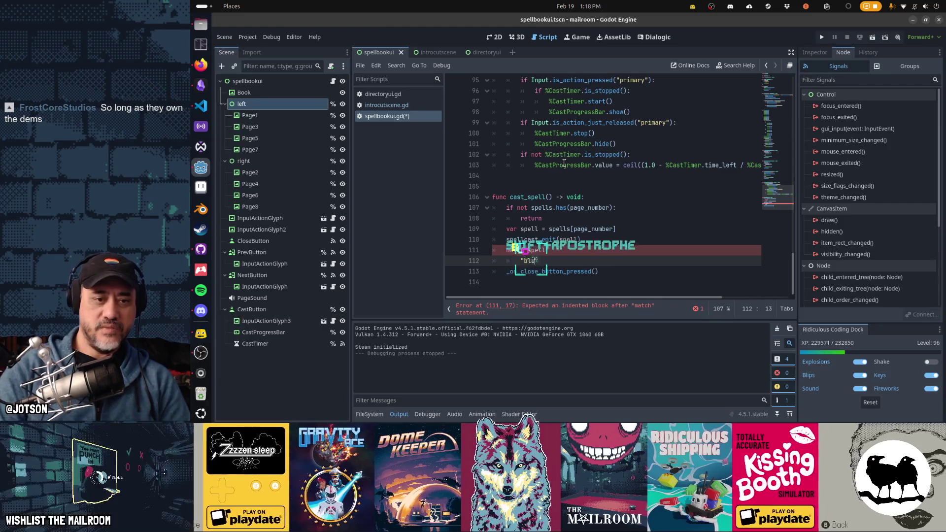
pyautogui.write('blue":')
pyautogui.press('Return')
pyautogui.press('Return')
pyautogui.press('BackSpace')
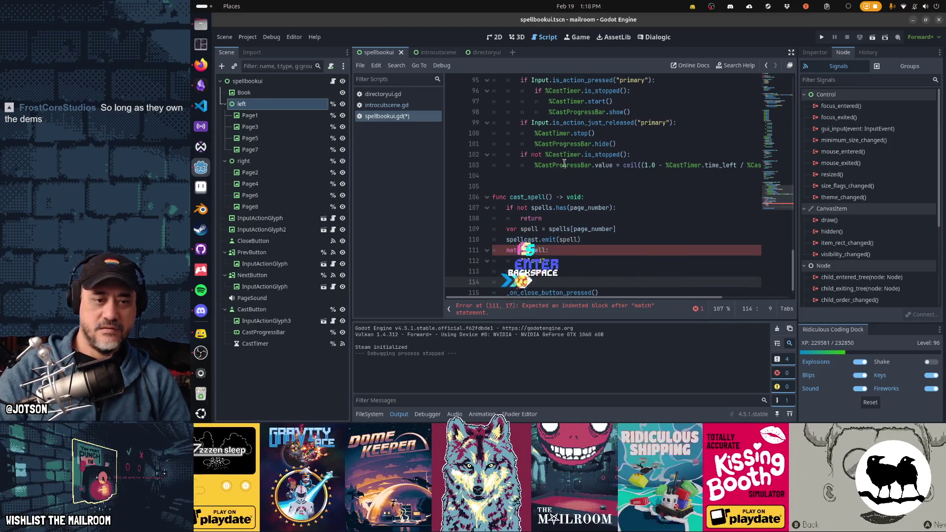
pyautogui.write('"blue":')
pyautogui.press('Return')
pyautogui.write('pass')
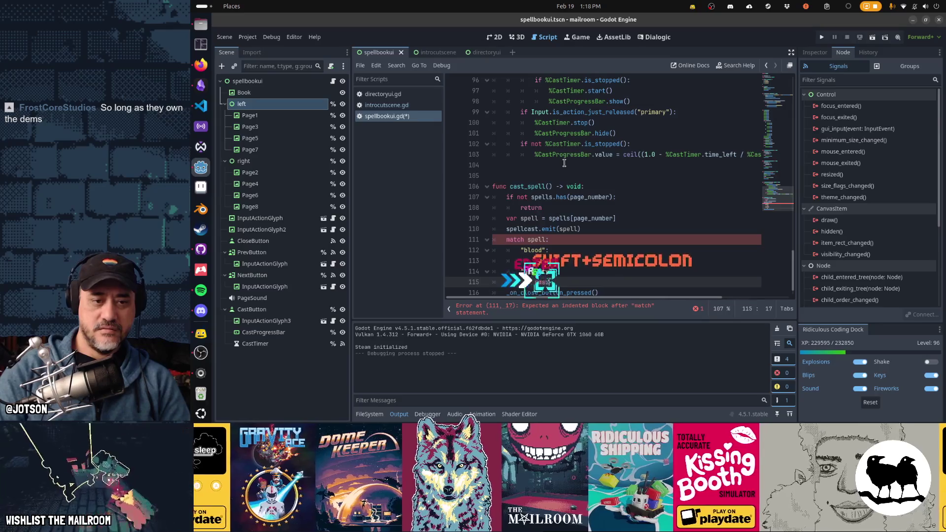
pyautogui.press('Return')
pyautogui.write('"soul"')
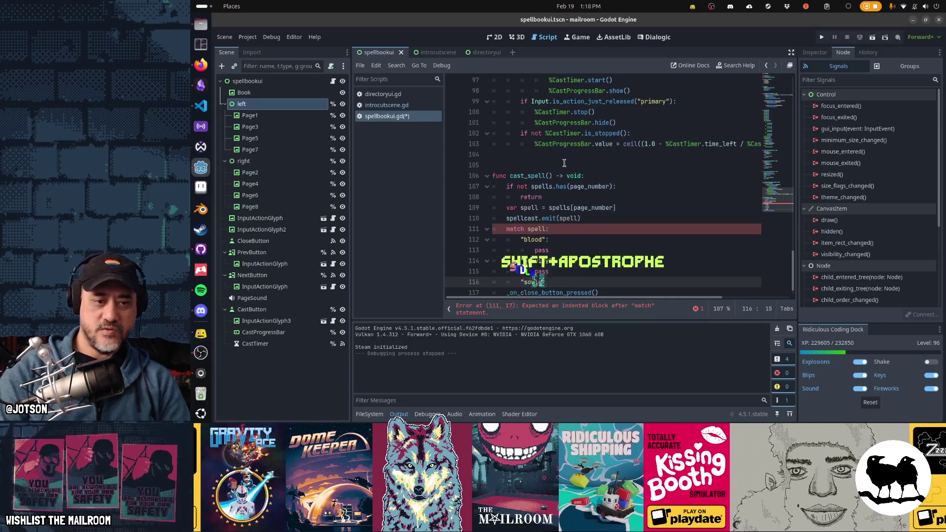
pyautogui.press('Left')
pyautogui.write('gem')
pyautogui.press('End')
pyautogui.write(':')
pyautogui.press('Return')
pyautogui.write('pass')
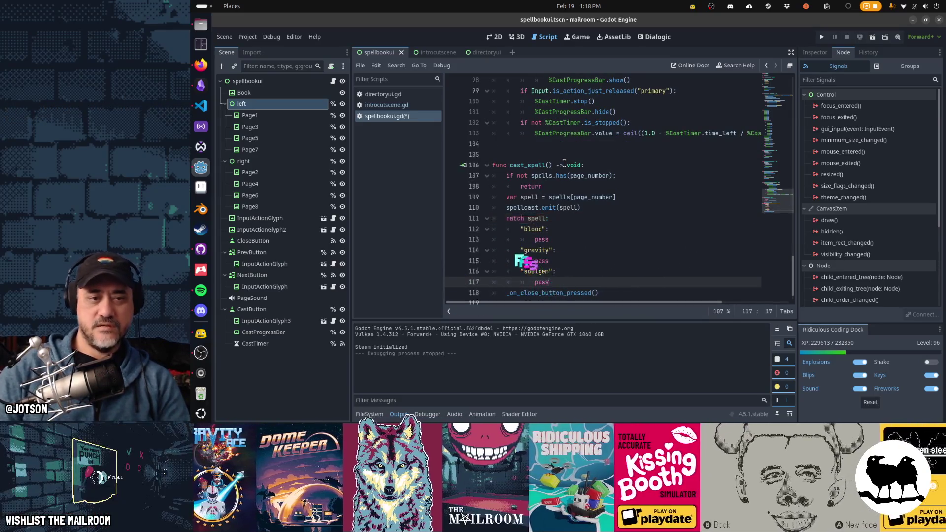
pyautogui.press('Down')
pyautogui.press('Down')
pyautogui.press('Up')
pyautogui.press('Up')
pyautogui.press('Up')
pyautogui.press('Up')
pyautogui.press('Up')
pyautogui.press('Up')
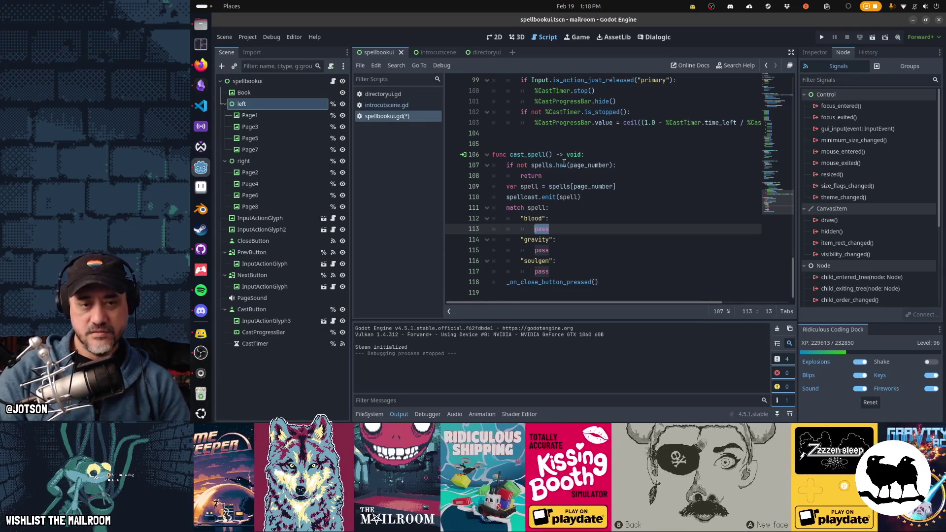
# Write the blood case comment 'Instance the effect which changes the world' with a comment line above it.
pyautogui.press('Return')
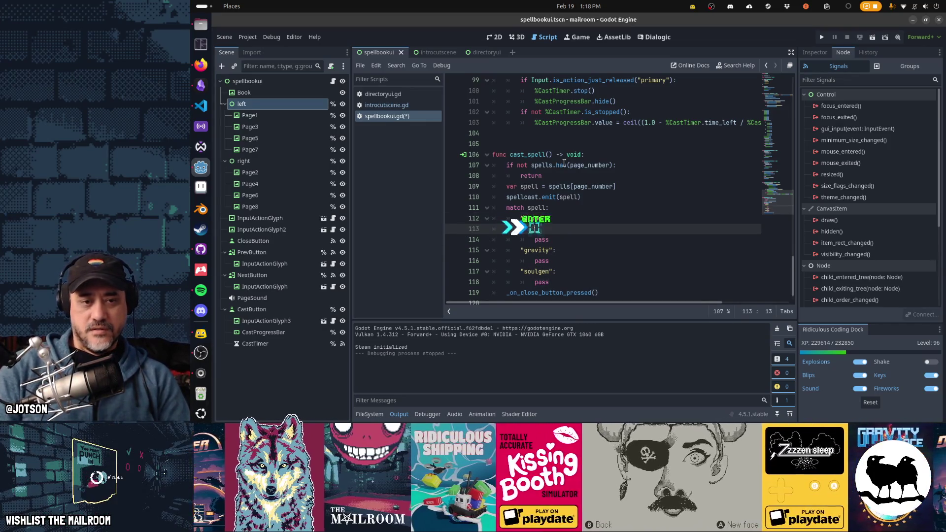
pyautogui.write('# Instance an')
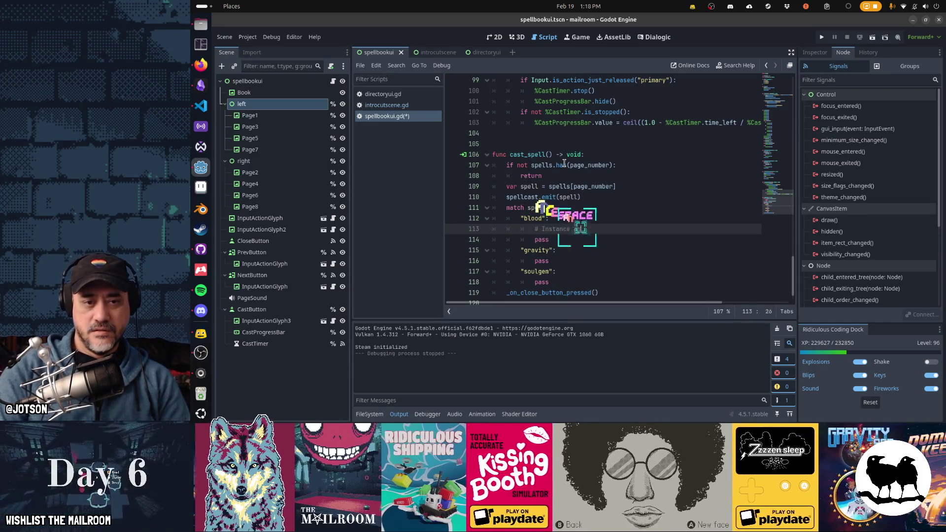
pyautogui.write(' effect')
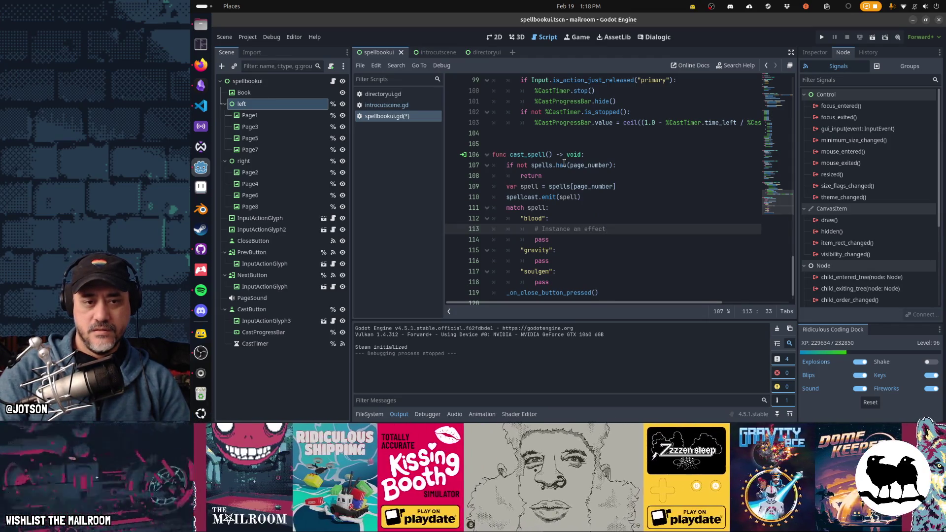
pyautogui.hotkey('ctrl', 'shift', 'Return')
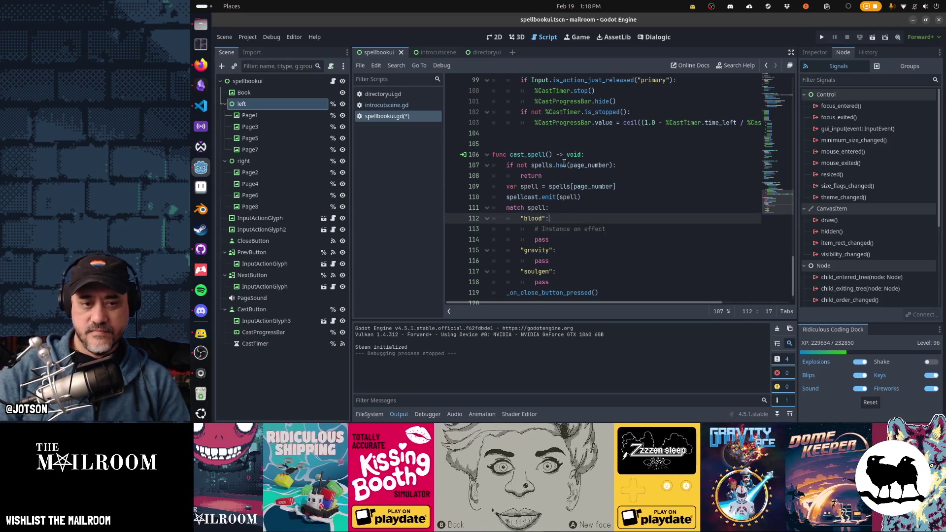
pyautogui.write('# Check conditions')
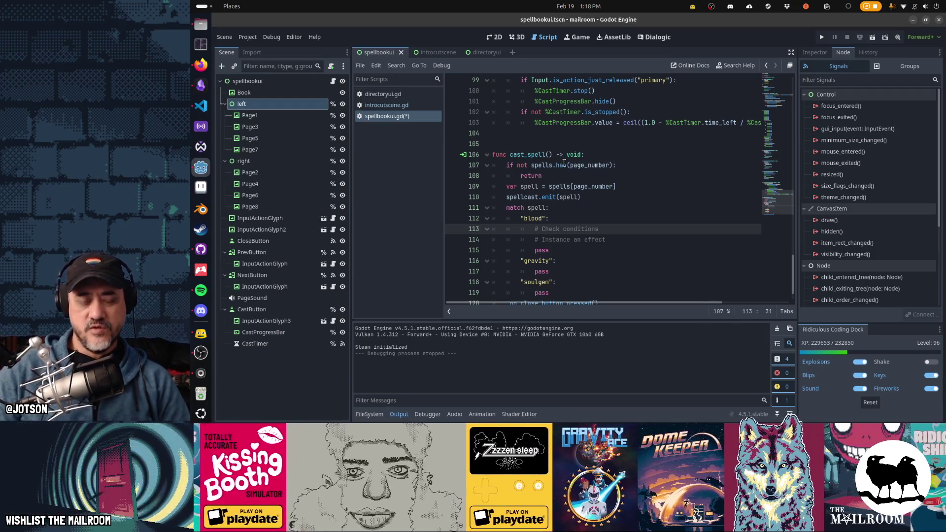
pyautogui.press('Down')
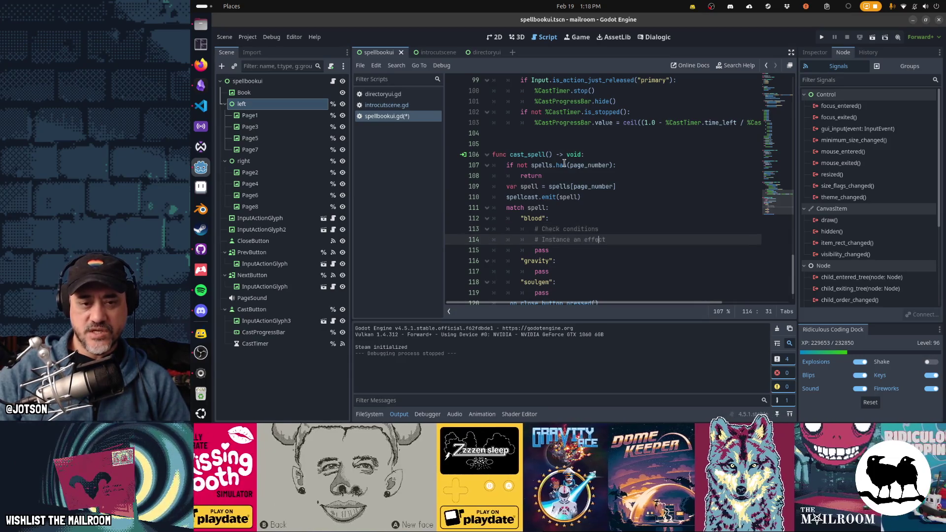
pyautogui.hotkey('ctrl', 'Left')
pyautogui.hotkey('ctrl', 'shift', 'Left')
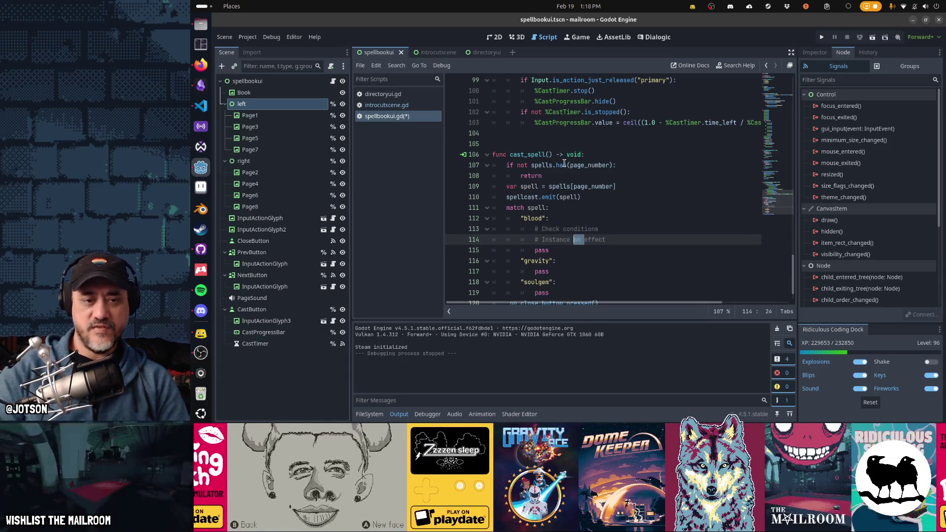
pyautogui.write('the')
pyautogui.press('End')
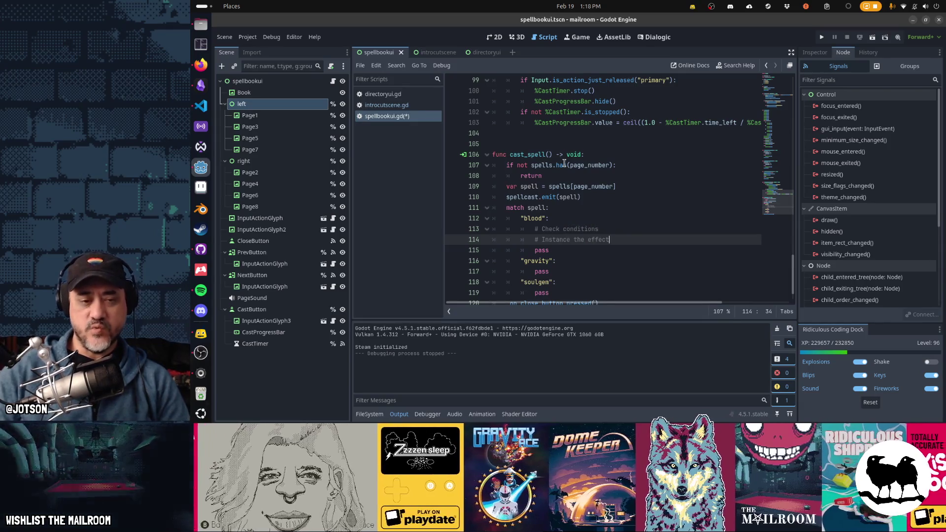
pyautogui.press('Return')
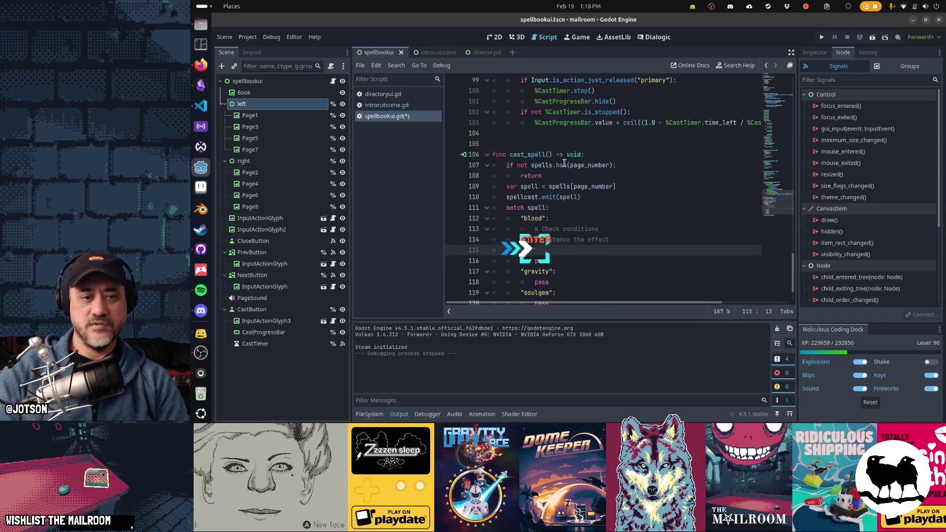
pyautogui.hotkey('ctrl', 'z')
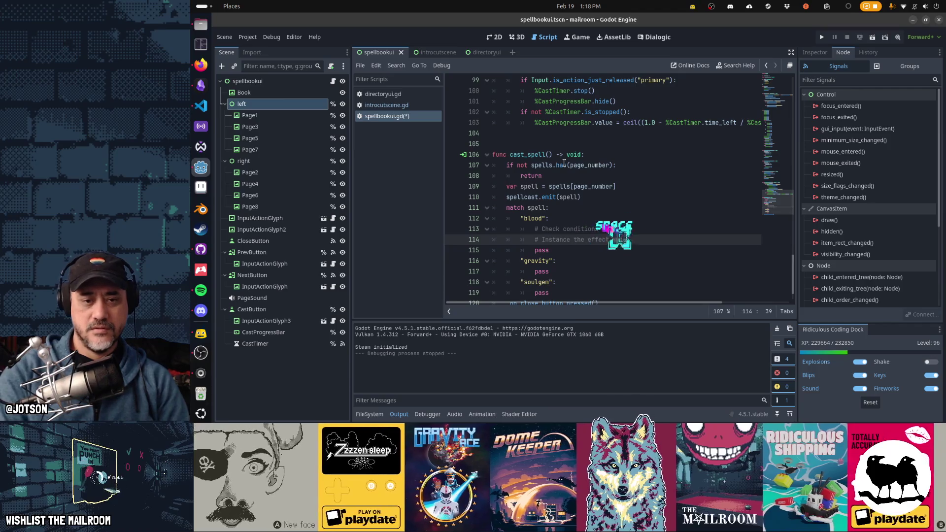
pyautogui.write('world')
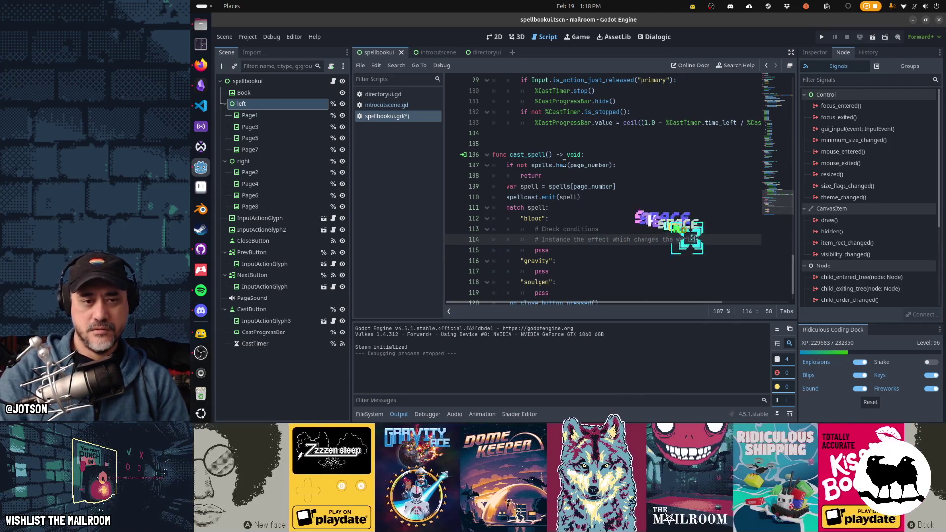
# Reword the line 113 comment to 'Check casting prerequisites'.
pyautogui.press('Up')
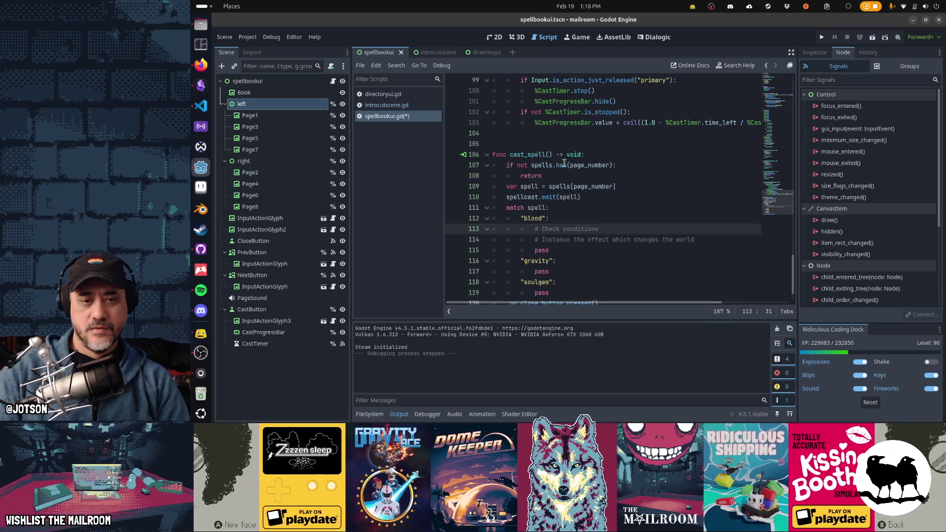
pyautogui.click(566, 229)
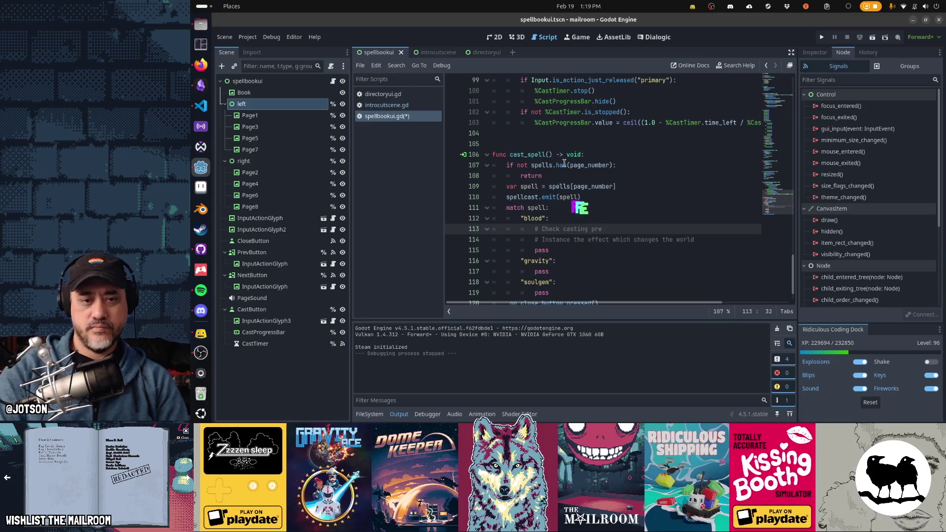
pyautogui.write('requisites')
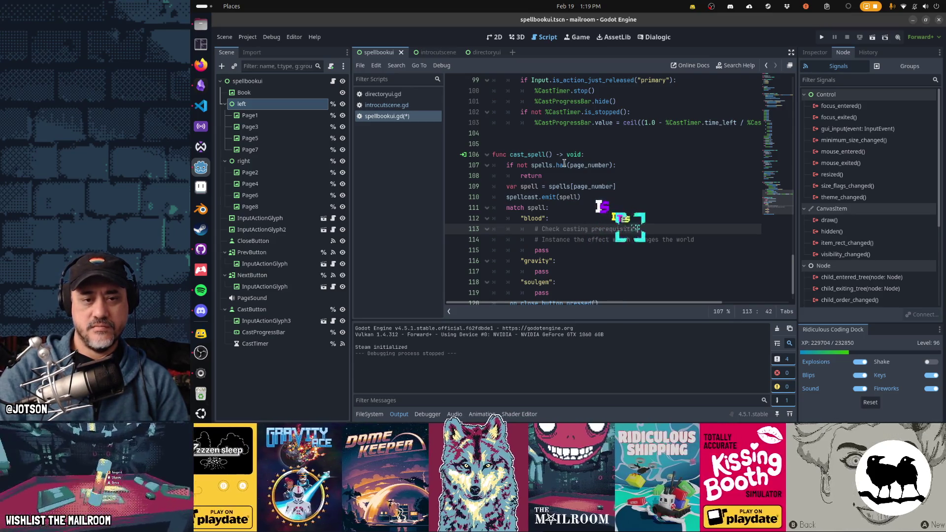
pyautogui.press('Home')
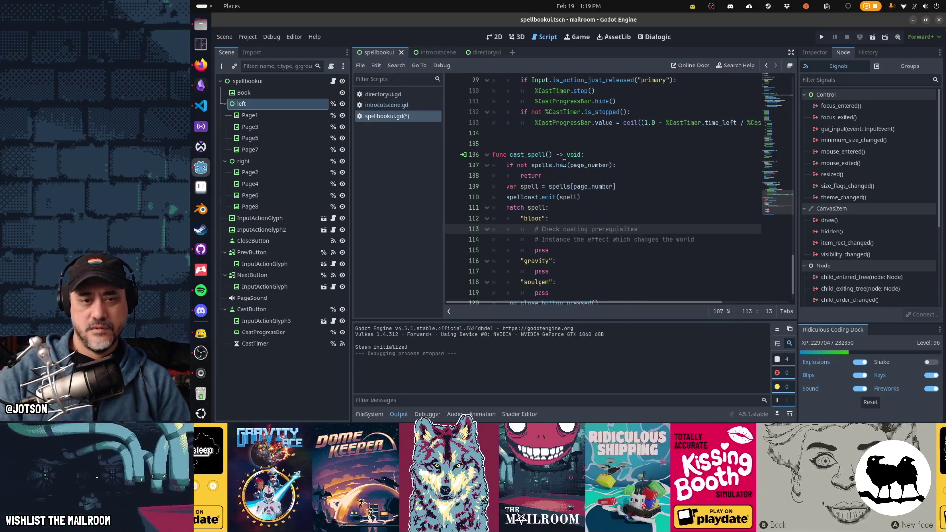
# Copy the two blood comments into the gravity and soulgem cases and save the script.
pyautogui.press('Home')
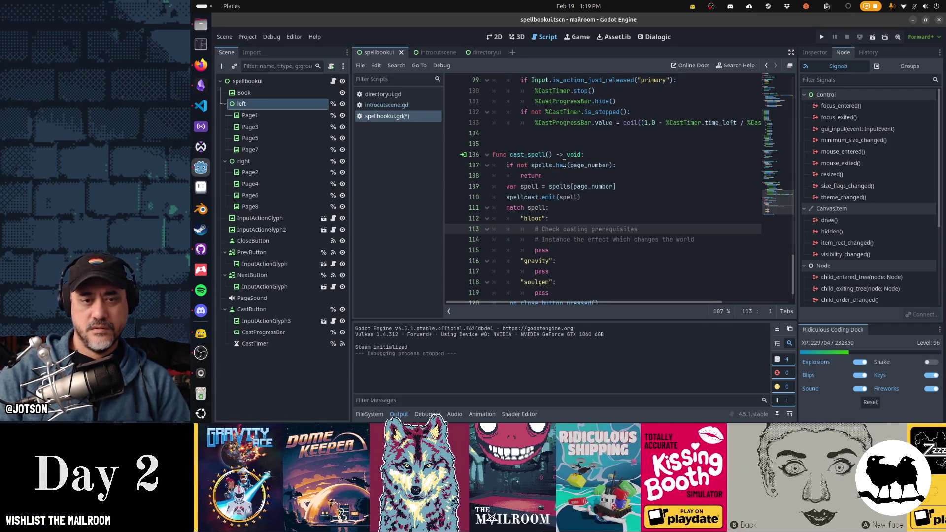
pyautogui.hotkey('shift', 'Down')
pyautogui.hotkey('shift', 'Down')
pyautogui.hotkey('ctrl', 'c')
pyautogui.press('Down')
pyautogui.press('Down')
pyautogui.hotkey('ctrl', 'v')
pyautogui.press('Down')
pyautogui.press('Down')
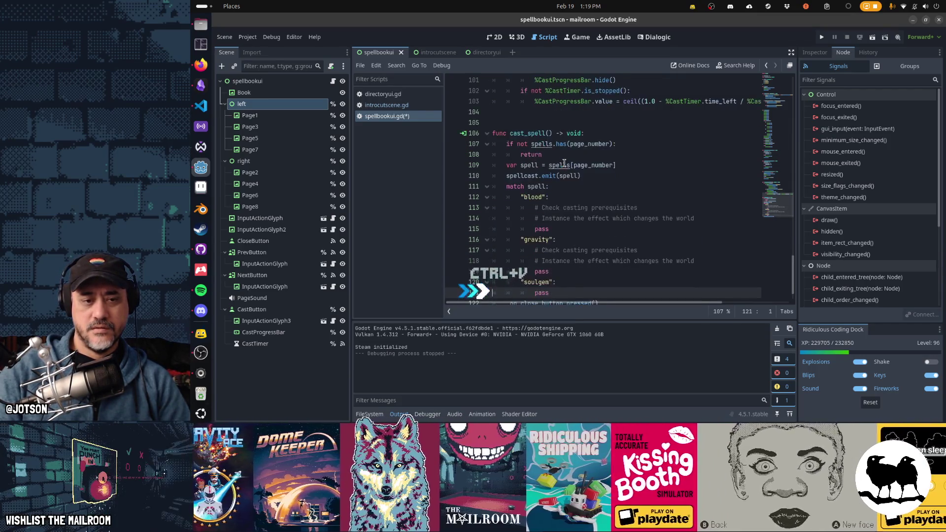
pyautogui.hotkey('ctrl', 'v')
pyautogui.press('Up')
pyautogui.press('Up')
pyautogui.press('Up')
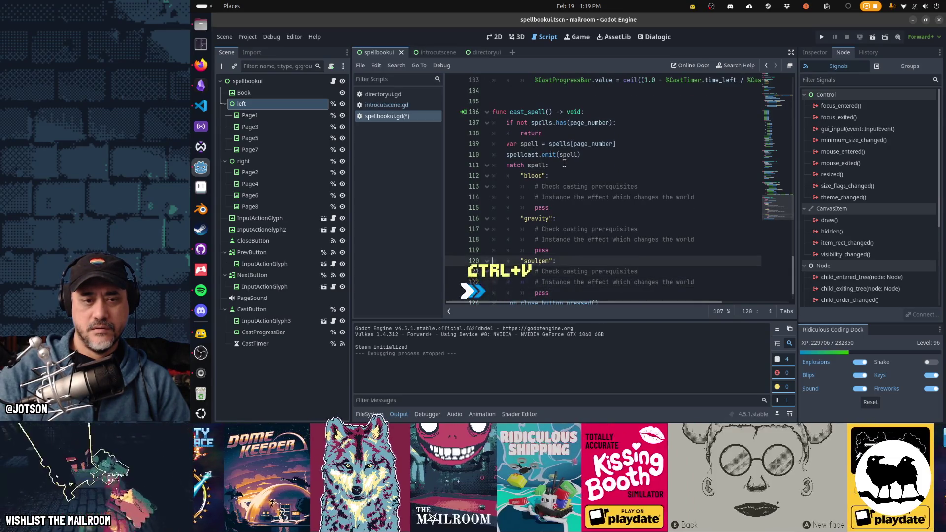
pyautogui.press('Up')
pyautogui.press('Up')
pyautogui.press('Up')
pyautogui.hotkey('ctrl', 's')
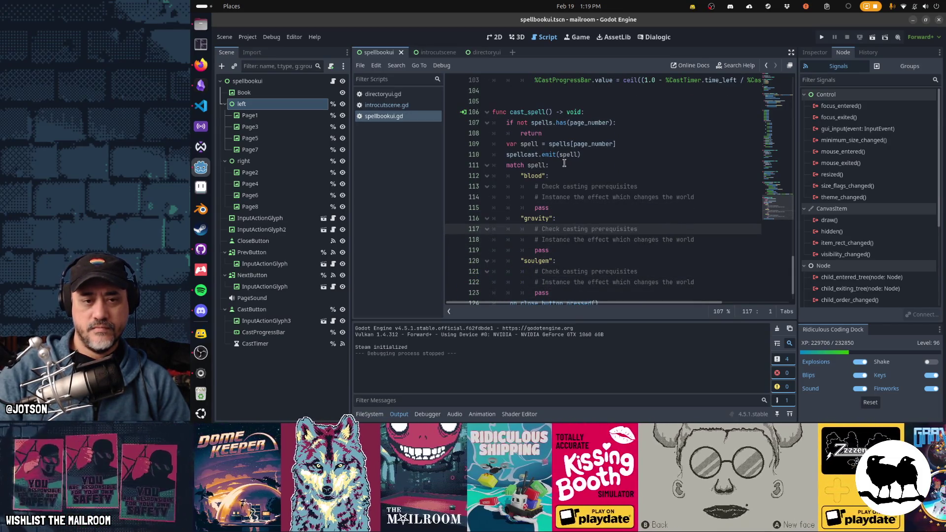
# Call LowGravityEvent.run() under the gravity case, save, and launch the game with F5.
pyautogui.press('Down')
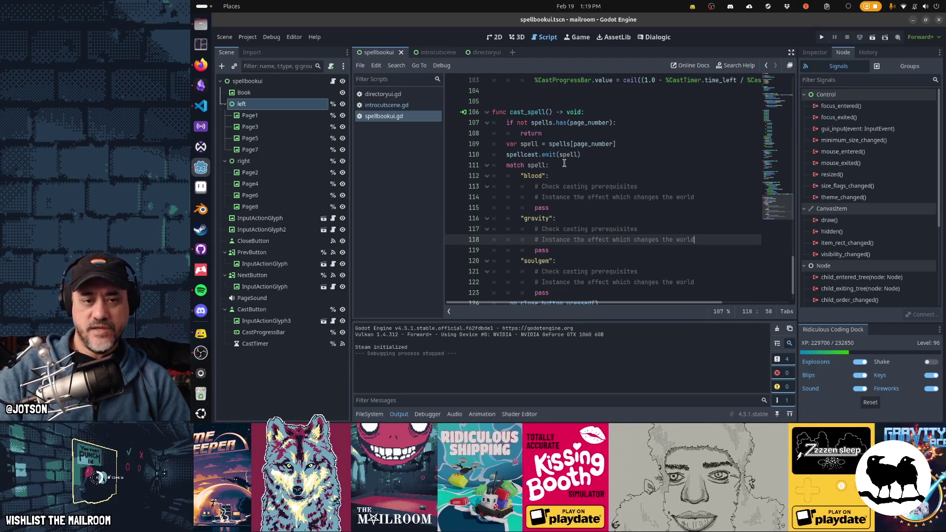
pyautogui.press('End')
pyautogui.hotkey('shift', 'Home')
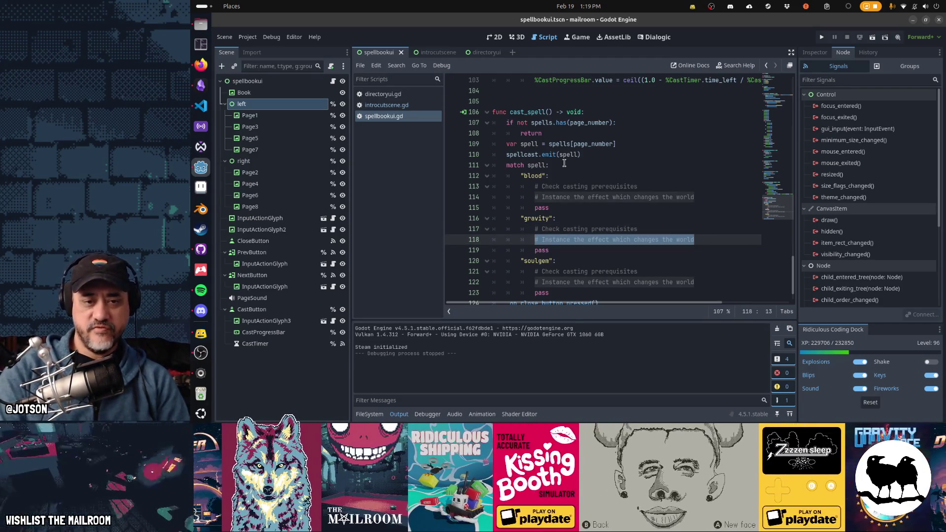
pyautogui.press('Return')
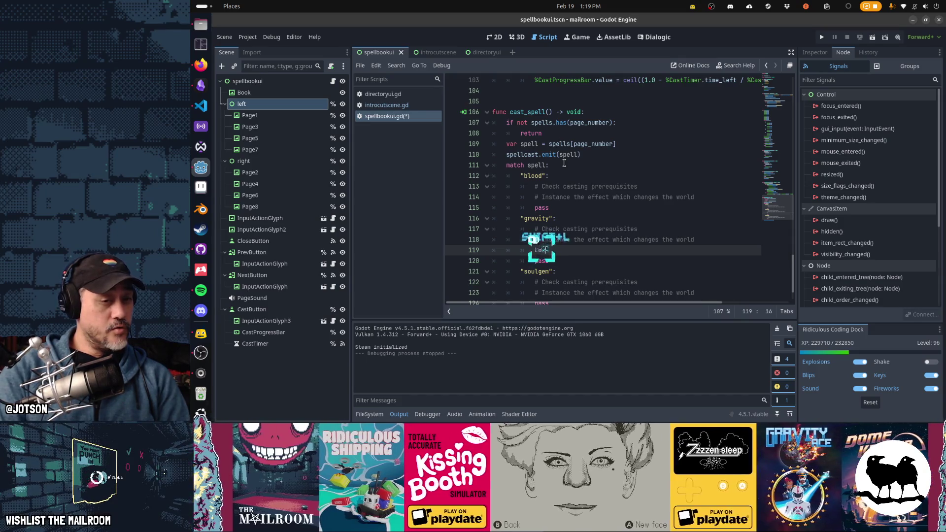
pyautogui.write('ity')
pyautogui.press('Return')
pyautogui.write('.')
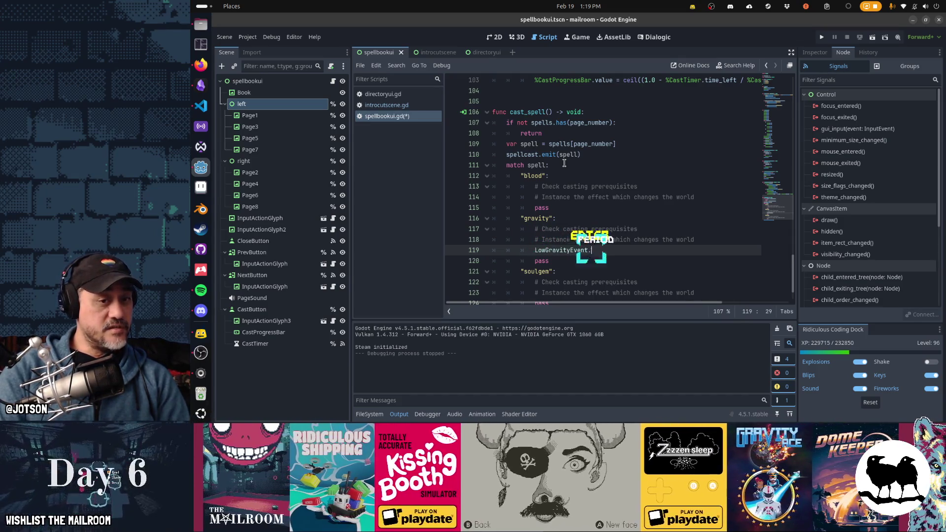
pyautogui.write('ru')
pyautogui.press('Return')
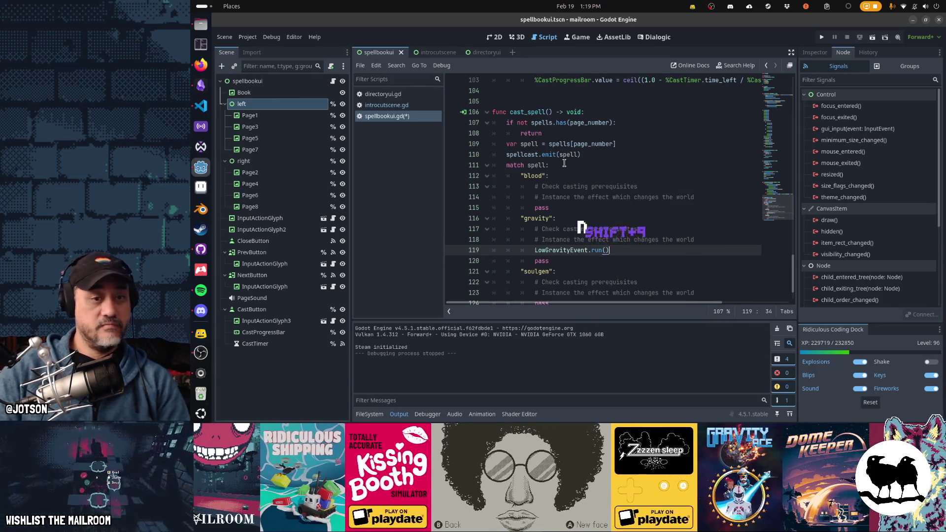
pyautogui.press('Down')
pyautogui.press('Down')
pyautogui.press('Down')
pyautogui.hotkey('ctrl', 's')
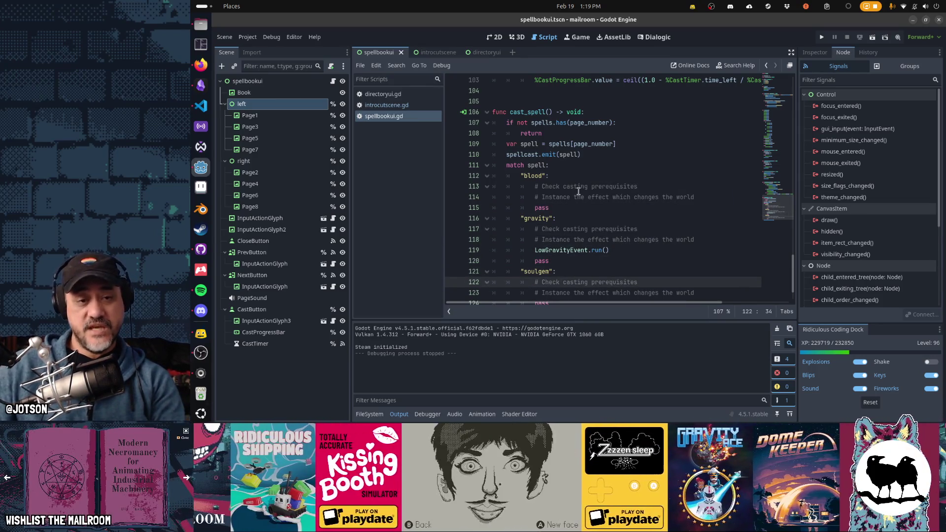
pyautogui.press('F5')
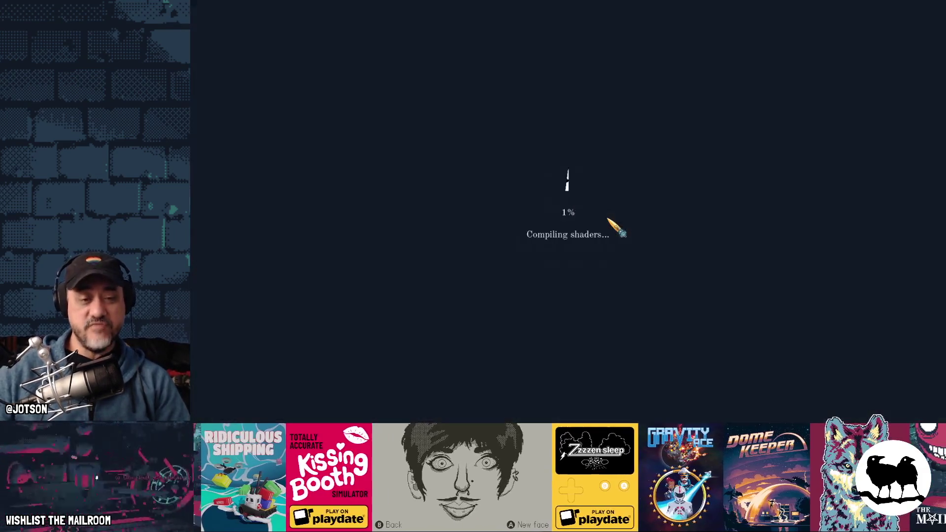
# Restart the game, choose Play on the title menu, and read the spellbook on the table.
pyautogui.hotkey('alt', 'F4')
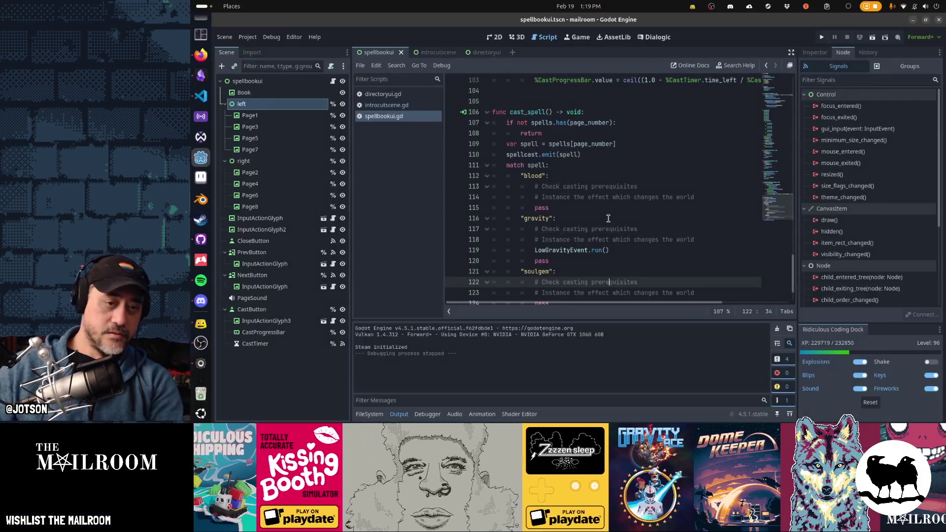
pyautogui.press('F5')
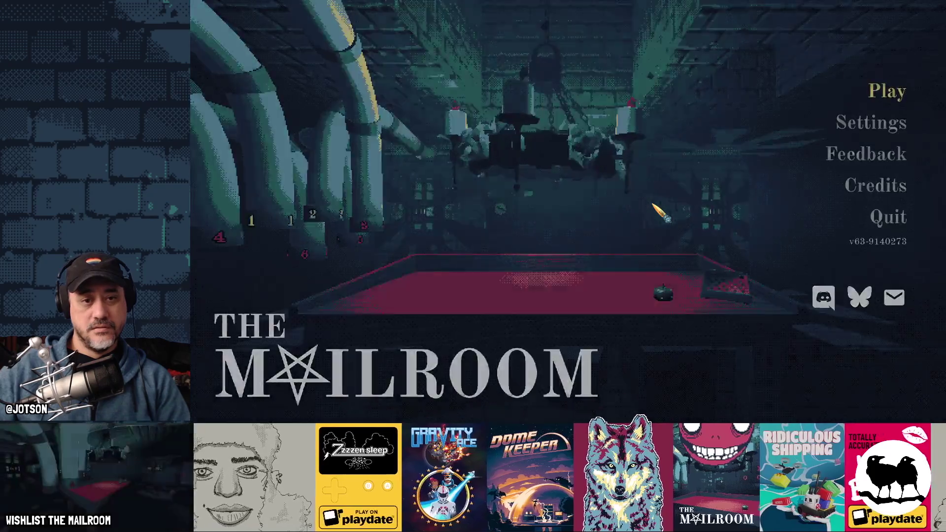
pyautogui.press('Return')
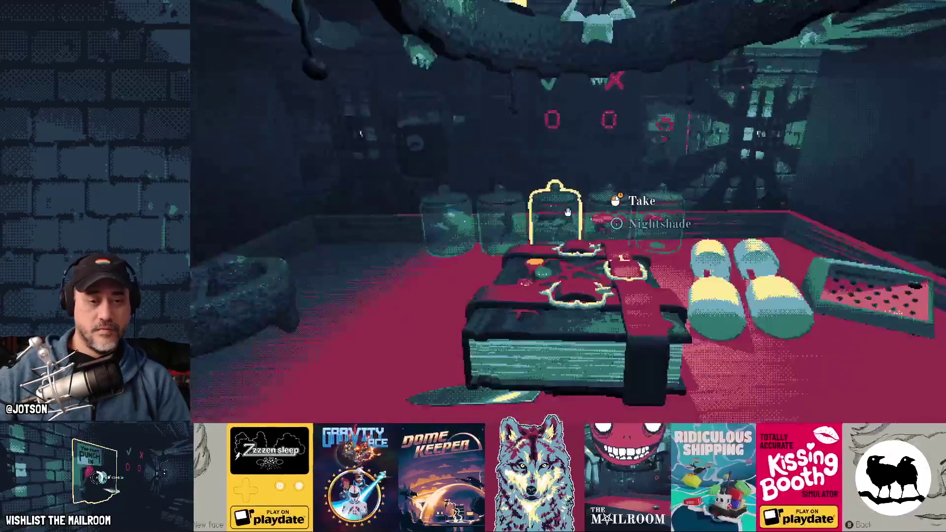
pyautogui.press('e')
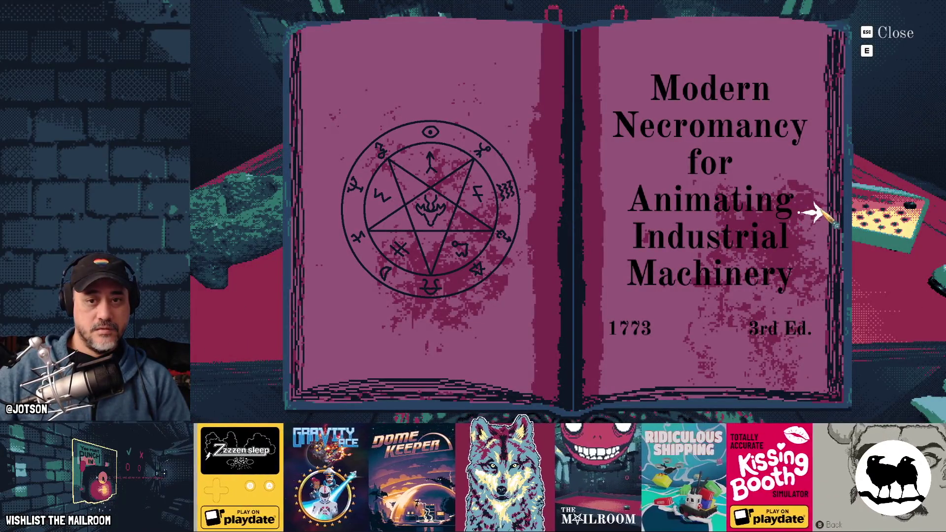
# Turn to the spell casting page, carry the book down the corridor to the machine room, and reopen it there.
pyautogui.click(814, 213)
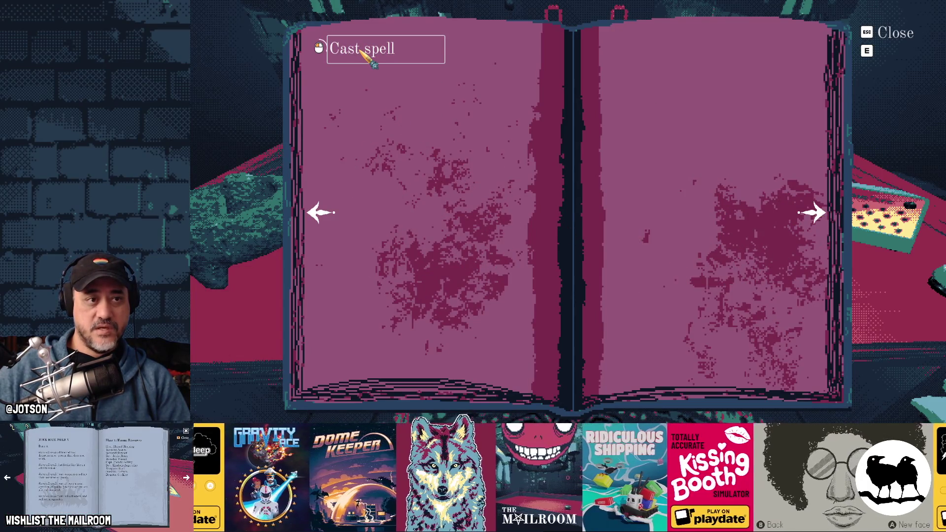
pyautogui.press('e')
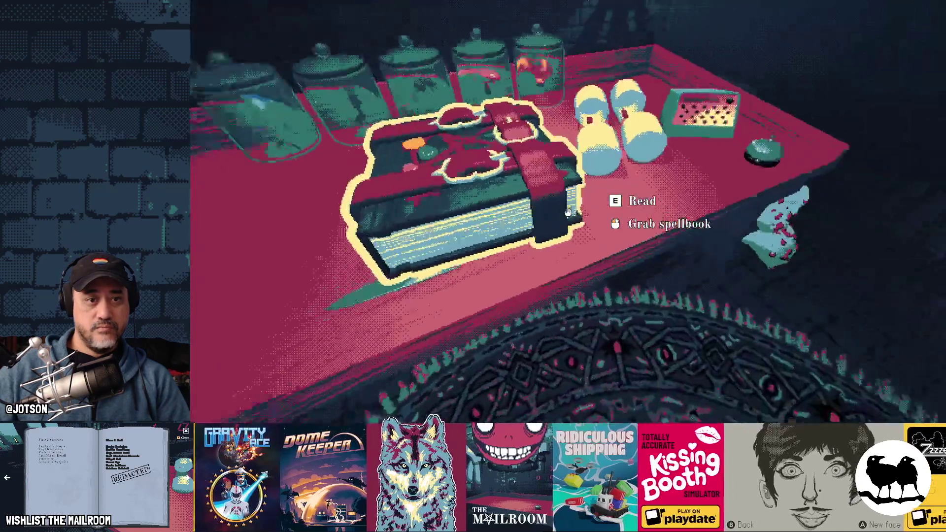
pyautogui.press('w')
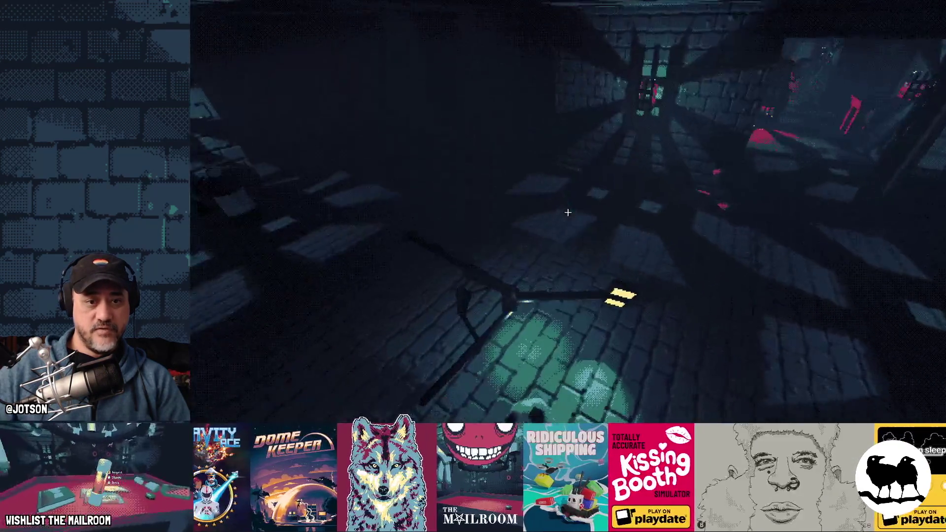
pyautogui.press('w')
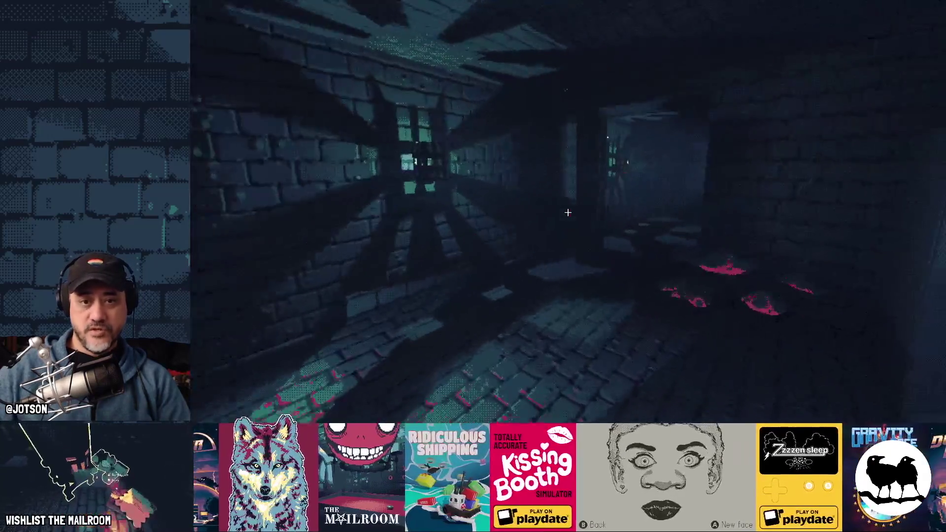
pyautogui.press('w')
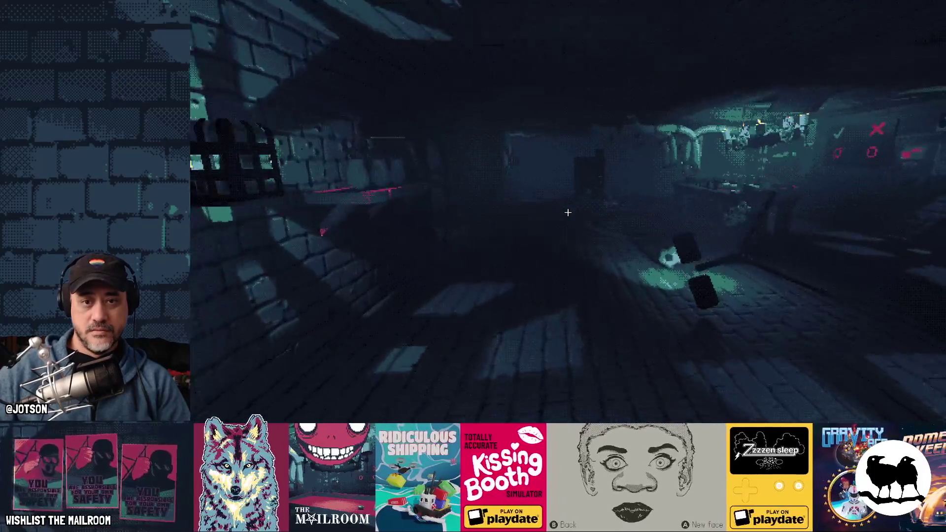
pyautogui.press('w')
pyautogui.press('w')
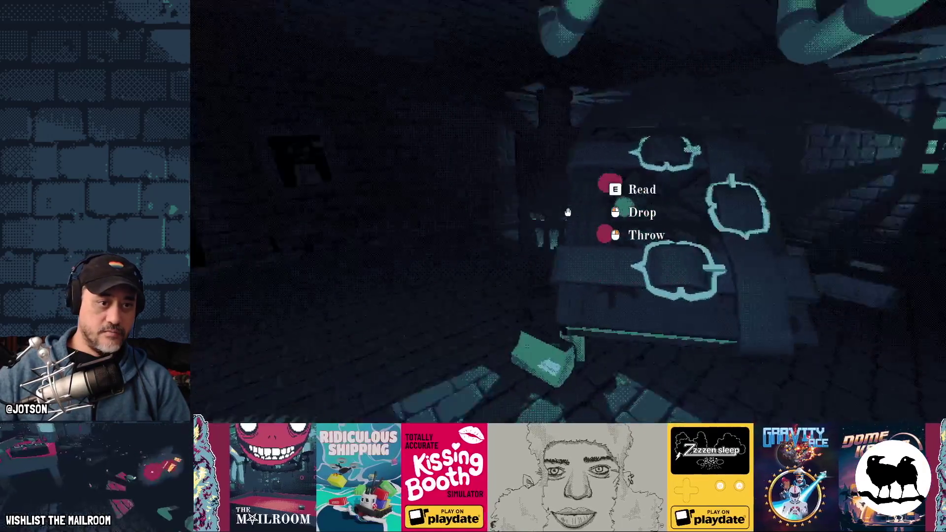
pyautogui.press('w')
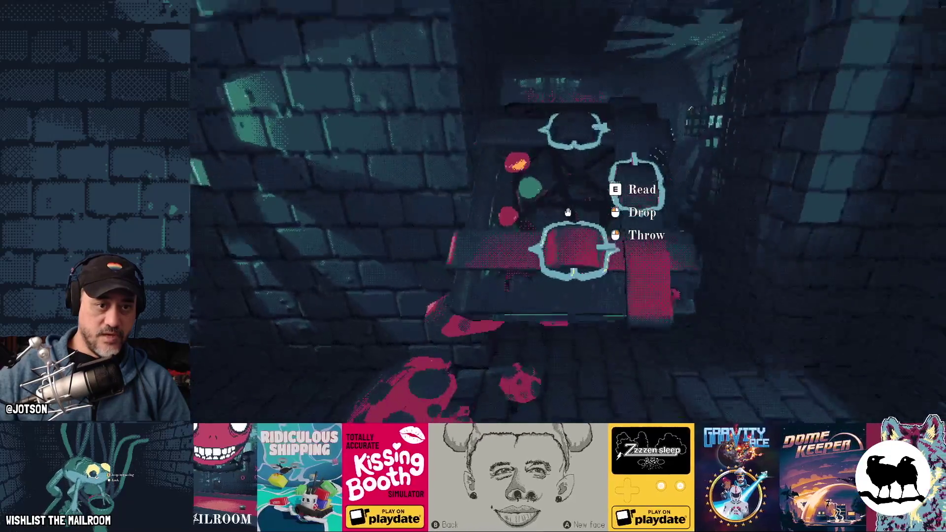
pyautogui.press('w')
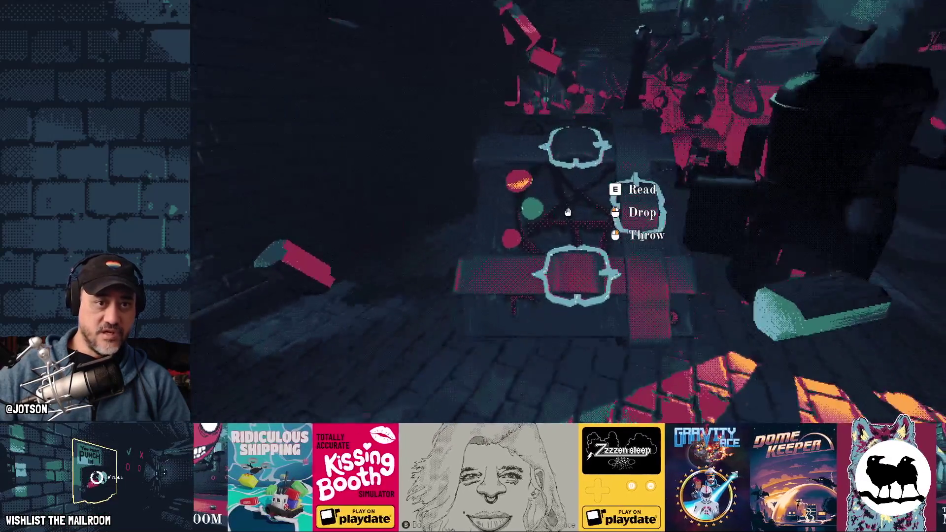
pyautogui.press('w')
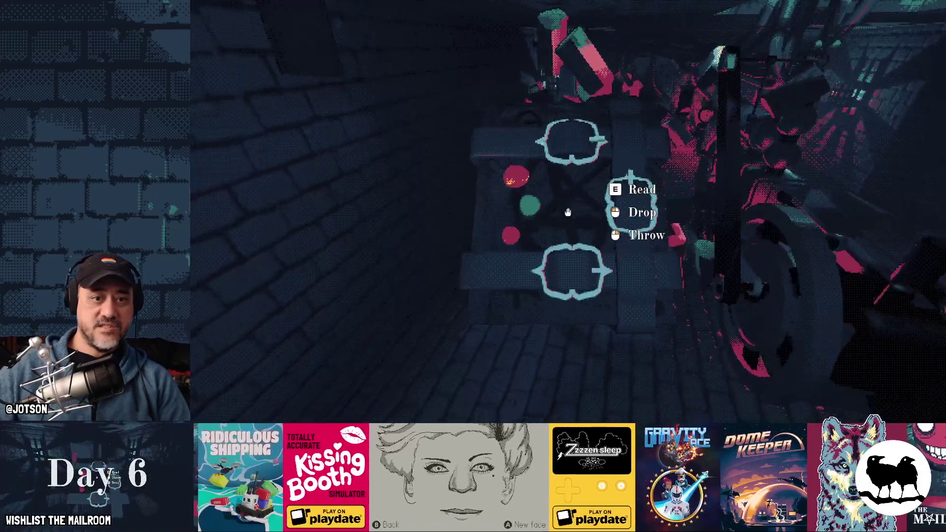
pyautogui.press('e')
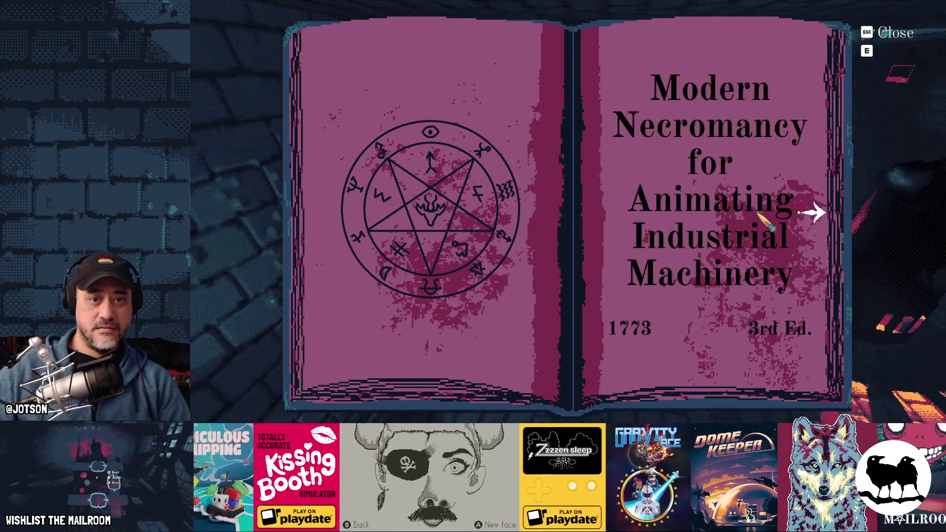
pyautogui.click(814, 213)
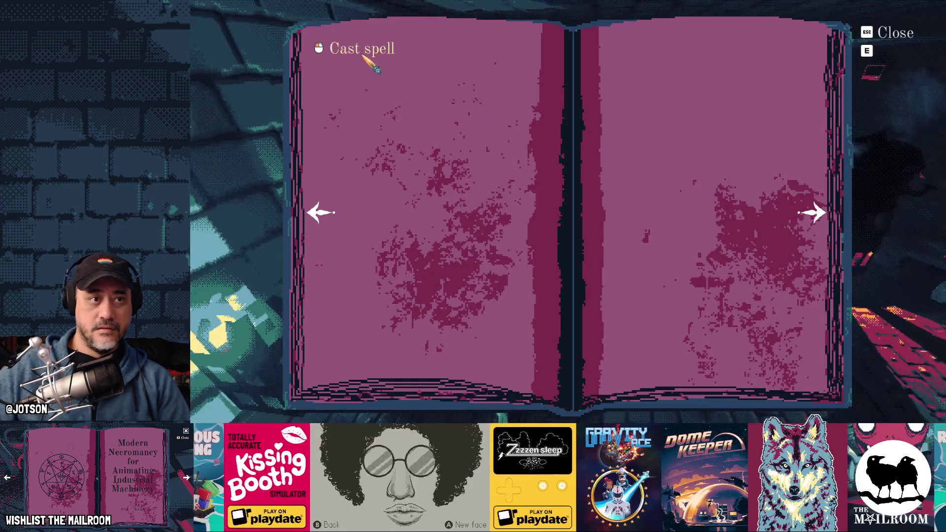
# Try casting from the page, then grab and throw three wood planks across the room.
pyautogui.click(495, 111)
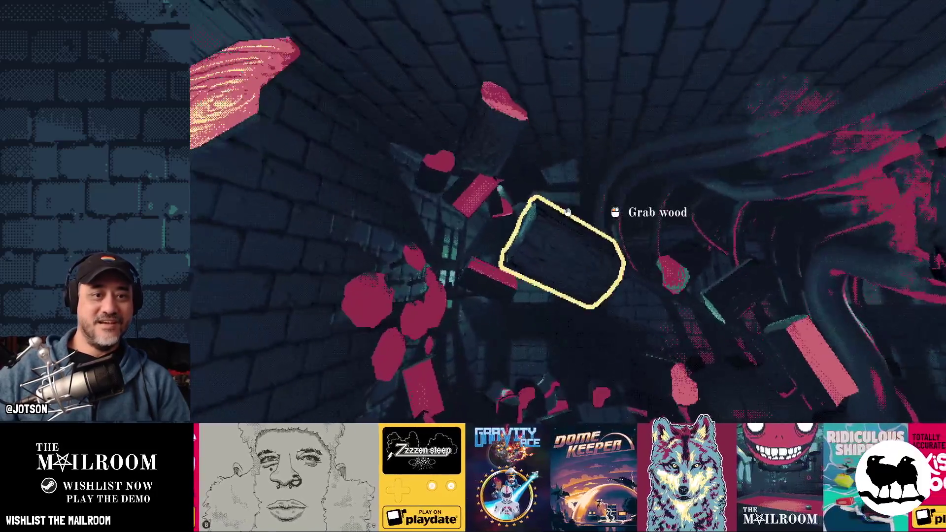
pyautogui.click(568, 213)
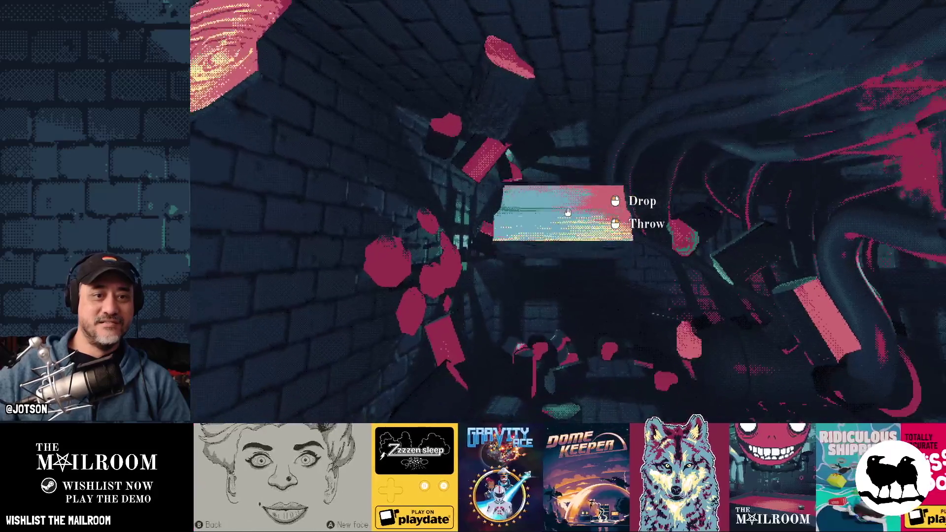
pyautogui.rightClick(568, 213)
pyautogui.click(568, 213)
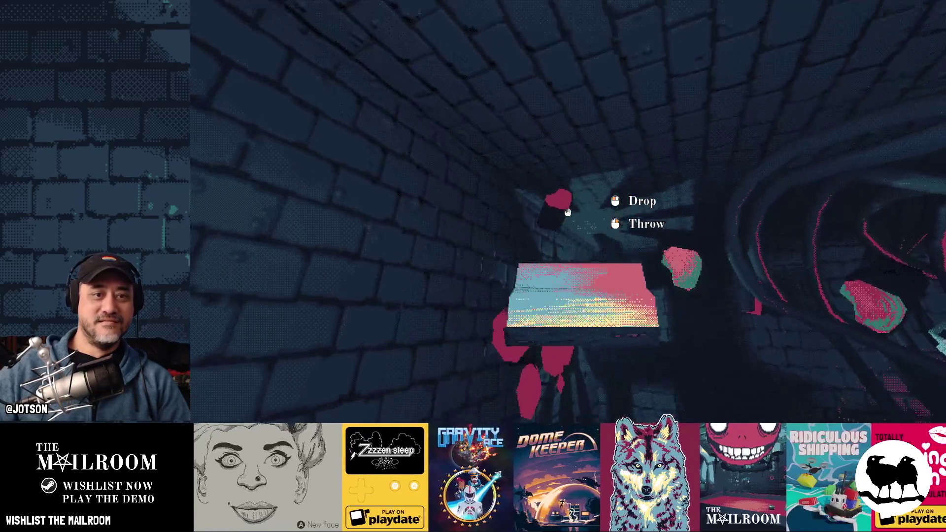
pyautogui.rightClick(569, 213)
pyautogui.click(567, 214)
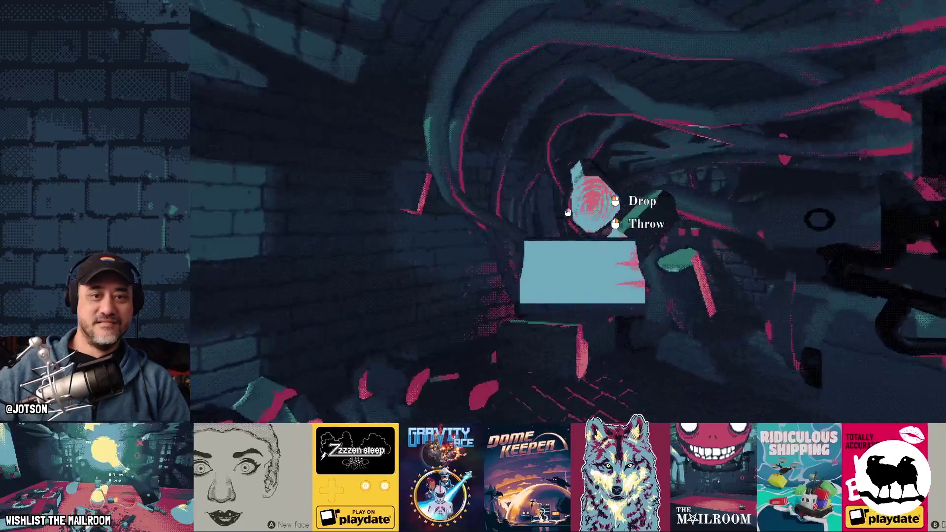
pyautogui.rightClick(568, 213)
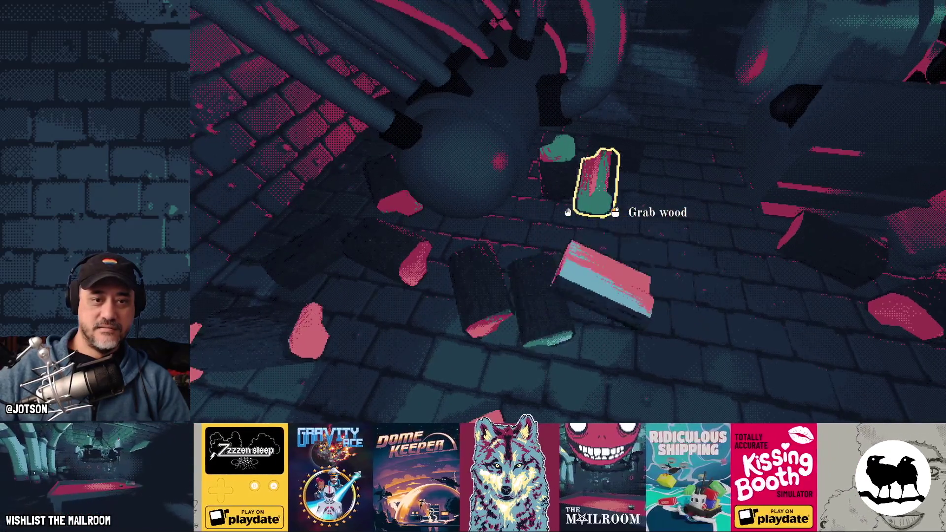
# Move the wood piece near the saw machine and turn the spellbook to its blank spell pages.
pyautogui.click(568, 213)
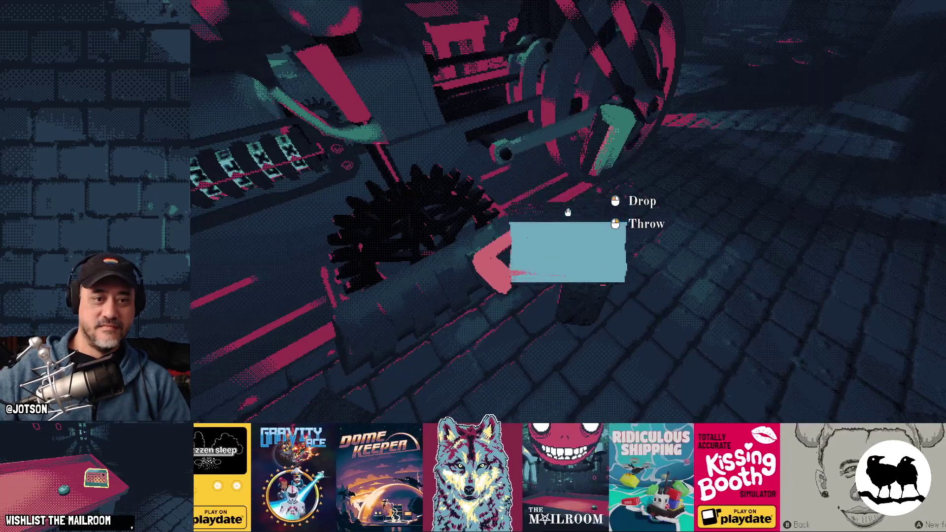
pyautogui.click(567, 213)
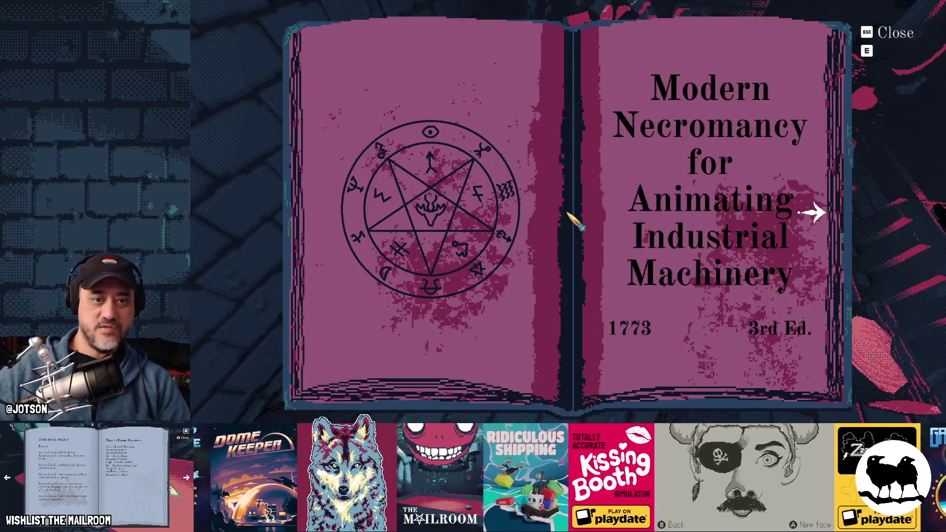
pyautogui.click(815, 214)
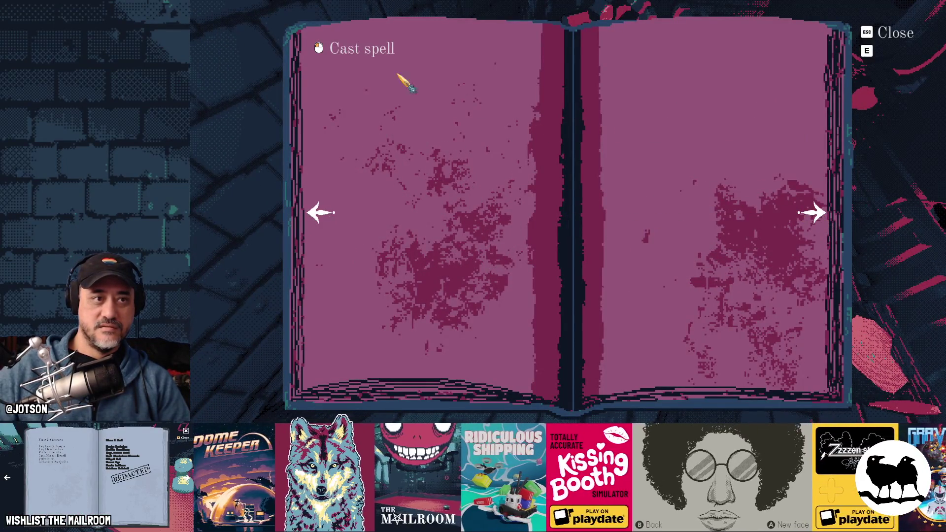
# Cast the spell from the book, pick the book up off the floor, and close it again.
pyautogui.click(474, 120)
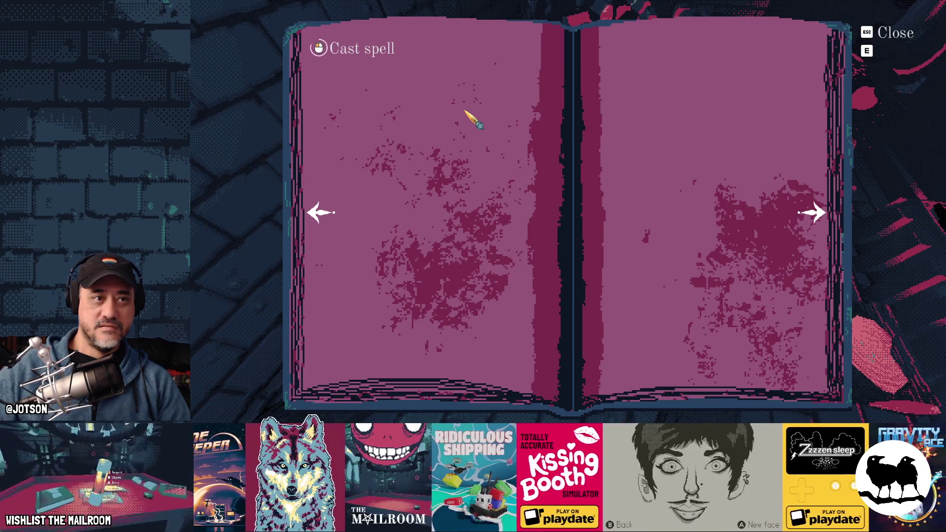
pyautogui.press('Escape')
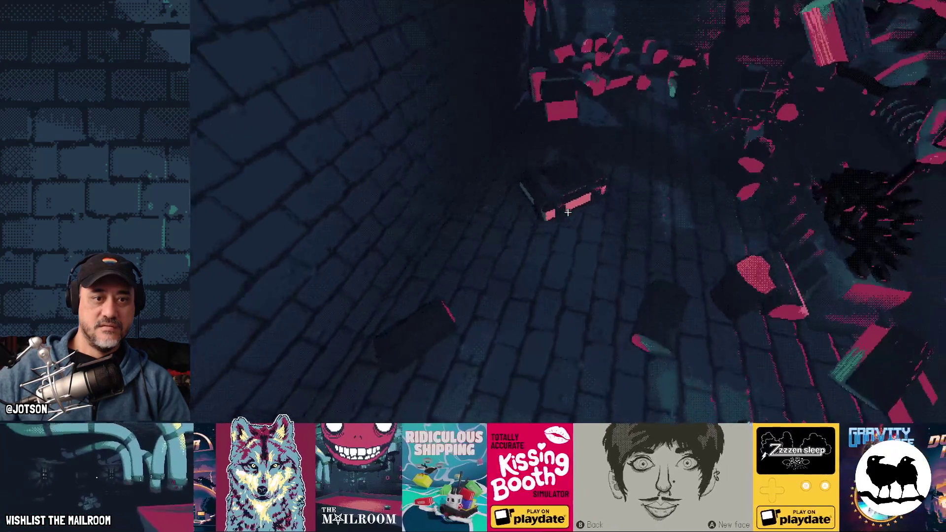
pyautogui.click(568, 213)
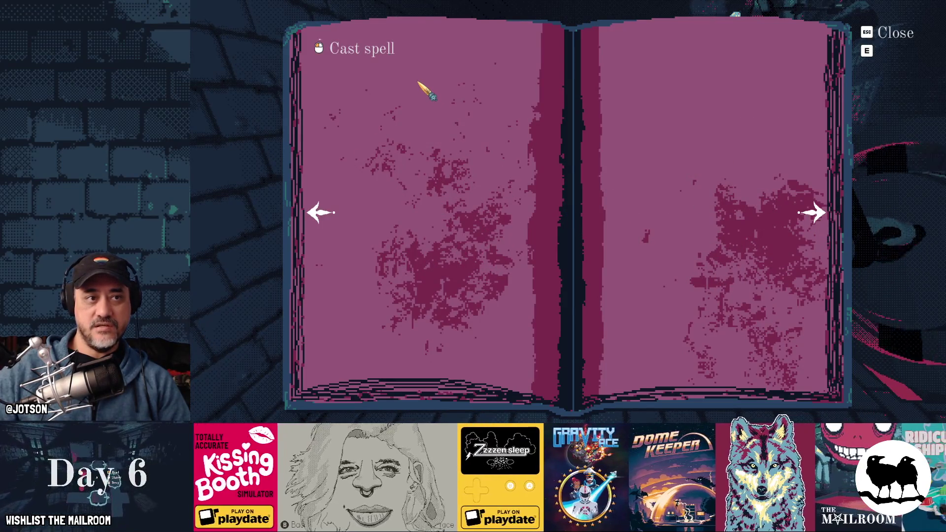
pyautogui.press('e')
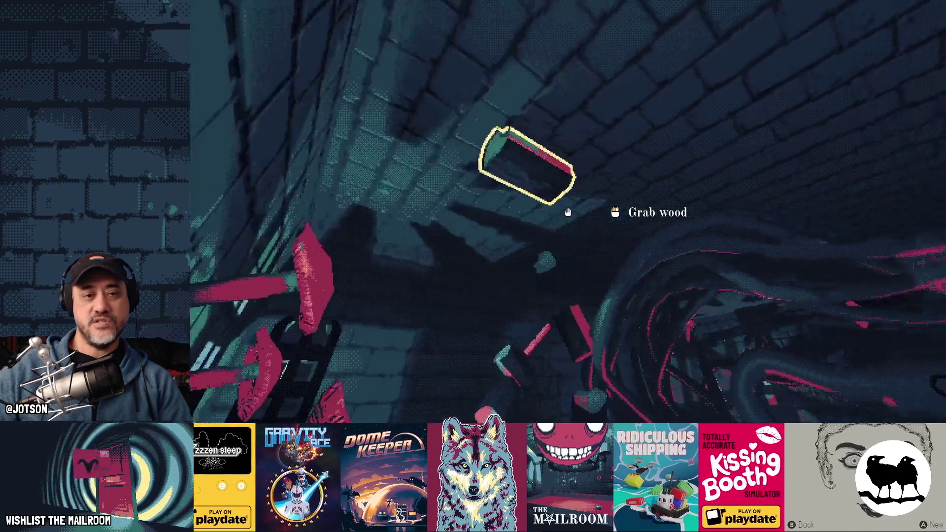
# Grab and throw two more wood planks and pick up the outlined plank on the floor.
pyautogui.click(567, 212)
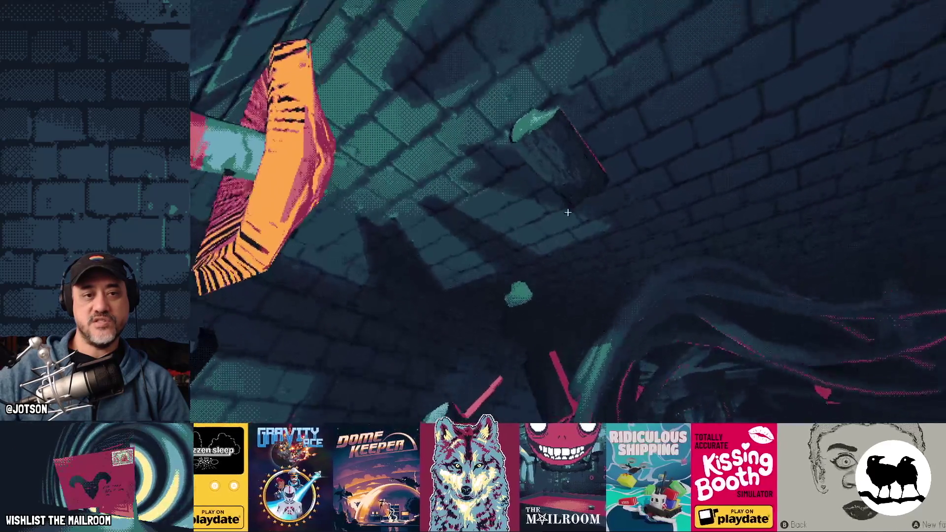
pyautogui.click(568, 212)
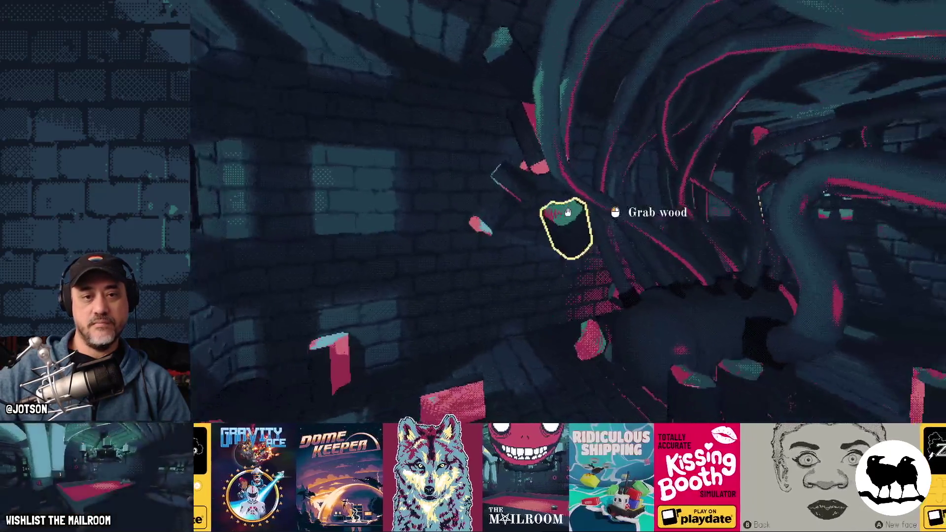
pyautogui.click(568, 213)
pyautogui.click(568, 212)
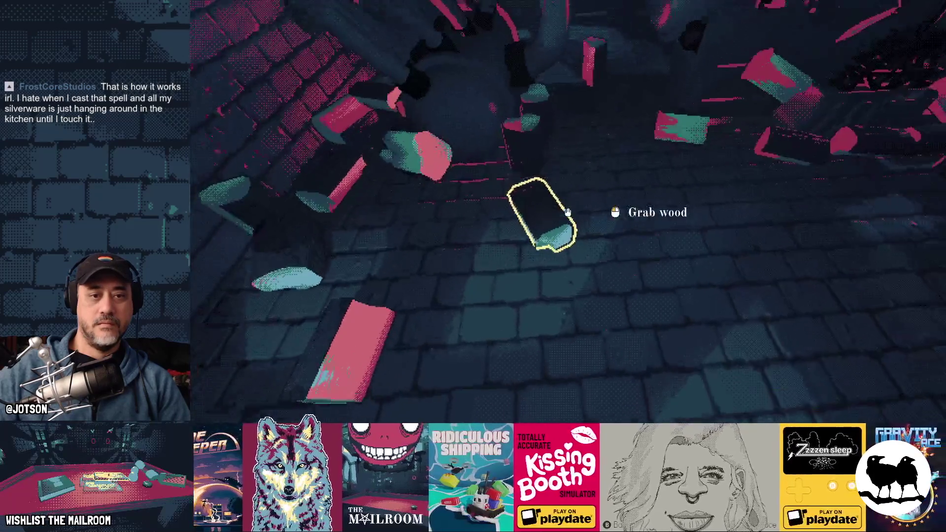
pyautogui.click(568, 213)
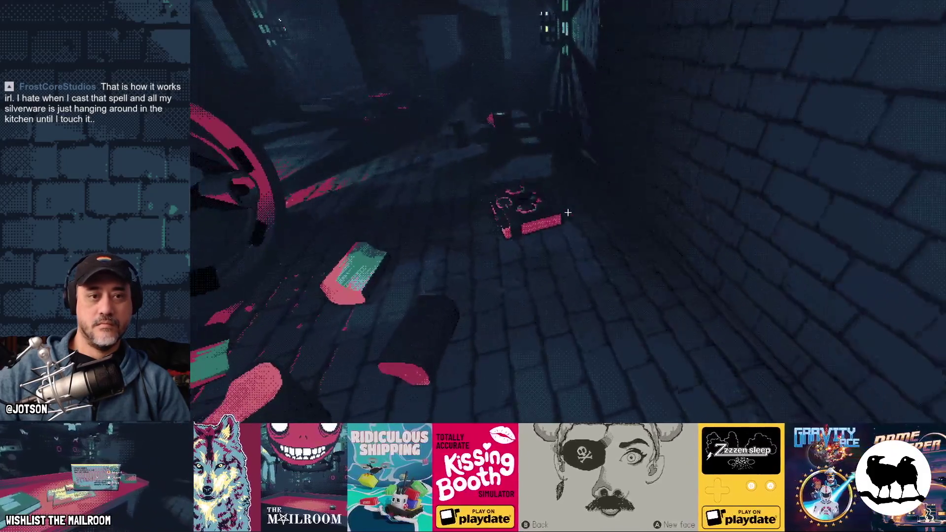
# Set the spellbook down on the table, move a wood piece, and step toward the machine.
pyautogui.click(569, 213)
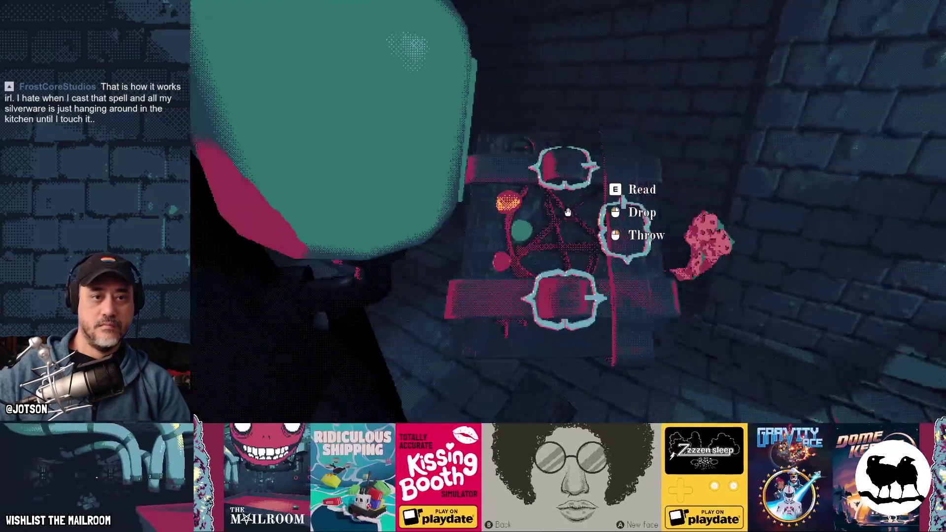
pyautogui.click(568, 212)
pyautogui.click(568, 212)
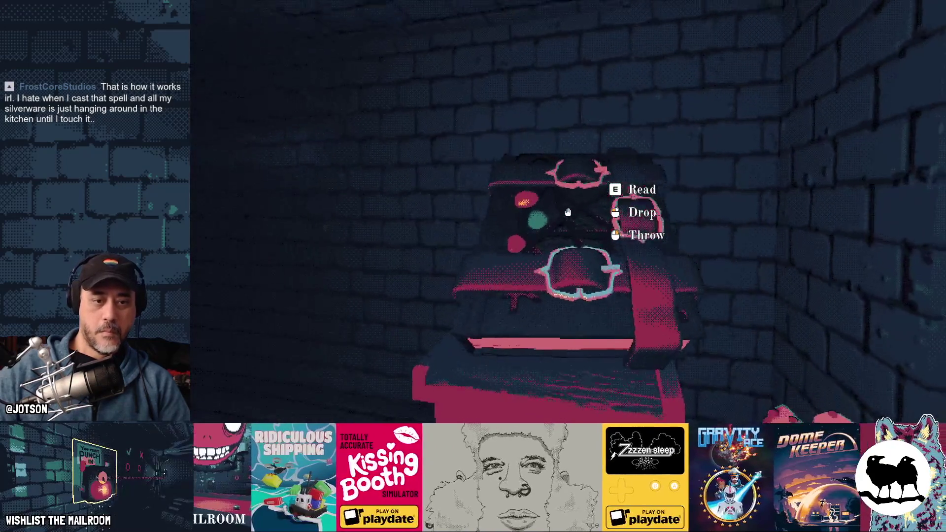
pyautogui.click(567, 213)
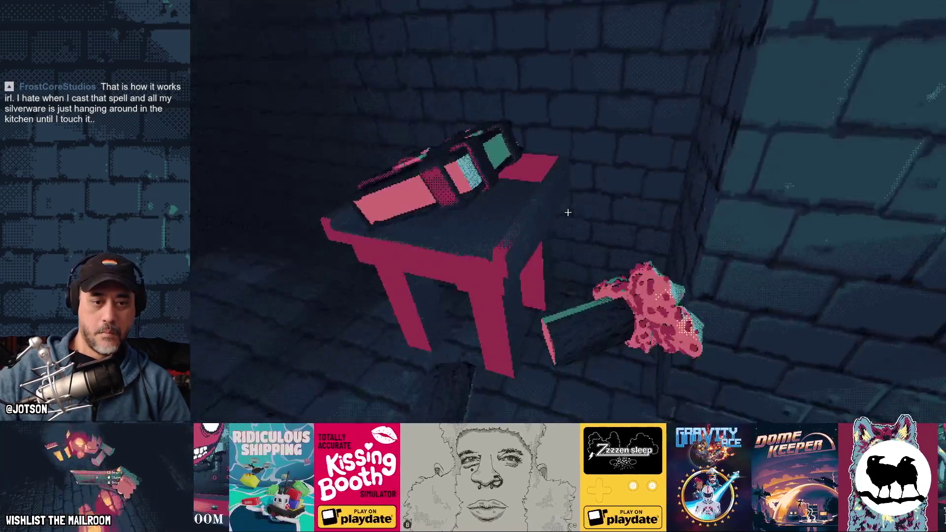
pyautogui.click(568, 212)
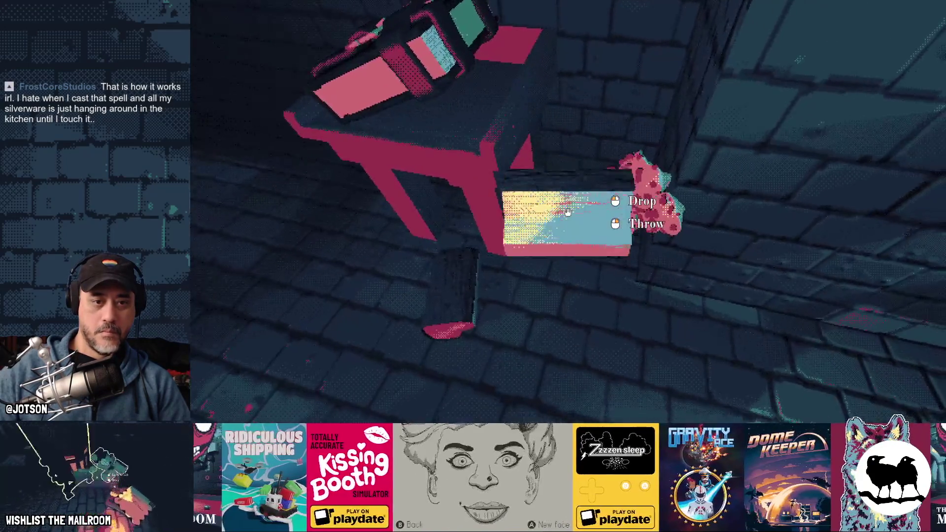
pyautogui.click(568, 213)
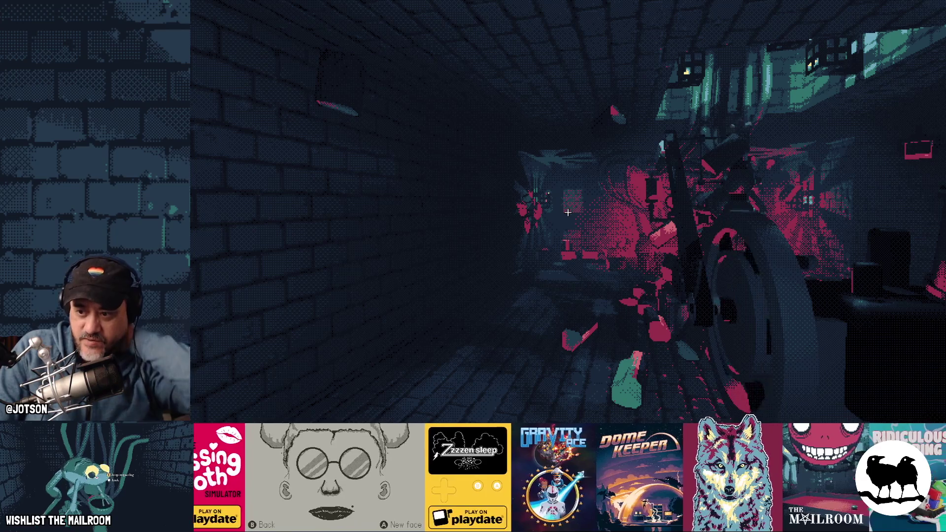
pyautogui.press('w')
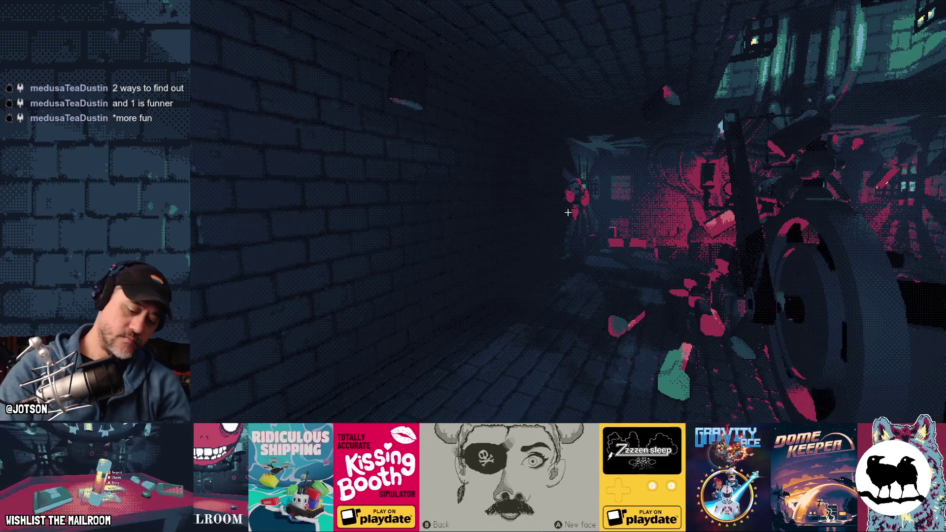
# Quit the running game with F8 and return to the Godot editor.
pyautogui.press('F8')
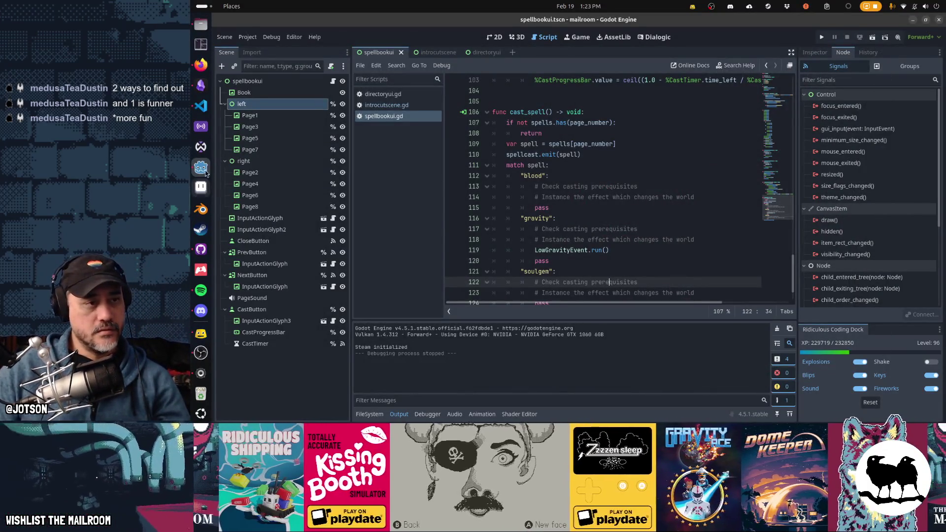
# Commit the 19 changed files to main in GitHub Desktop with summary 'spell casting' and return to Godot.
pyautogui.click(200, 249)
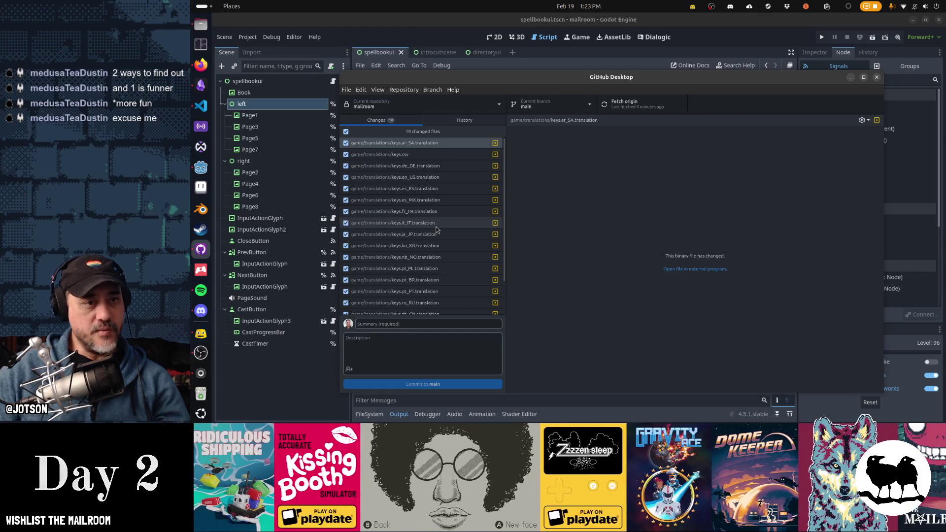
pyautogui.scroll(-3, 436, 231)
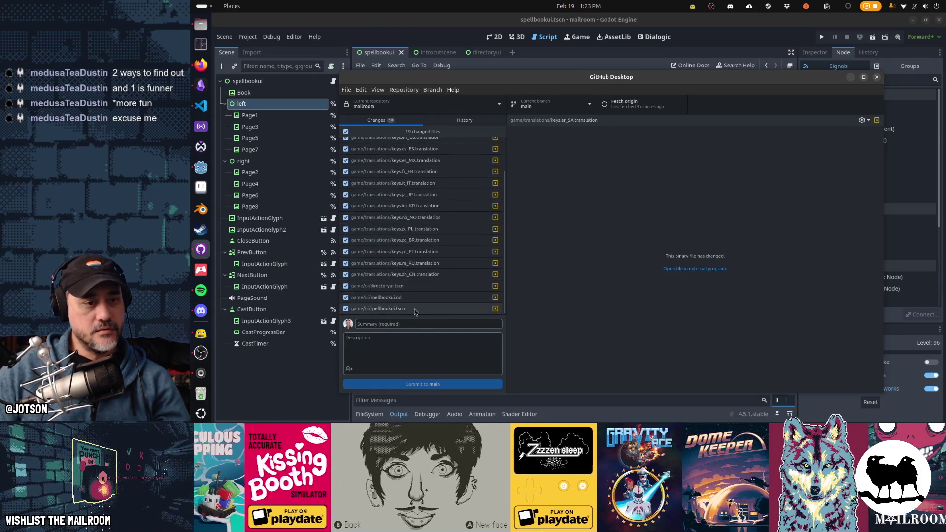
pyautogui.click(416, 323)
pyautogui.write('spell casting')
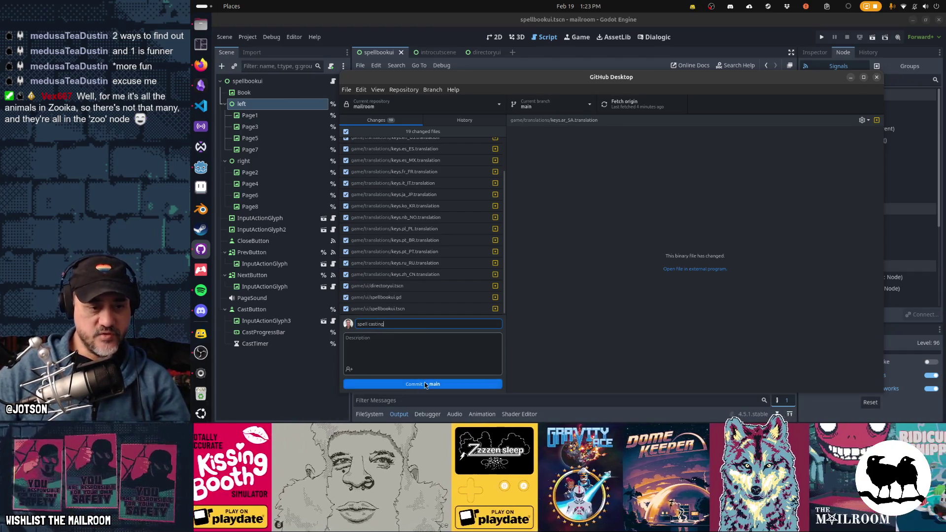
pyautogui.click(474, 384)
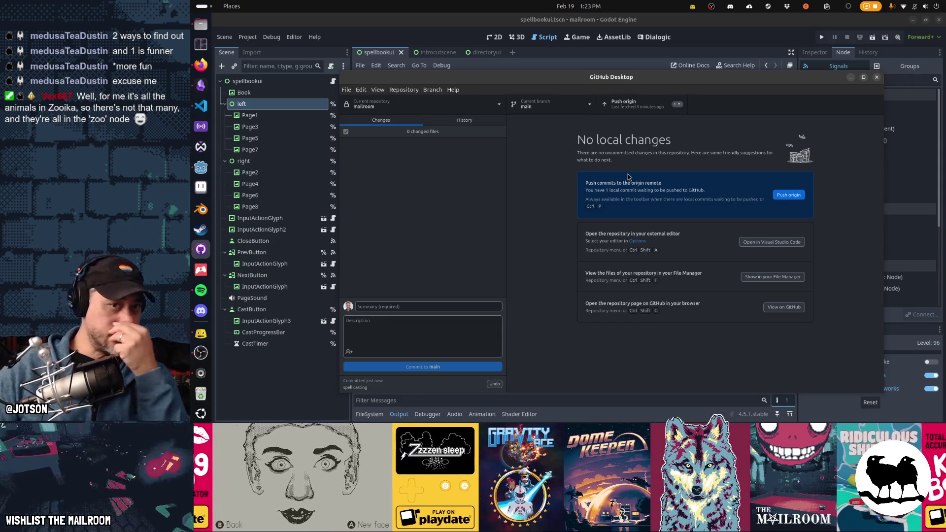
pyautogui.click(608, 68)
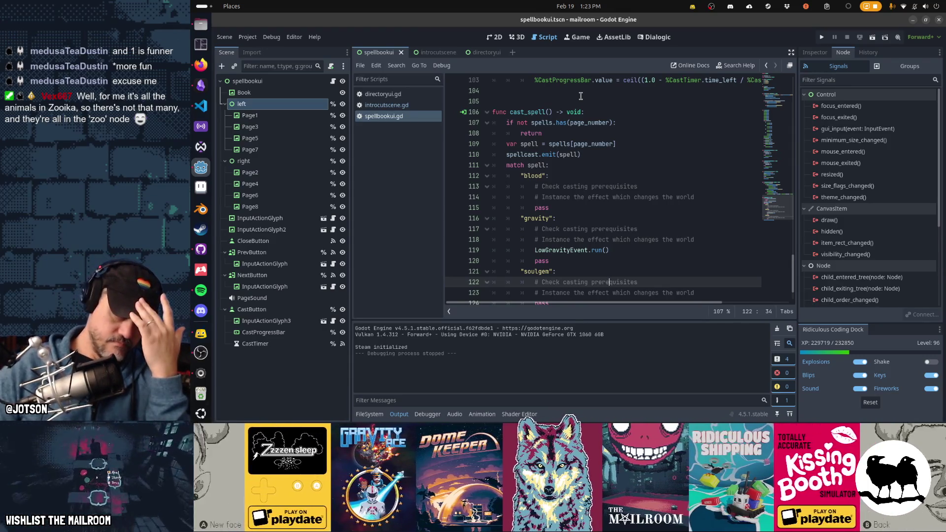
# Review the node's global groups list, then return to its Inspector properties.
pyautogui.click(911, 66)
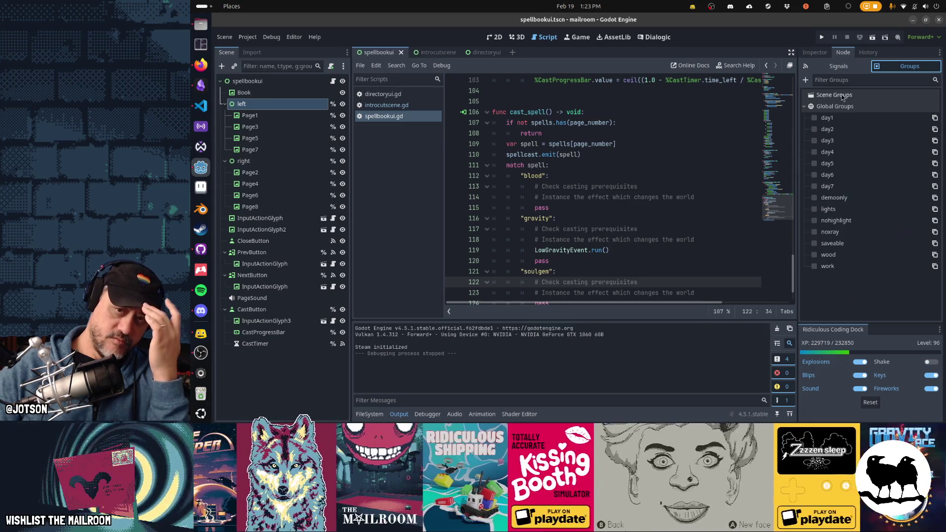
pyautogui.click(817, 53)
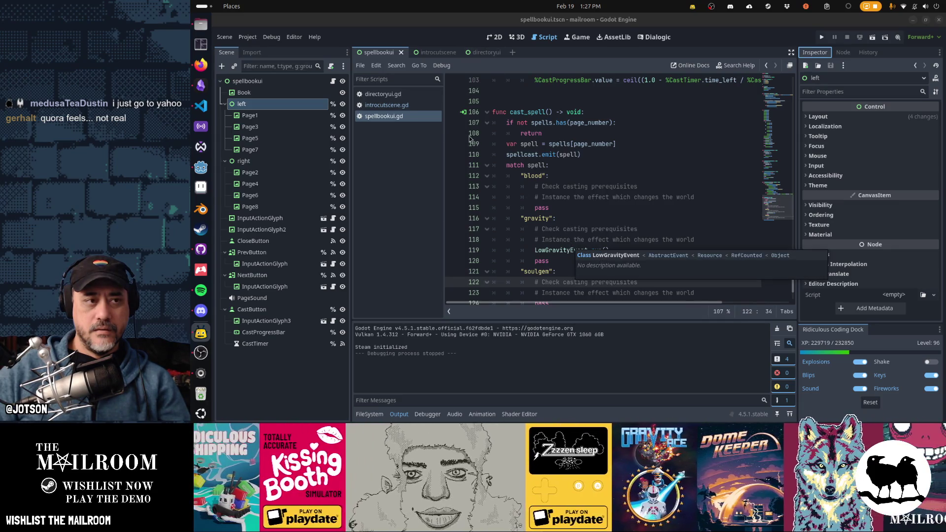
# Open ball.tscn from res://props and begin adding a new group to its root node.
pyautogui.click(370, 415)
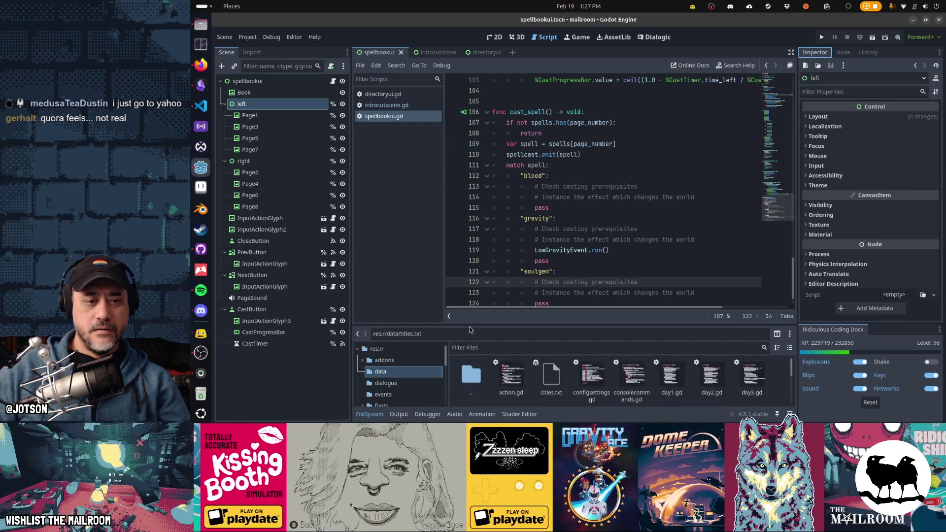
pyautogui.moveTo(469, 324); pyautogui.dragTo(444, 238)
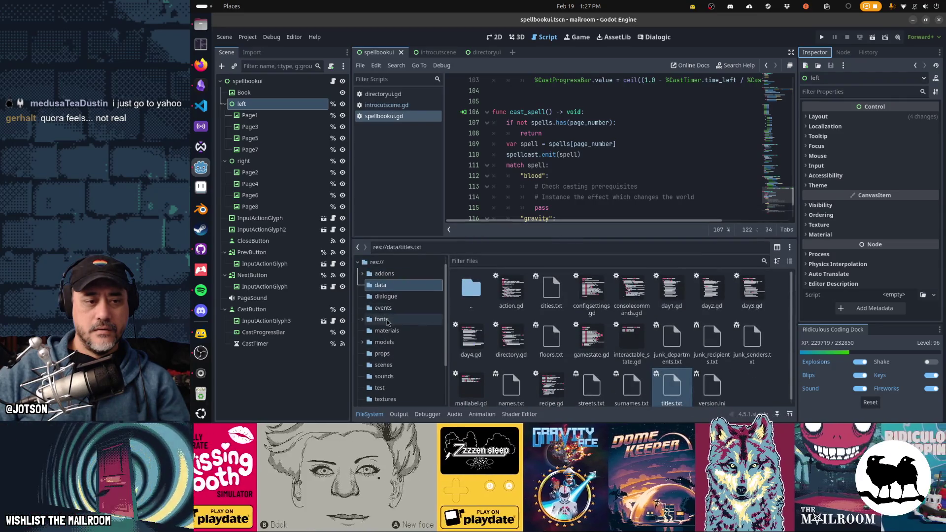
pyautogui.click(391, 353)
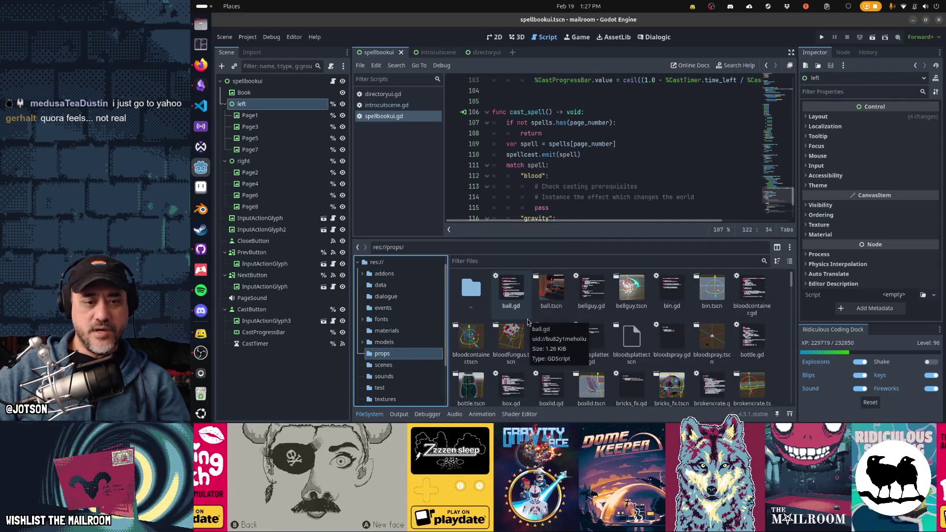
pyautogui.click(546, 296)
pyautogui.doubleClick(544, 296)
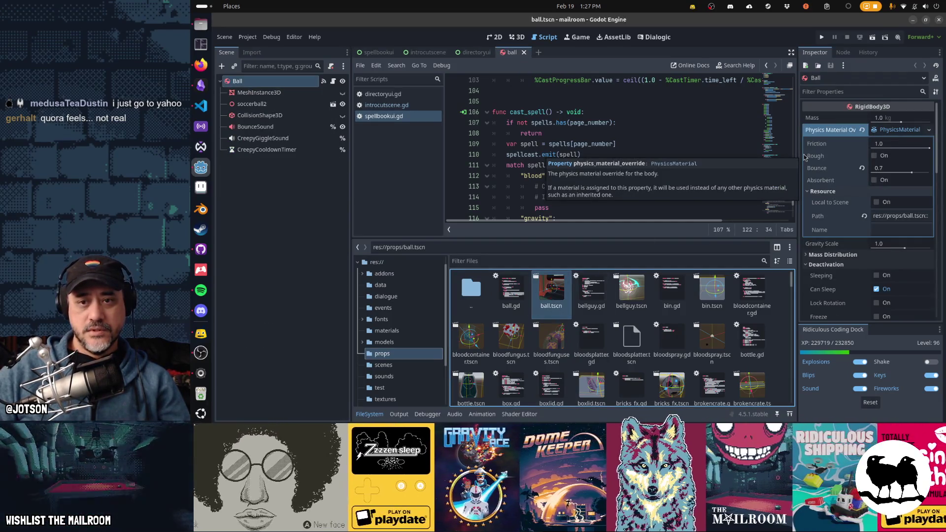
pyautogui.click(844, 52)
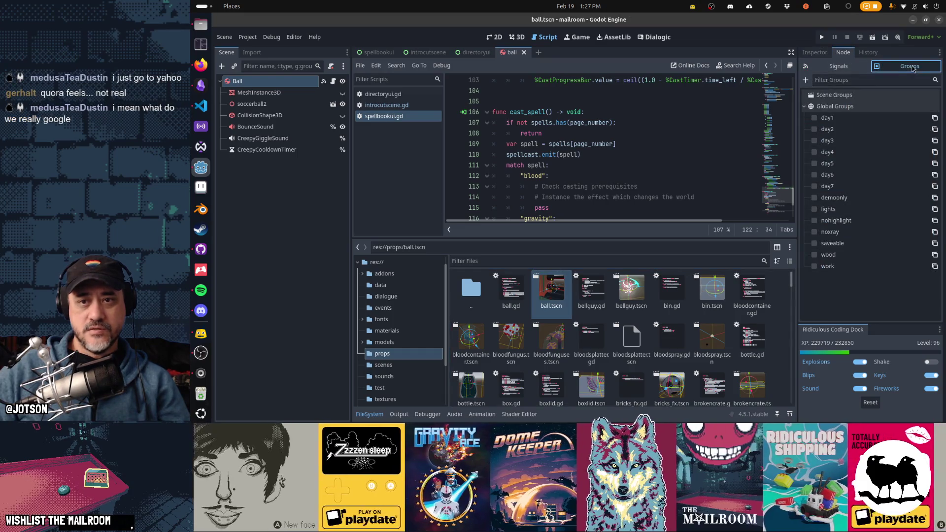
pyautogui.click(805, 79)
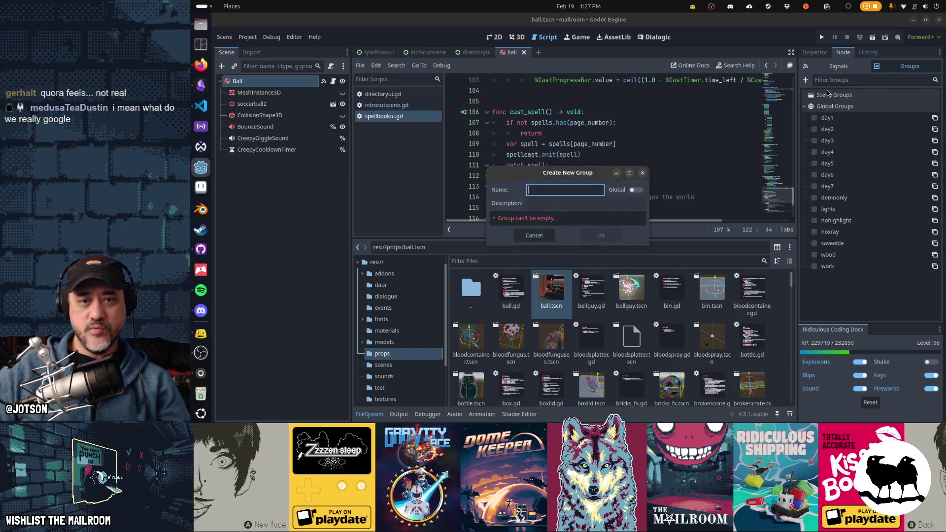
pyautogui.write('inte')
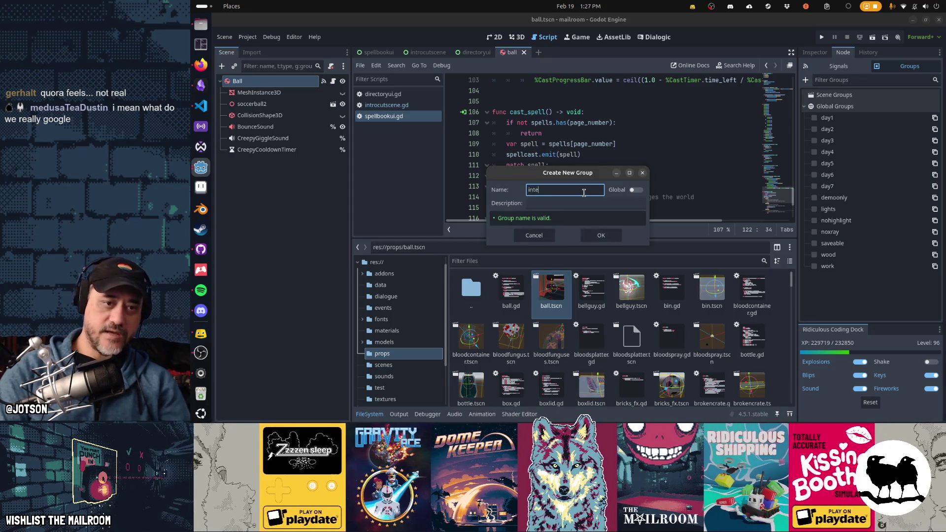
pyautogui.write('rac')
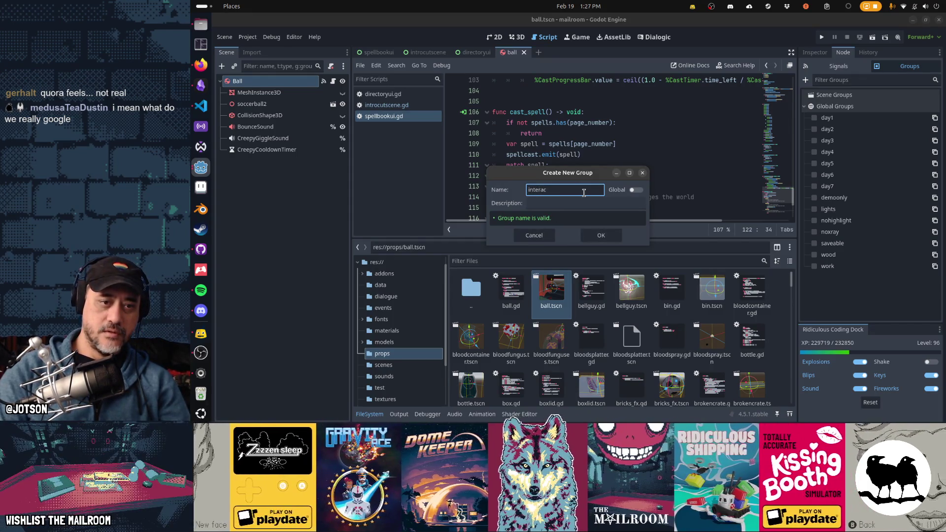
pyautogui.write('tables')
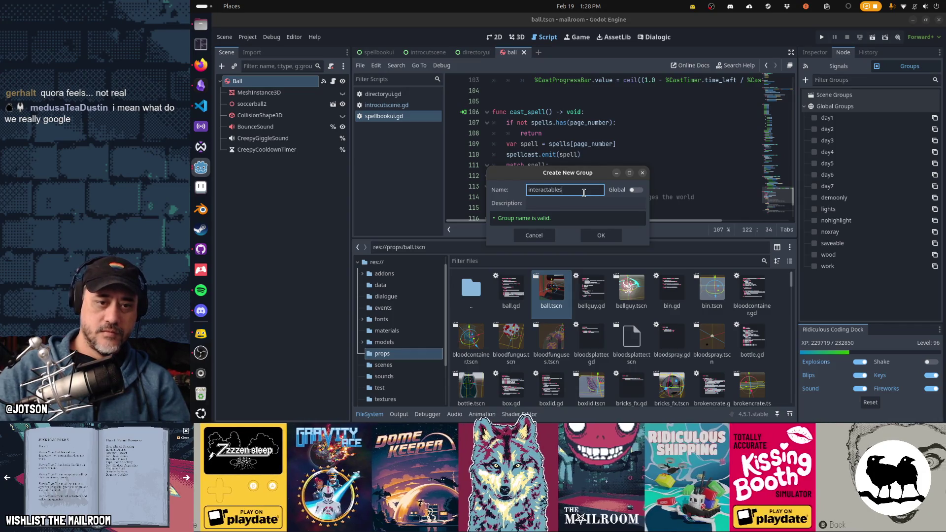
# Create the group 'interactables' as Global on the ball root and save ball.tscn.
pyautogui.click(637, 191)
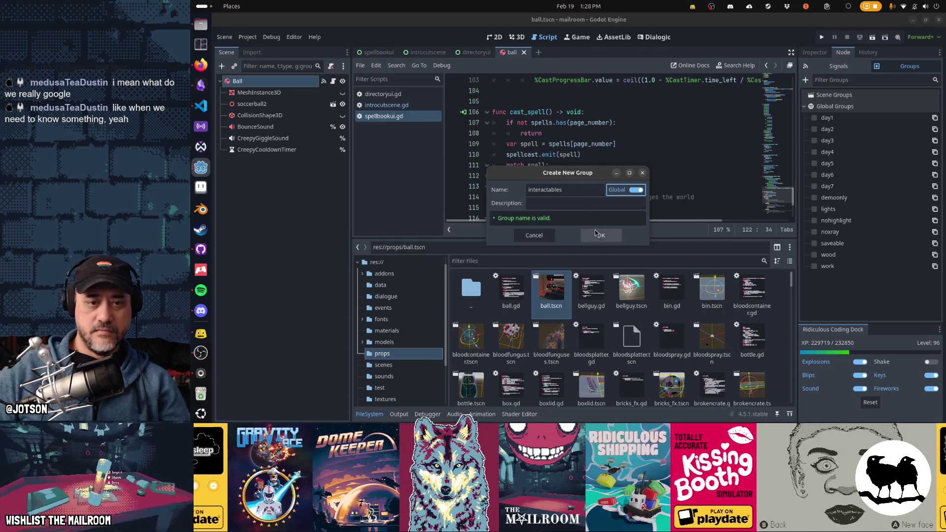
pyautogui.click(601, 236)
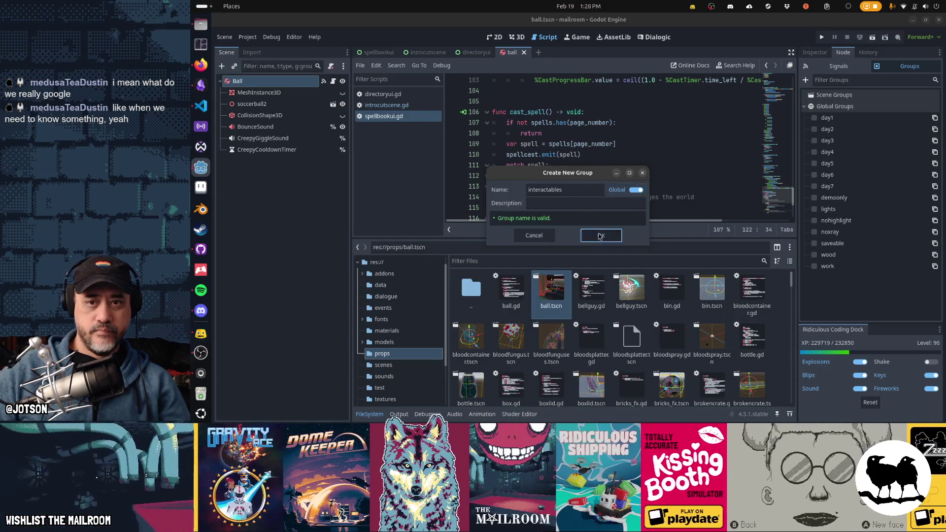
pyautogui.hotkey('ctrl', 's')
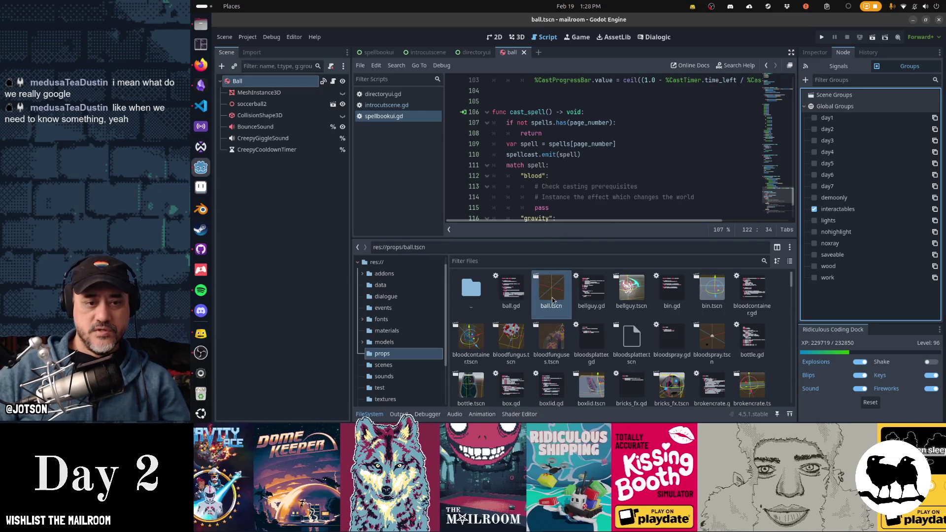
# Close ball, tag the bin scene's root with interactables, and close bin.
pyautogui.middleClick(510, 54)
pyautogui.doubleClick(712, 290)
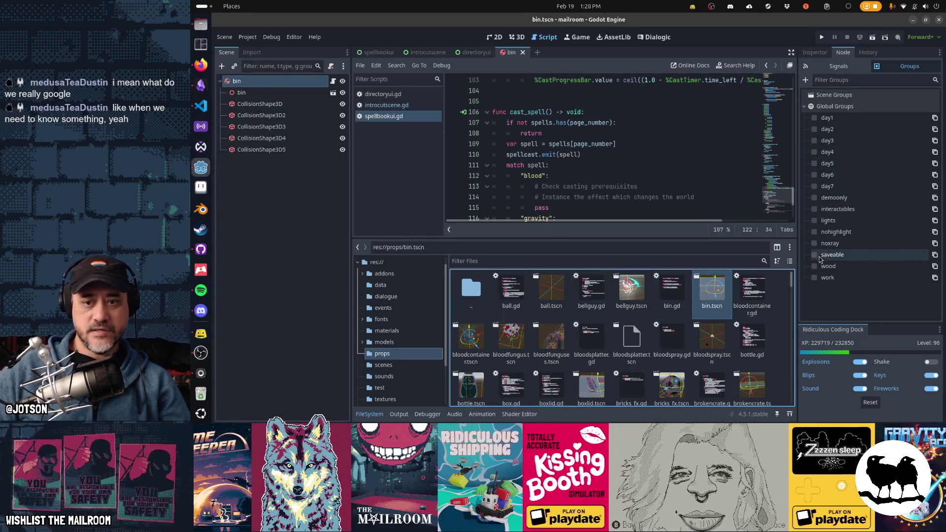
pyautogui.click(814, 210)
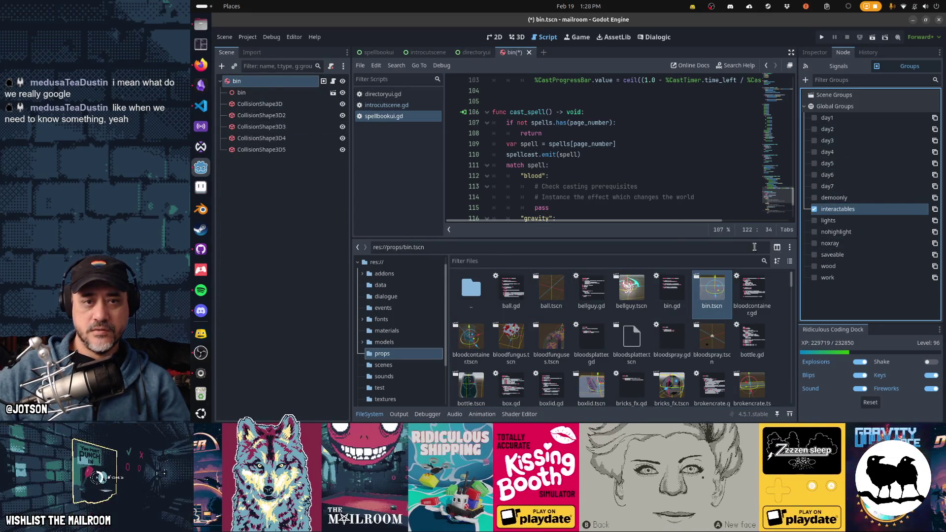
pyautogui.middleClick(513, 57)
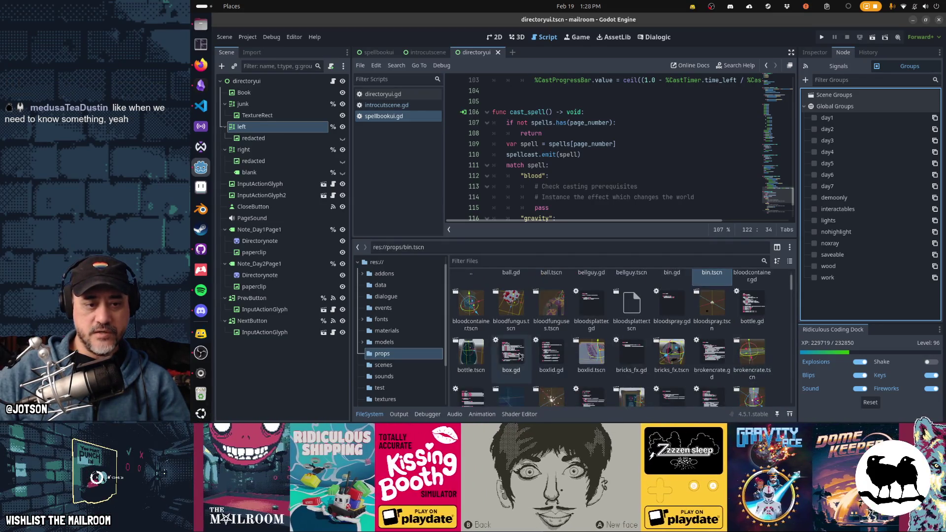
pyautogui.scroll(-2, 488, 355)
# Tag the bottle scene's root with interactables and bring up the boxlid script.
pyautogui.doubleClick(471, 354)
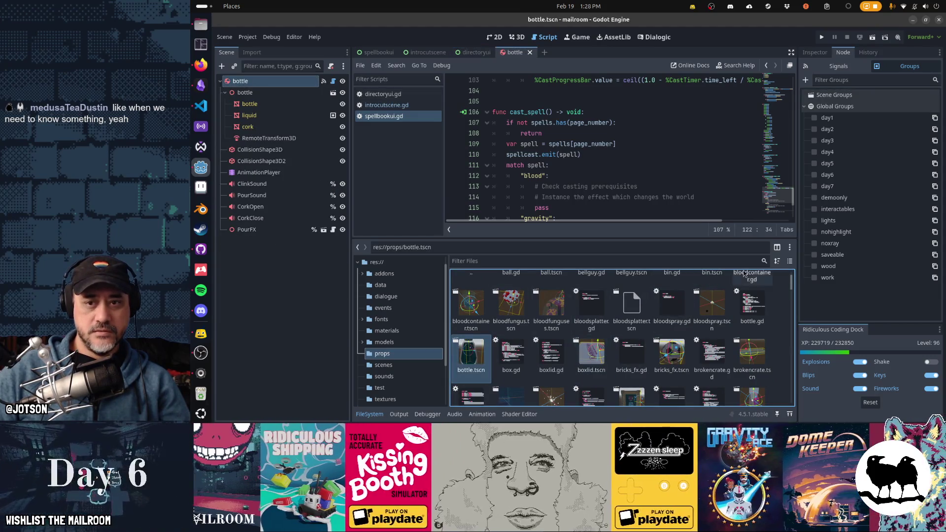
pyautogui.click(814, 210)
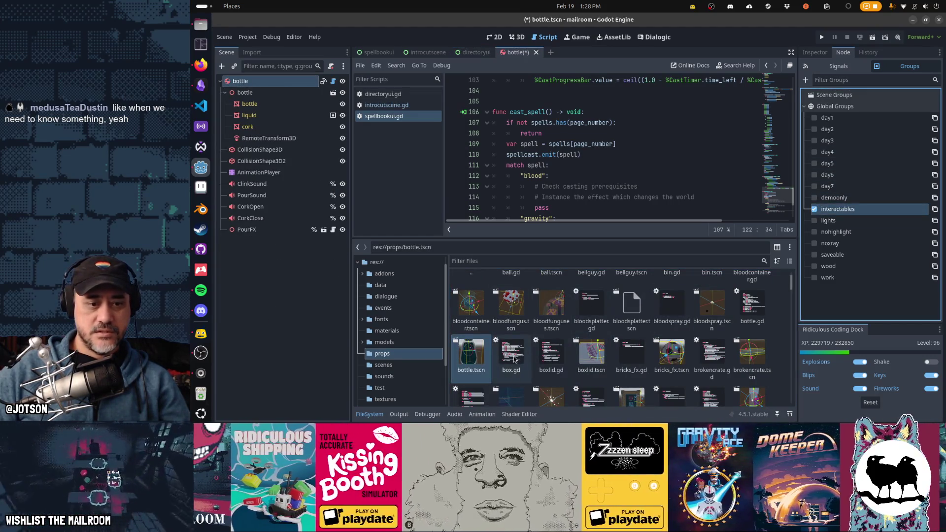
pyautogui.doubleClick(551, 354)
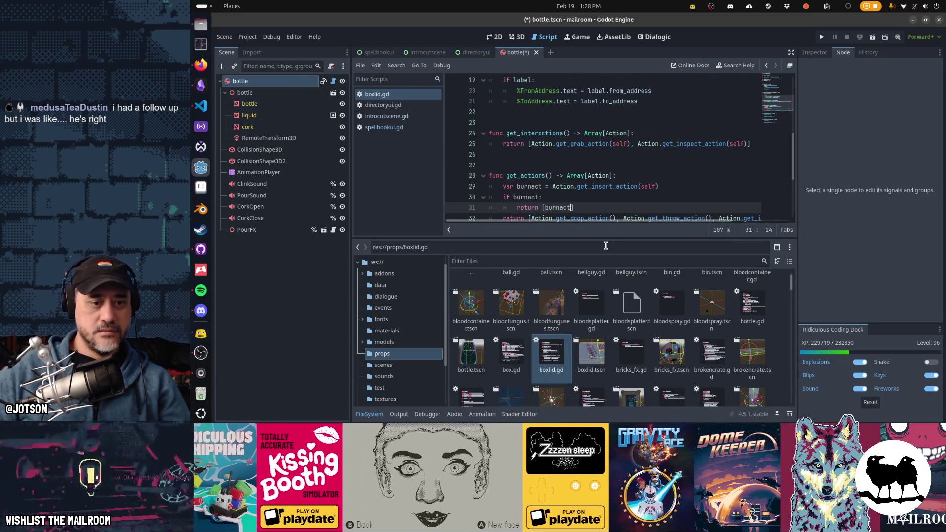
# Close open tabs, then check the boxlid and brokencrate scenes' groups without changing them.
pyautogui.middleClick(392, 98)
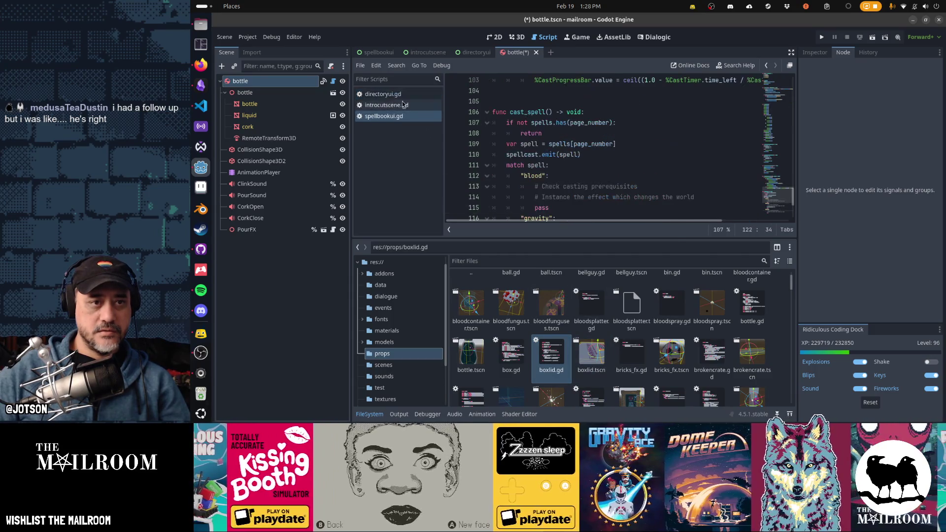
pyautogui.middleClick(511, 58)
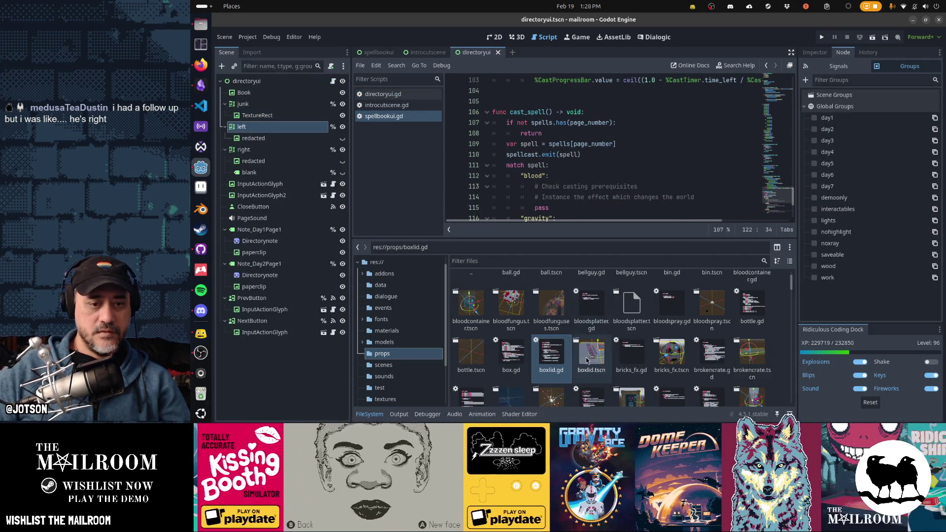
pyautogui.doubleClick(587, 360)
pyautogui.click(261, 83)
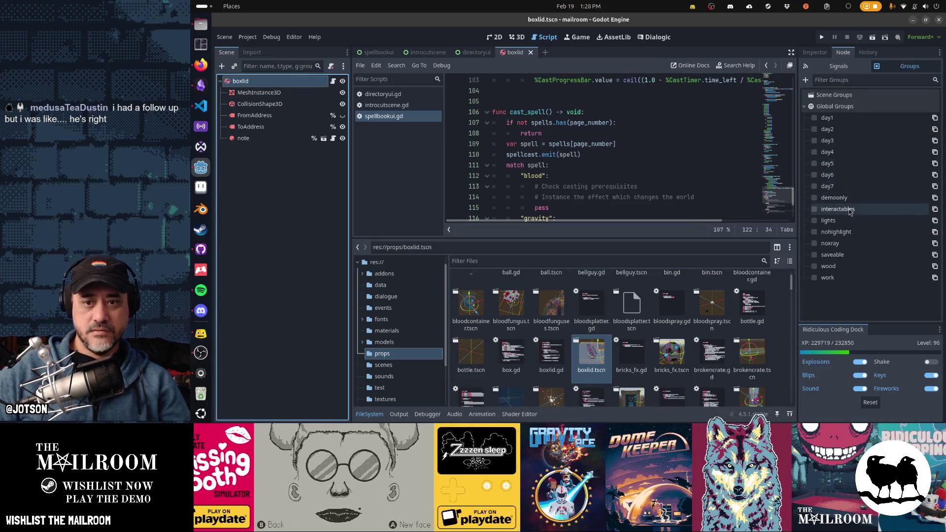
pyautogui.middleClick(519, 57)
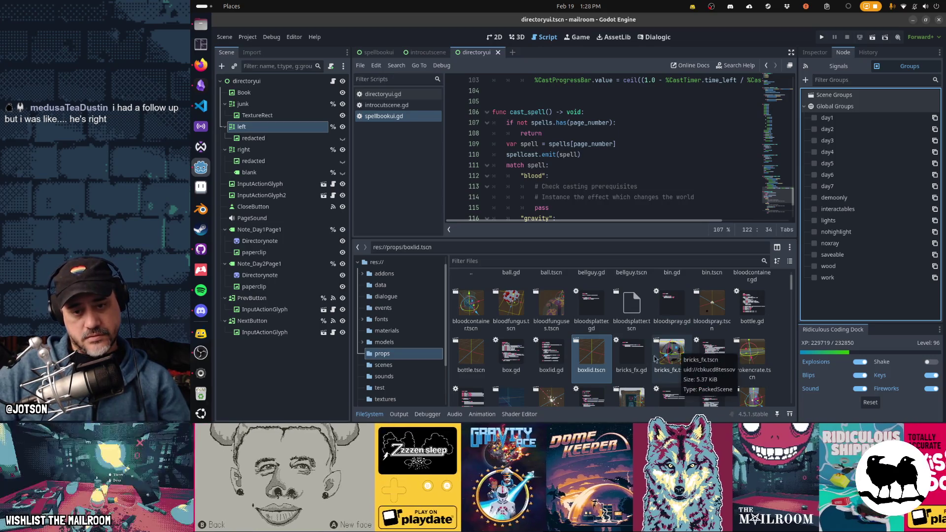
pyautogui.doubleClick(758, 358)
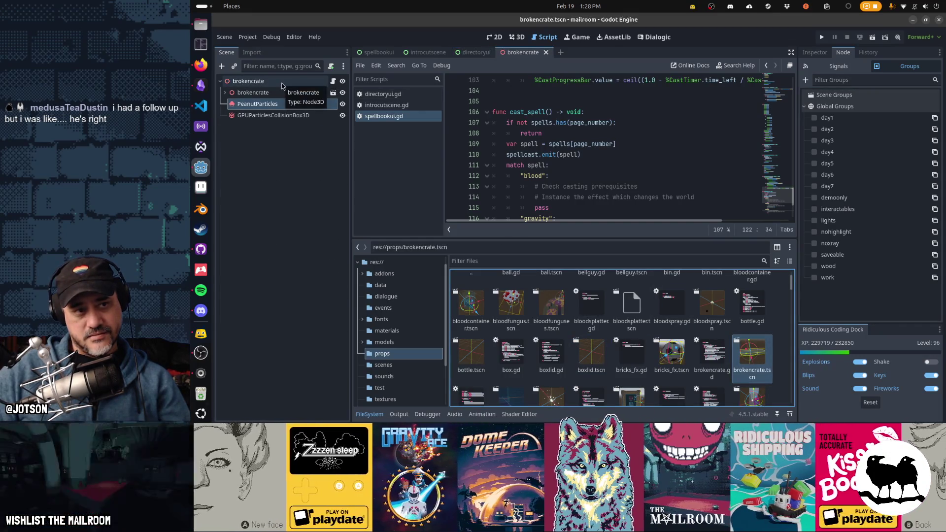
pyautogui.click(545, 51)
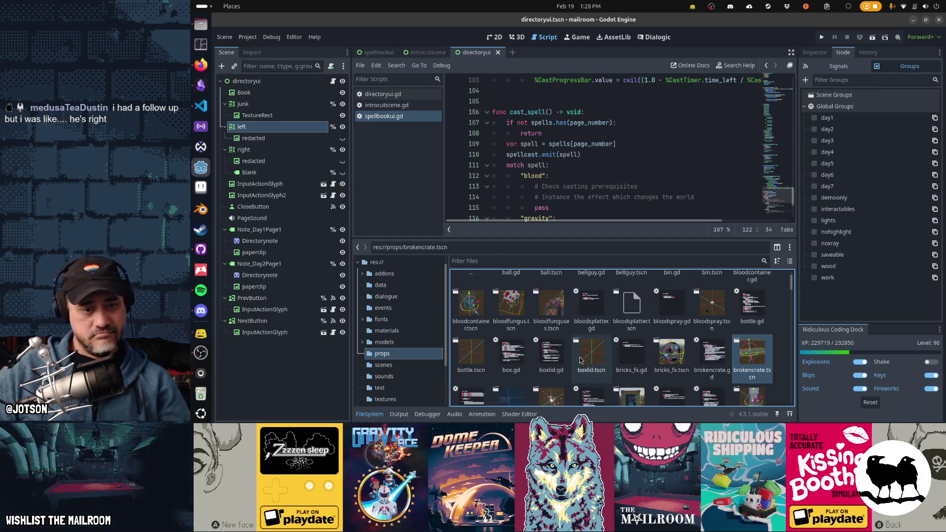
pyautogui.scroll(-1, 577, 364)
pyautogui.scroll(-1, 540, 362)
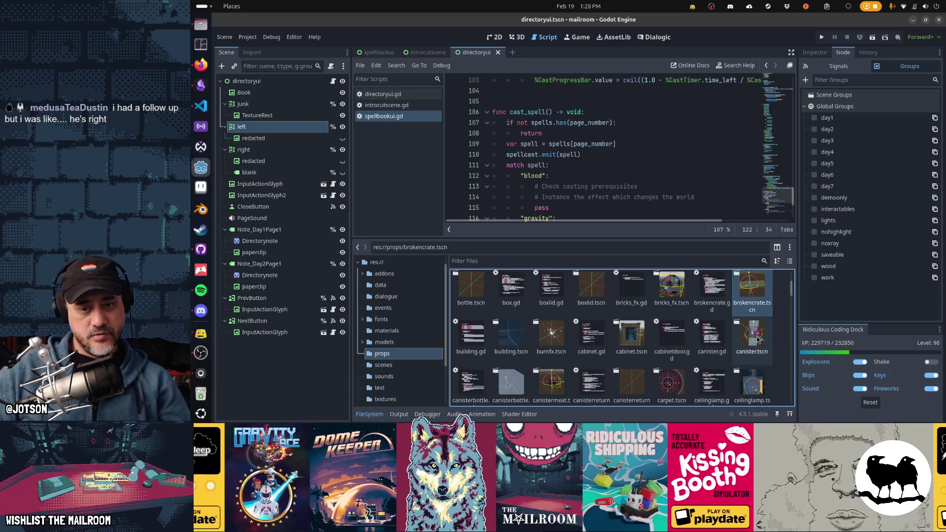
pyautogui.scroll(-1, 752, 337)
# Tag the canister scene with interactables, then check and close canisterbottle.
pyautogui.click(752, 300)
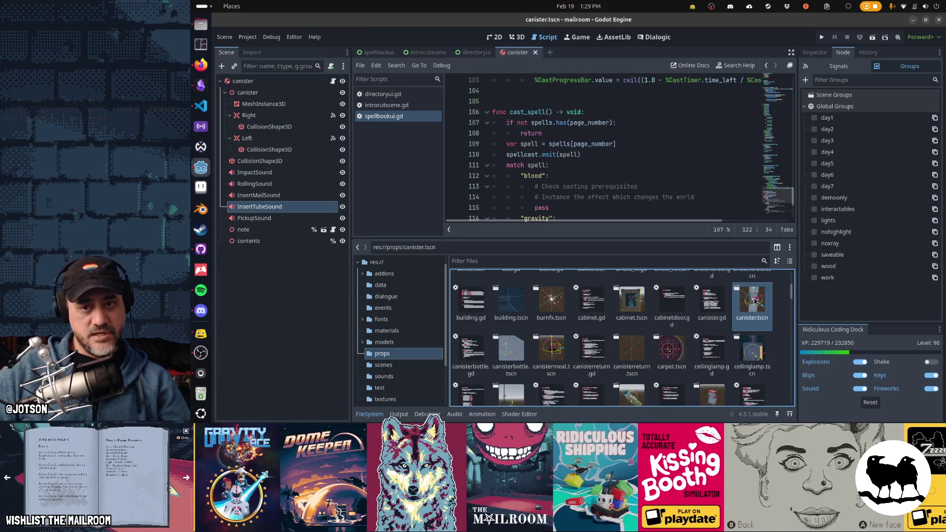
pyautogui.click(840, 211)
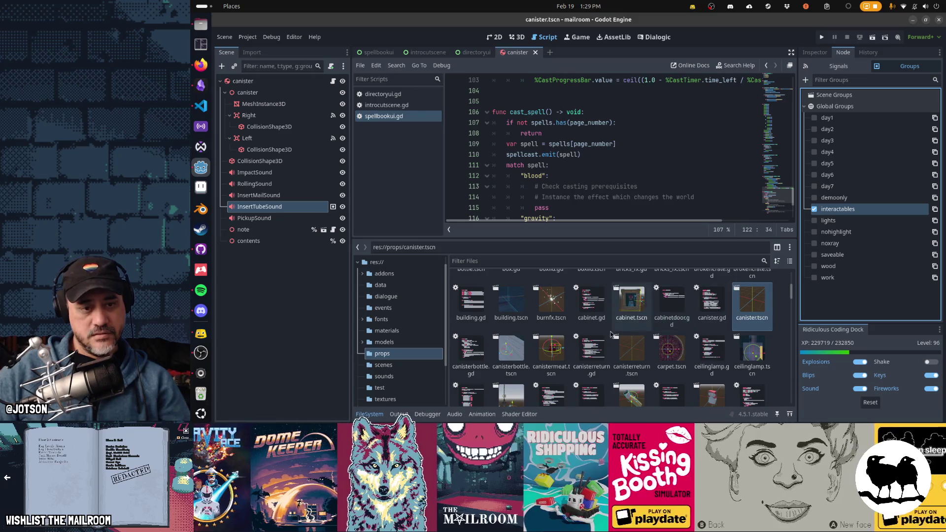
pyautogui.click(536, 52)
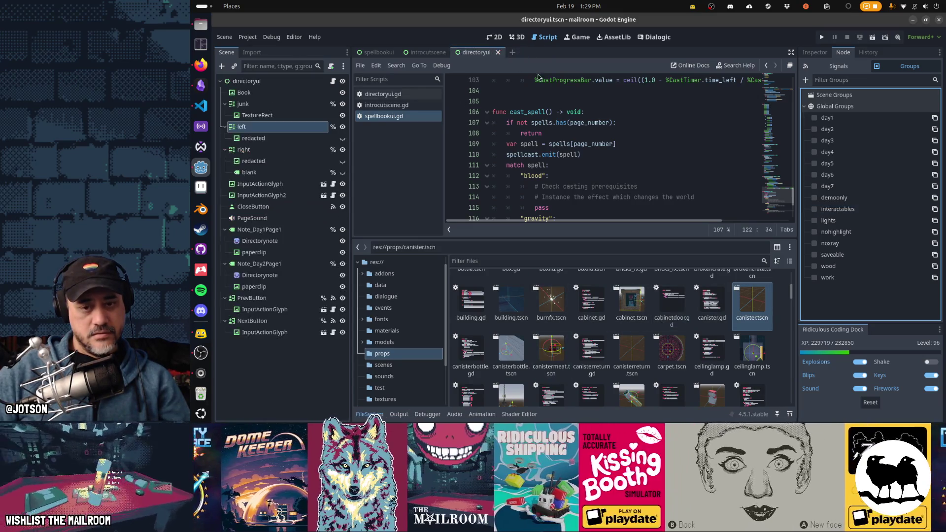
pyautogui.doubleClick(519, 352)
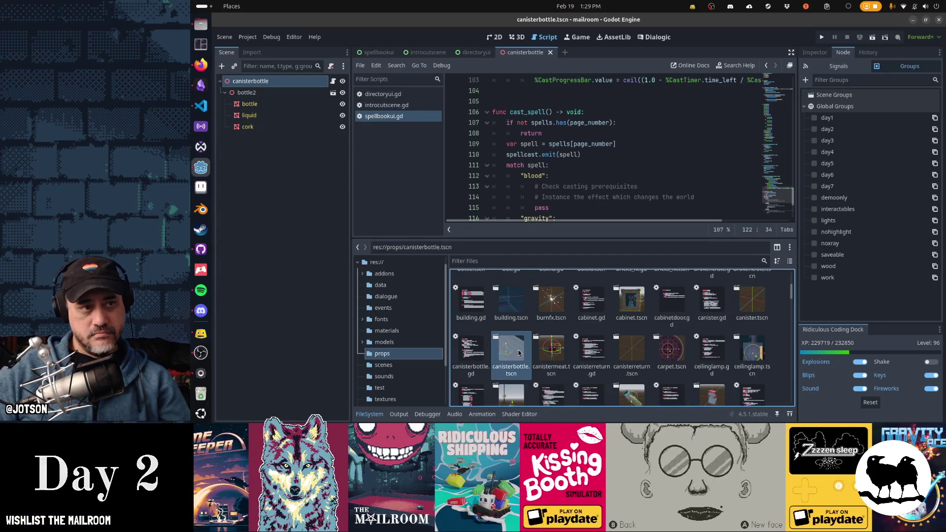
pyautogui.middleClick(527, 54)
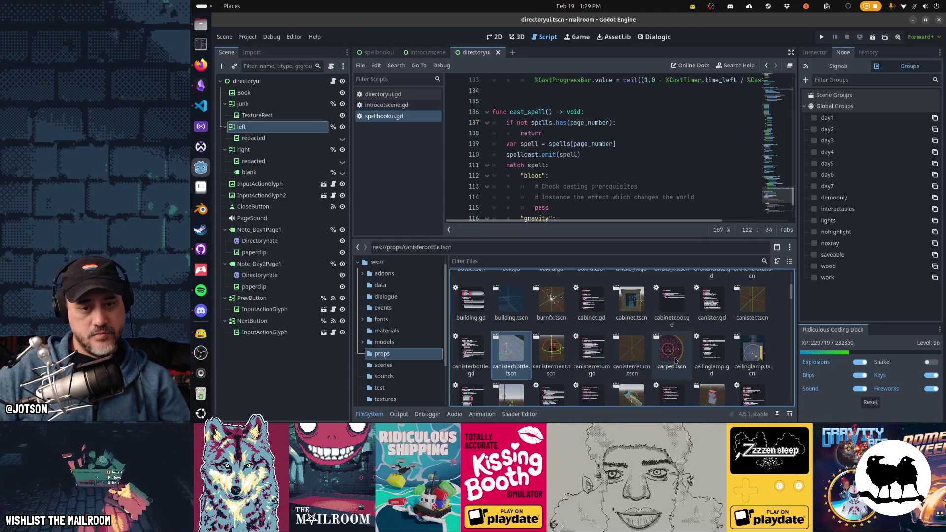
pyautogui.scroll(-1, 754, 362)
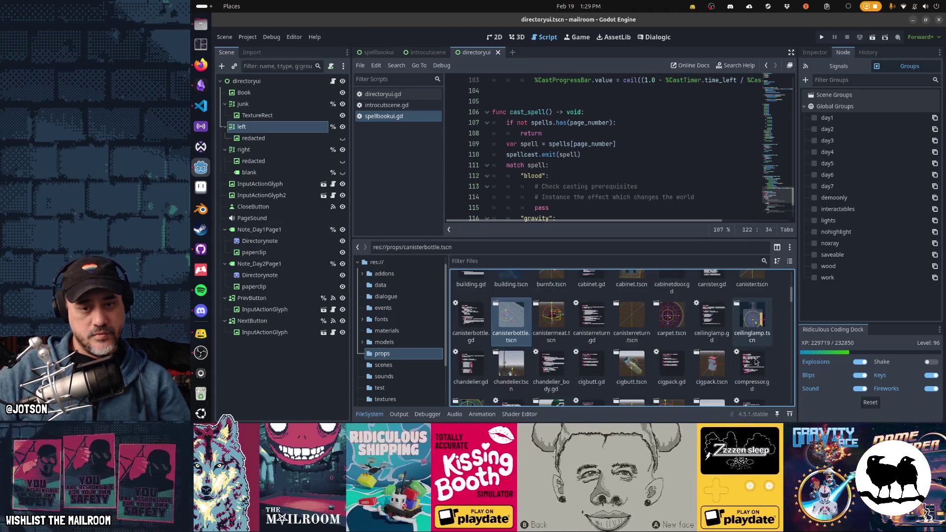
# Add the ceiling lamp's lamp node to interactables, save the scene and view it in 3D.
pyautogui.doubleClick(755, 324)
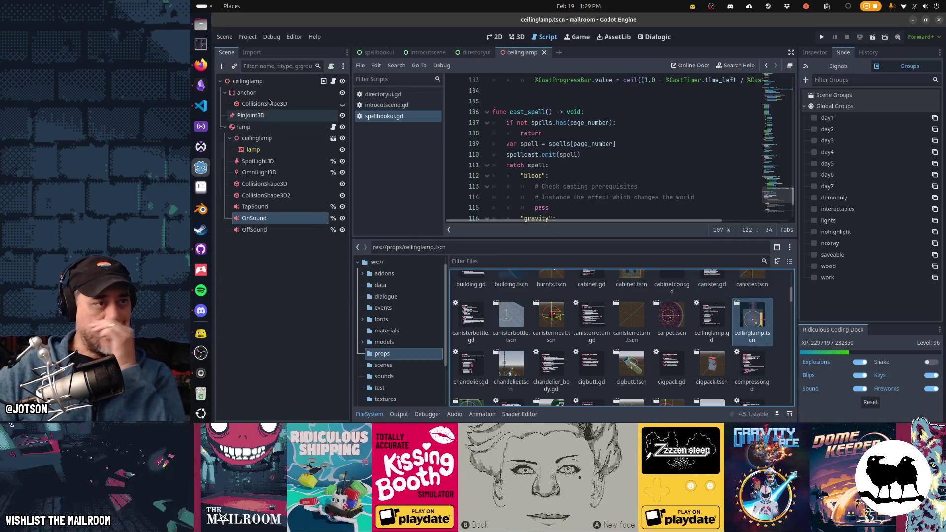
pyautogui.click(253, 130)
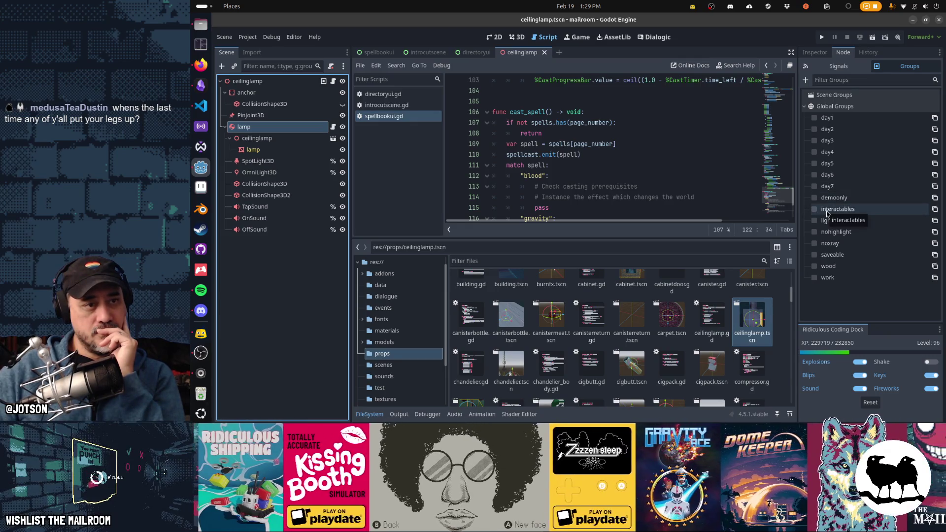
pyautogui.click(815, 210)
pyautogui.hotkey('ctrl', 's')
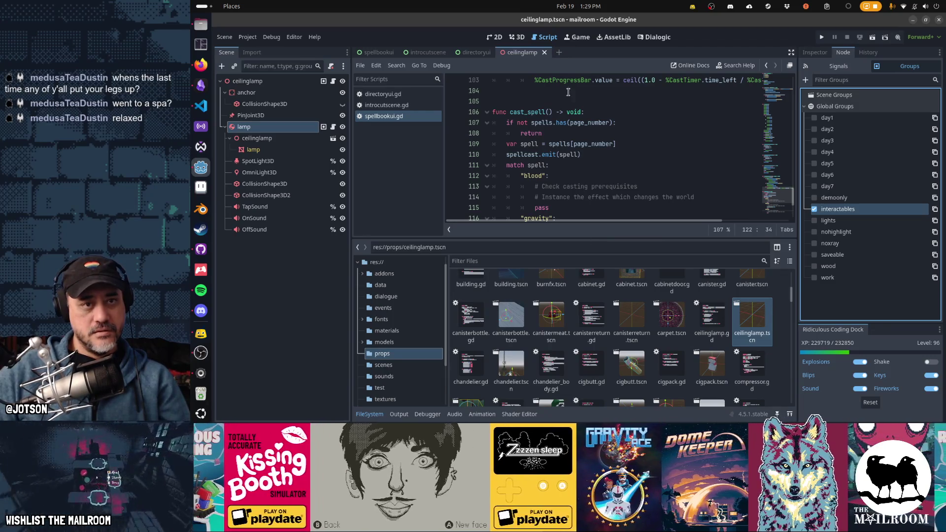
pyautogui.hotkey('ctrl', 'F2')
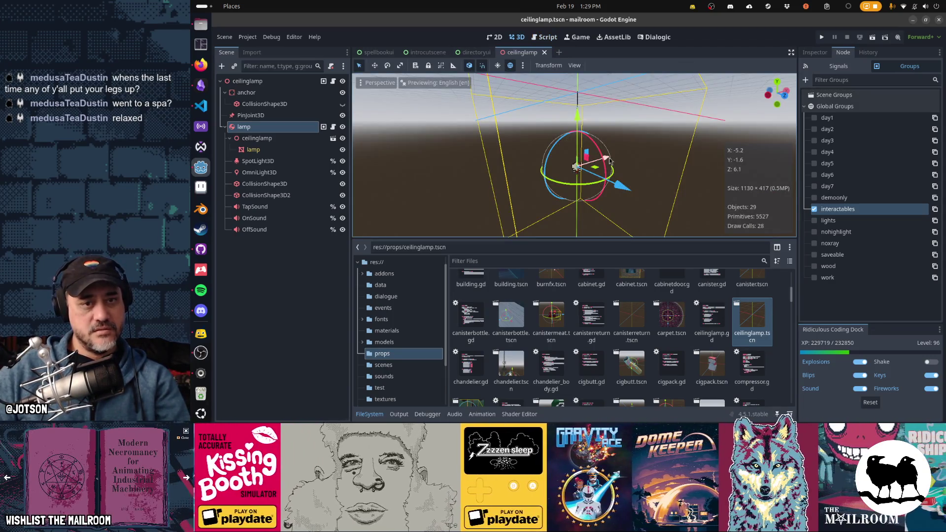
pyautogui.scroll(3, 601, 180)
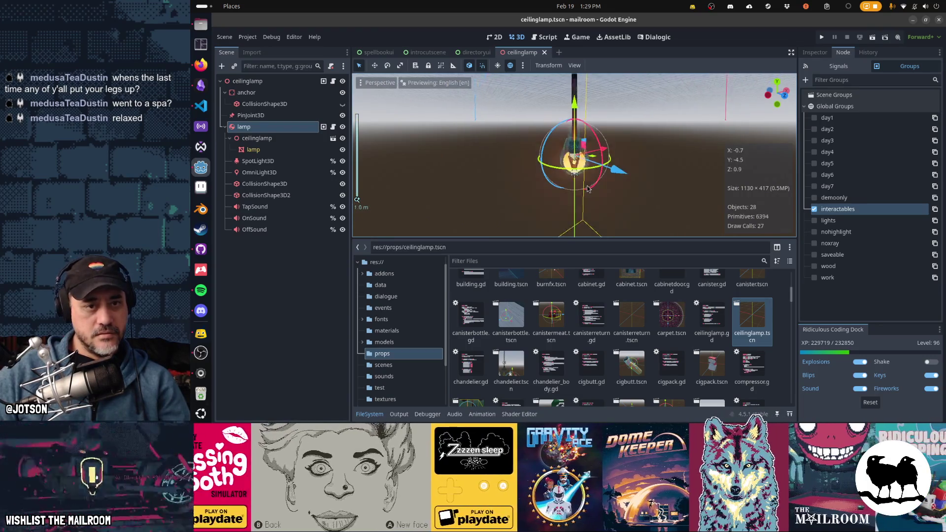
pyautogui.scroll(3, 588, 191)
pyautogui.scroll(-3, 589, 190)
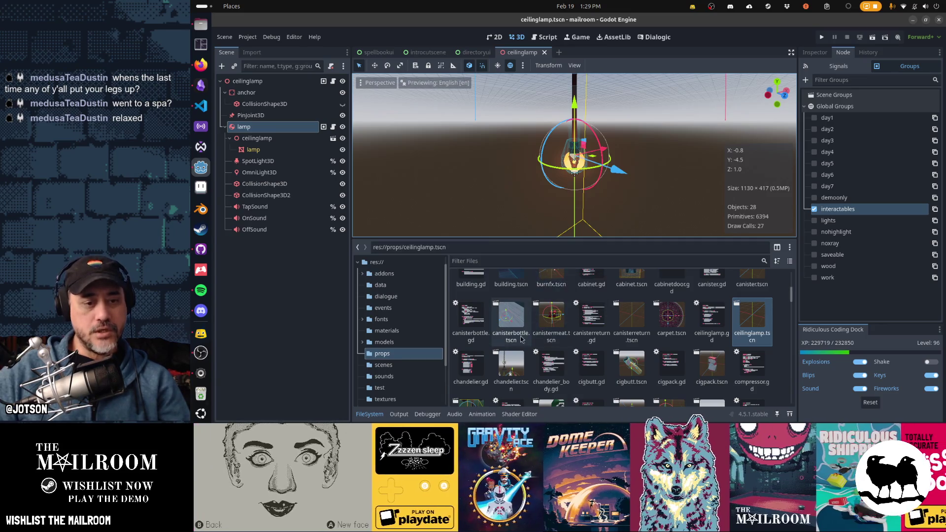
# Confirm the chandelier node is already in interactables, then close chandelier and ceilinglamp.
pyautogui.doubleClick(512, 362)
pyautogui.click(269, 129)
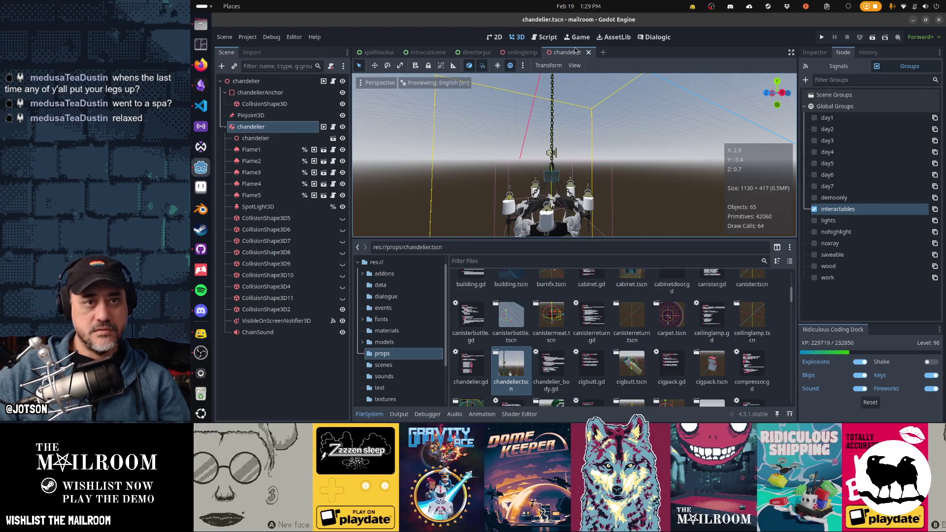
pyautogui.click(588, 53)
pyautogui.click(545, 53)
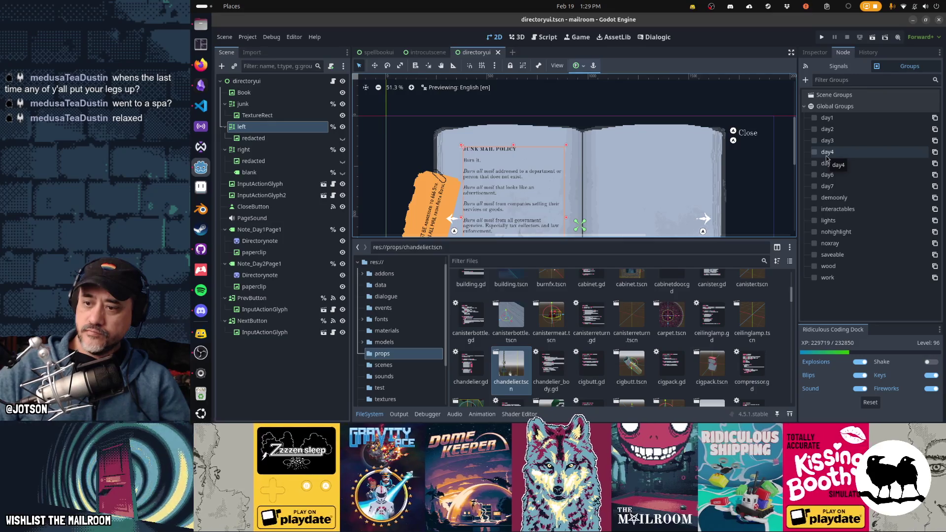
# Tag the cigbutt and cigpack root nodes with interactables and save both scenes.
pyautogui.doubleClick(631, 362)
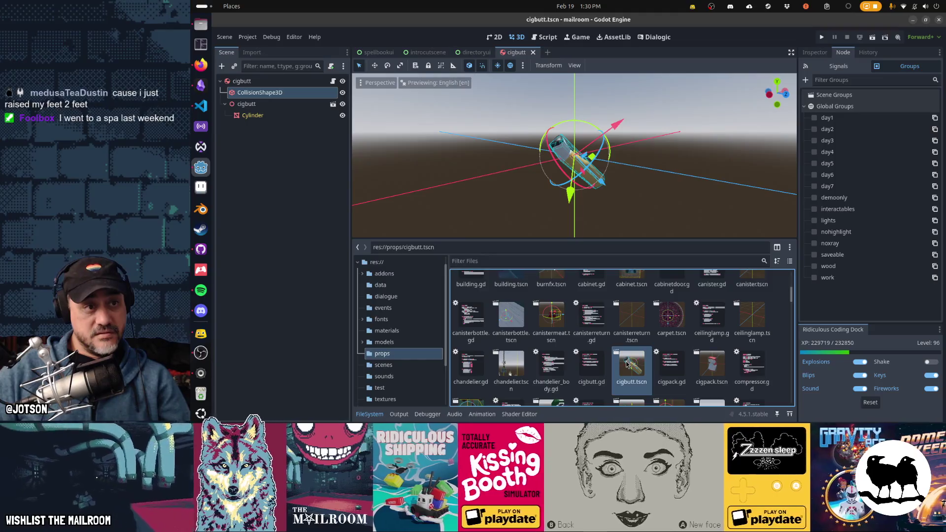
pyautogui.click(288, 82)
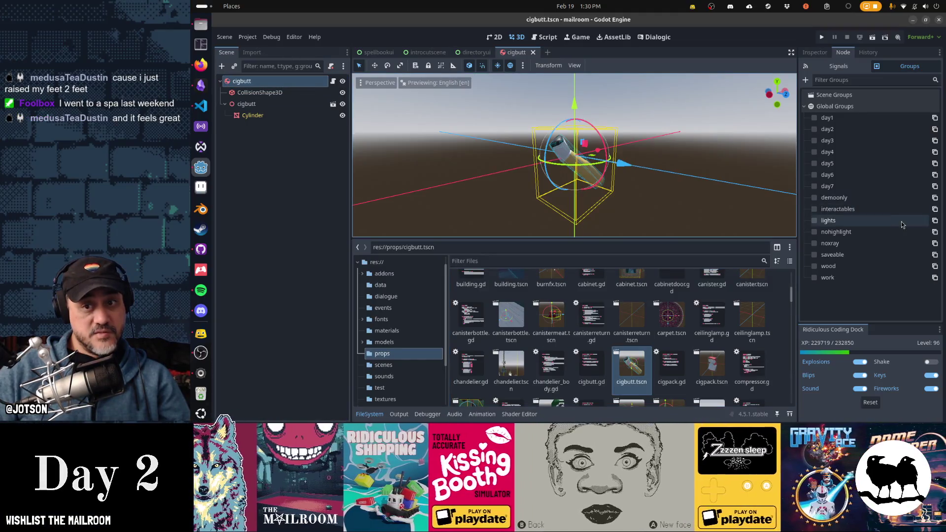
pyautogui.click(815, 208)
pyautogui.hotkey('ctrl', 's')
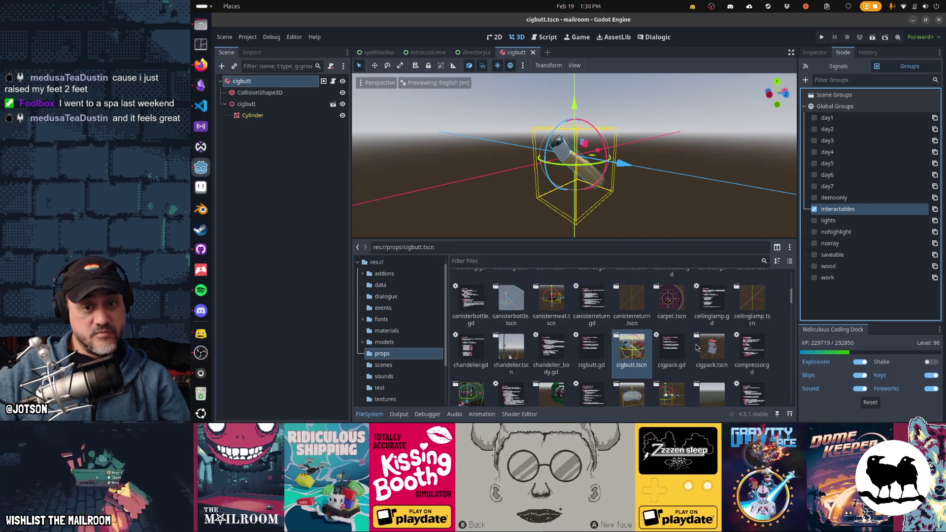
pyautogui.doubleClick(702, 346)
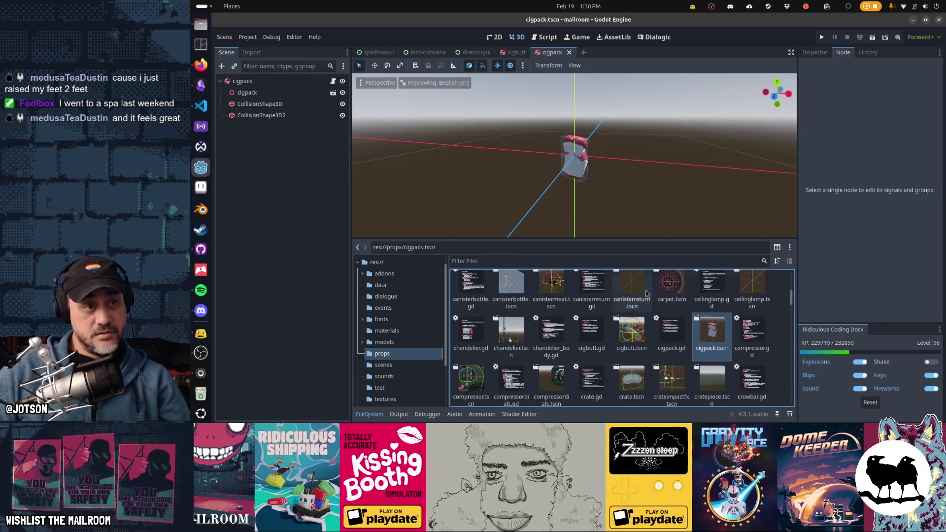
pyautogui.click(244, 81)
pyautogui.click(814, 209)
pyautogui.hotkey('ctrl', 's')
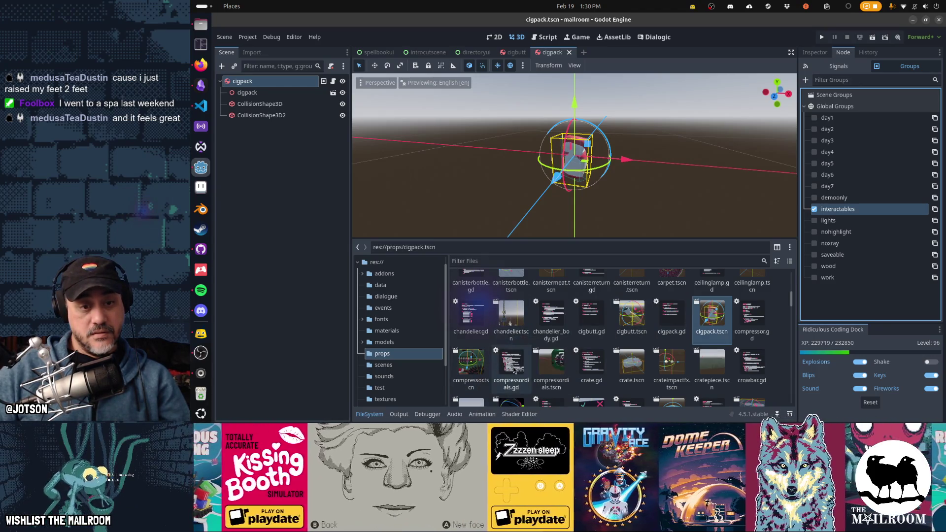
pyautogui.doubleClick(635, 369)
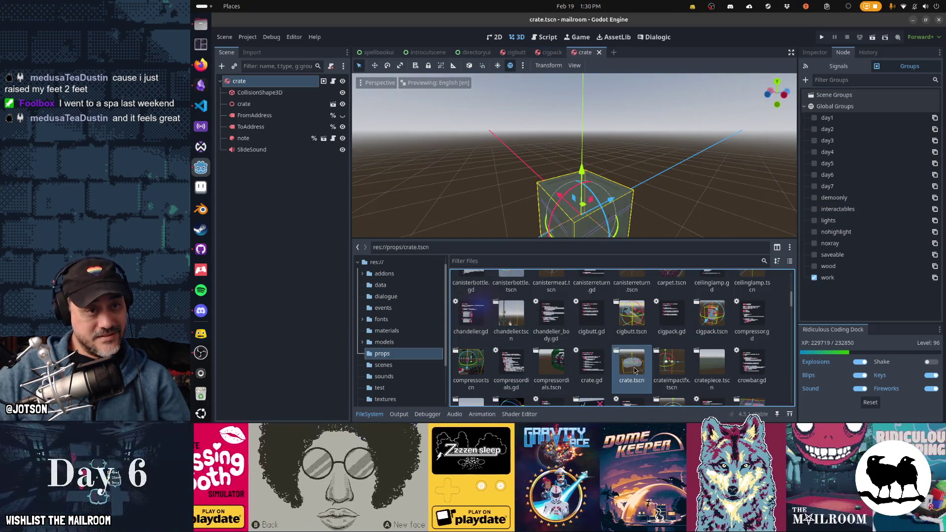
# Tag crate with interactables and save it, then tag the cratepiece scene too.
pyautogui.click(837, 208)
pyautogui.hotkey('ctrl', 's')
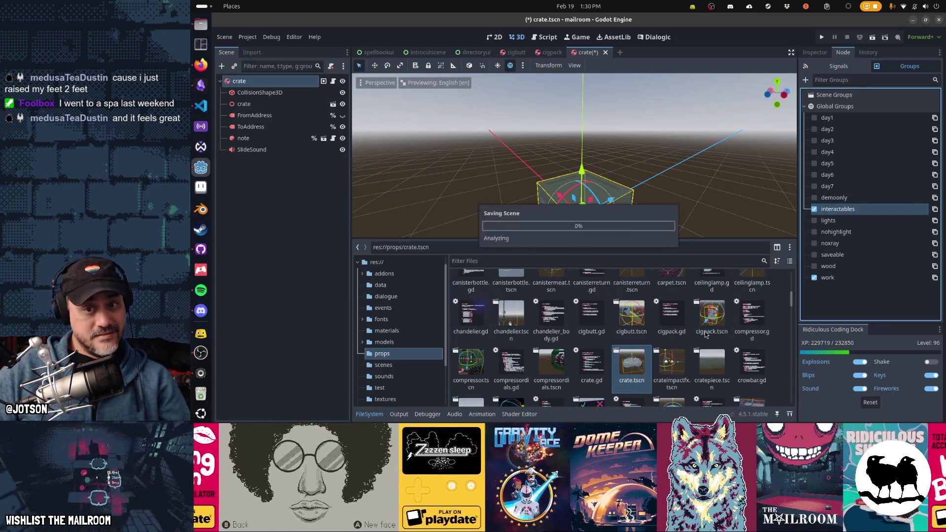
pyautogui.scroll(-3, 710, 334)
pyautogui.click(718, 334)
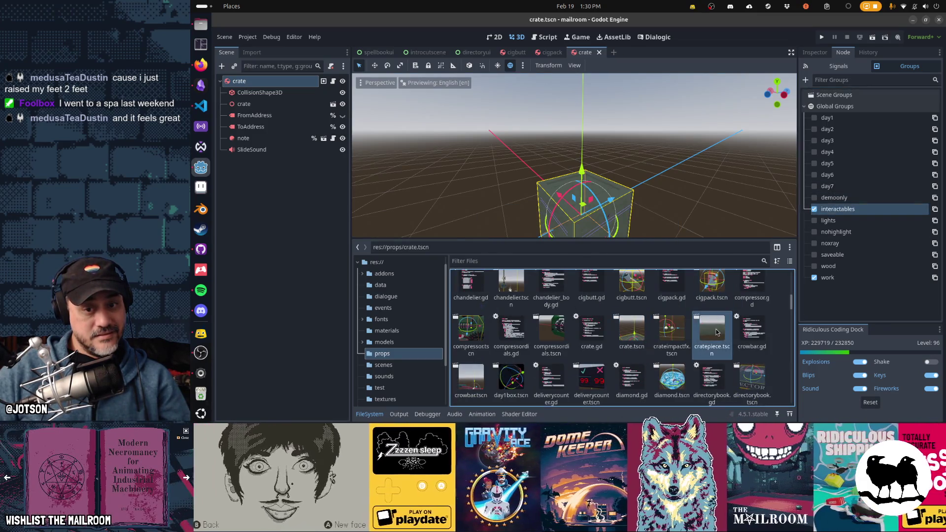
pyautogui.doubleClick(717, 333)
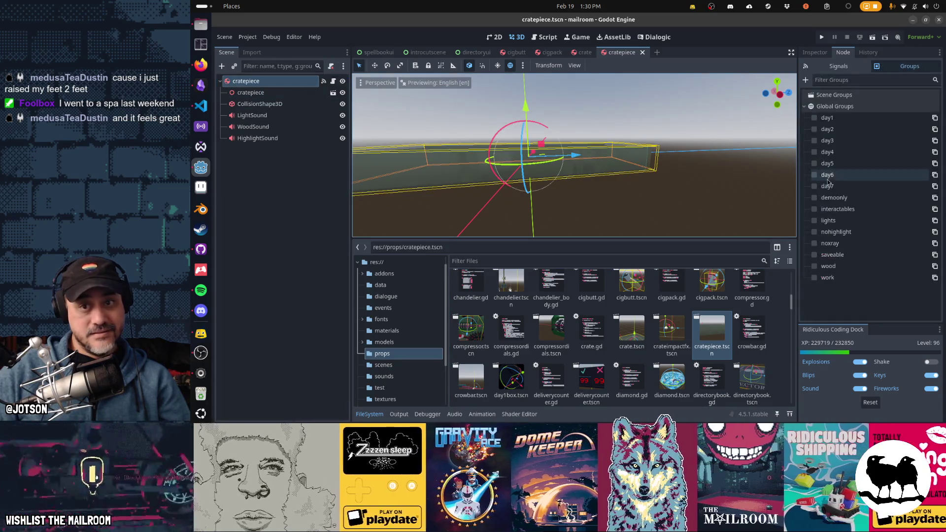
pyautogui.click(846, 209)
pyautogui.scroll(-2, 706, 305)
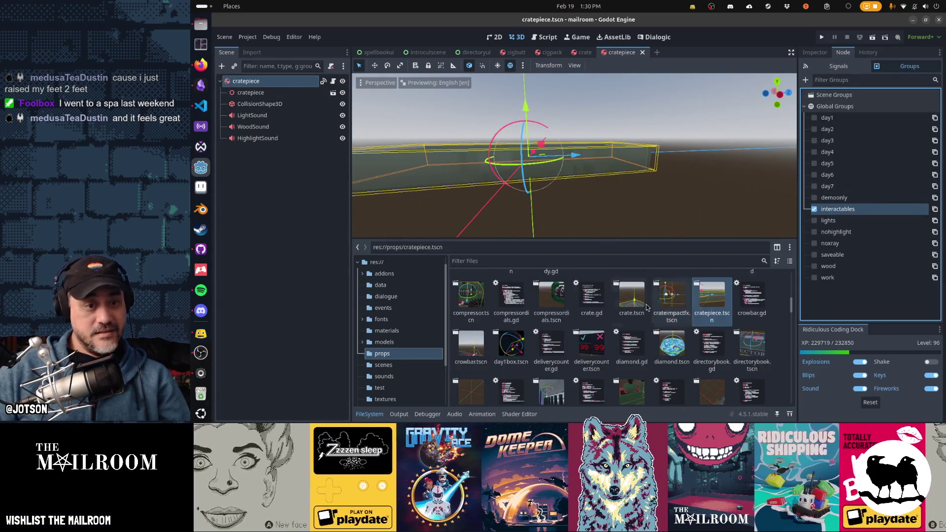
# Check crowbar, then tag the day1box and diamond scenes with interactables.
pyautogui.click(485, 348)
pyautogui.doubleClick(485, 348)
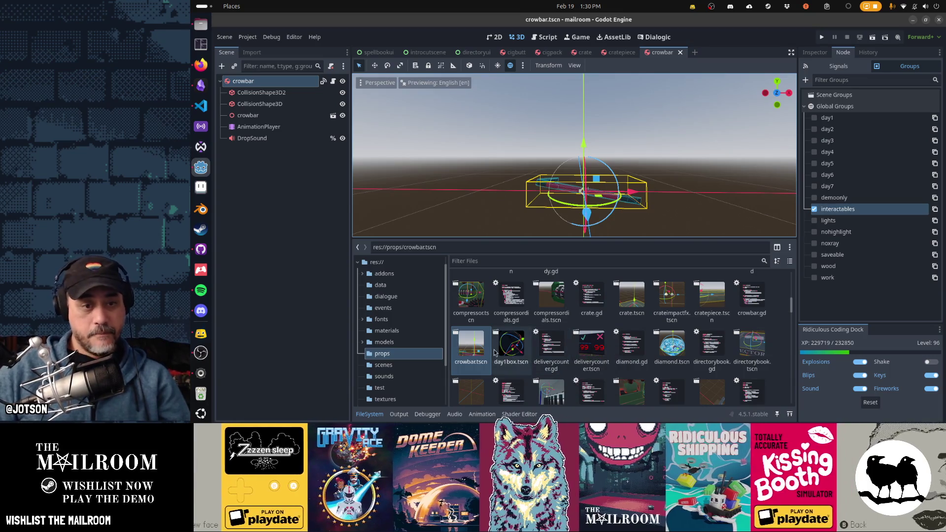
pyautogui.doubleClick(509, 355)
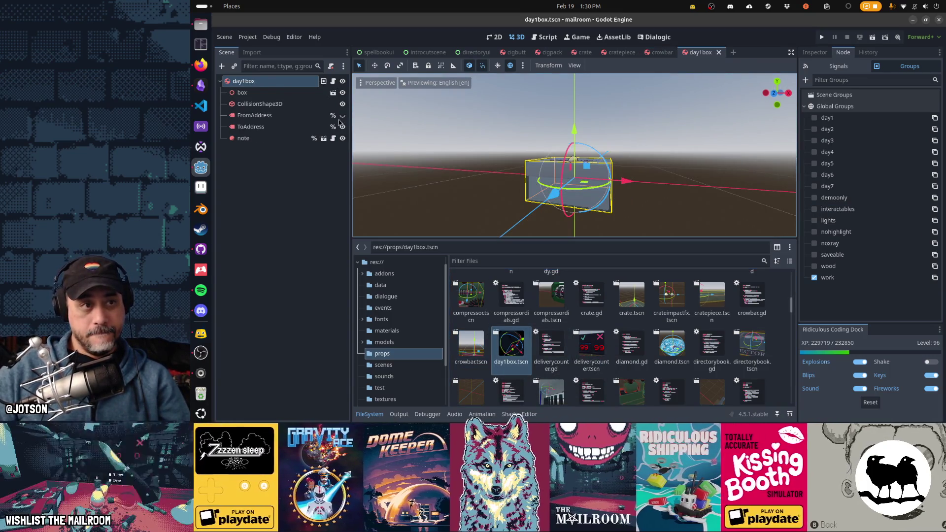
pyautogui.click(814, 209)
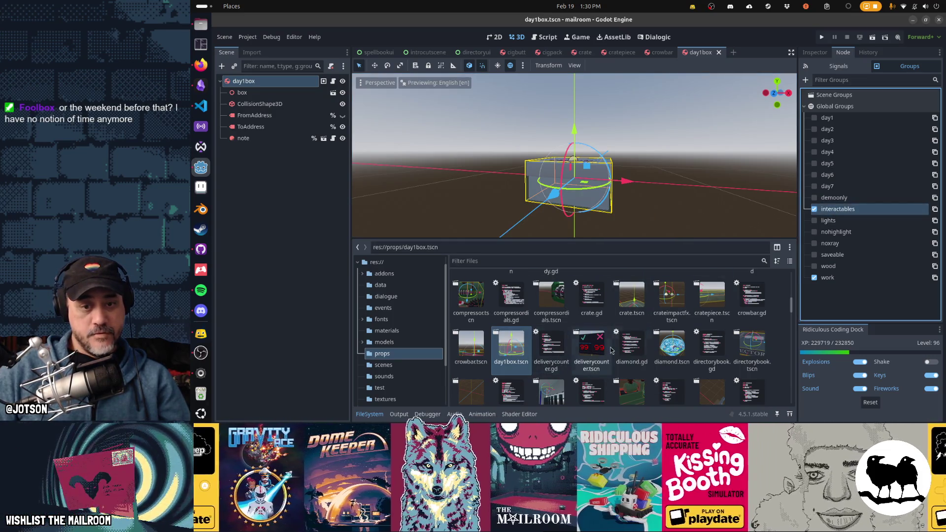
pyautogui.doubleClick(673, 346)
pyautogui.click(814, 209)
pyautogui.moveTo(700, 52)
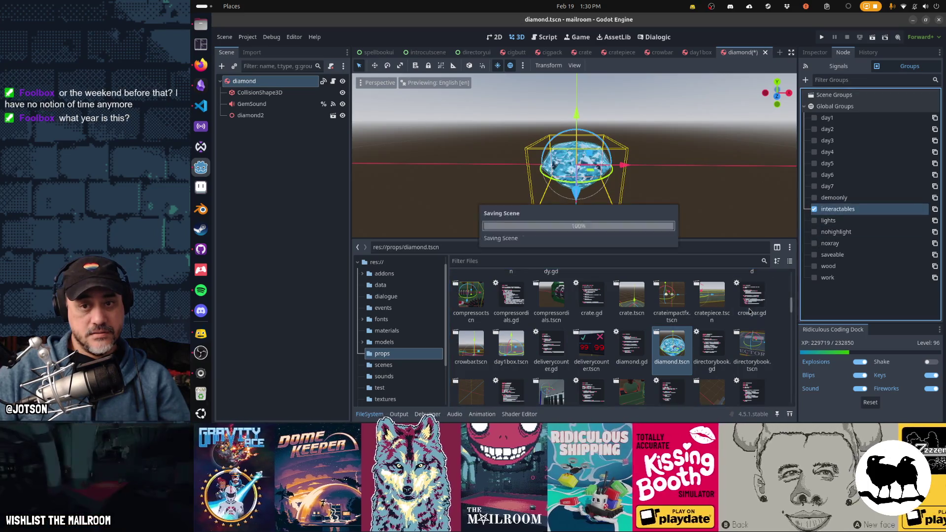
# Close all finished prop scene tabs and open directorybook.tscn.
pyautogui.click(718, 53)
pyautogui.click(721, 53)
pyautogui.click(679, 52)
pyautogui.click(640, 53)
pyautogui.click(598, 52)
pyautogui.click(570, 52)
pyautogui.click(532, 52)
pyautogui.scroll(-1, 729, 316)
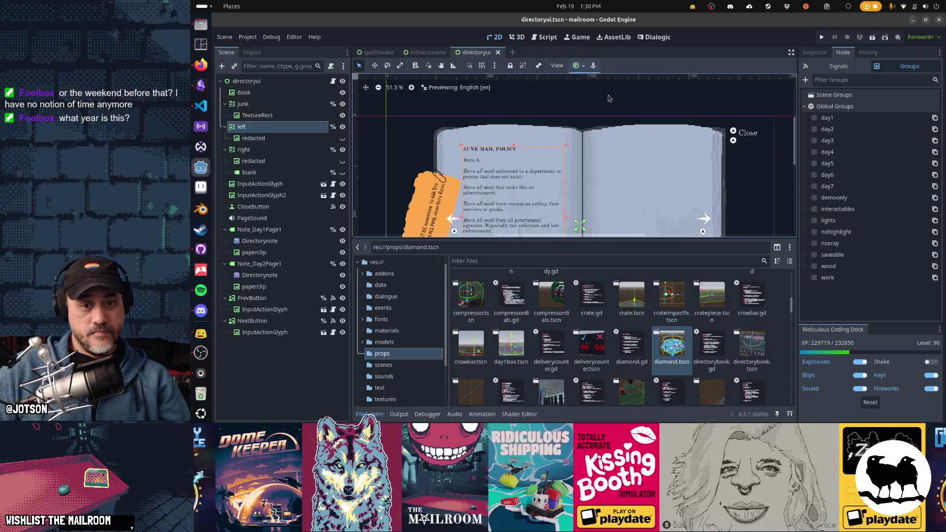
pyautogui.doubleClick(753, 347)
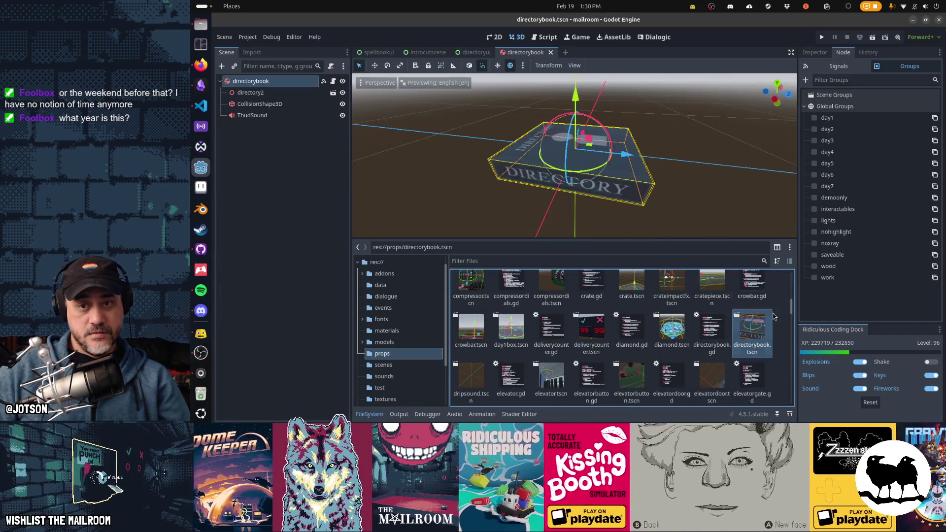
# Tag directorybook and emptybox with interactables, closing each scene afterward.
pyautogui.click(815, 210)
pyautogui.click(550, 53)
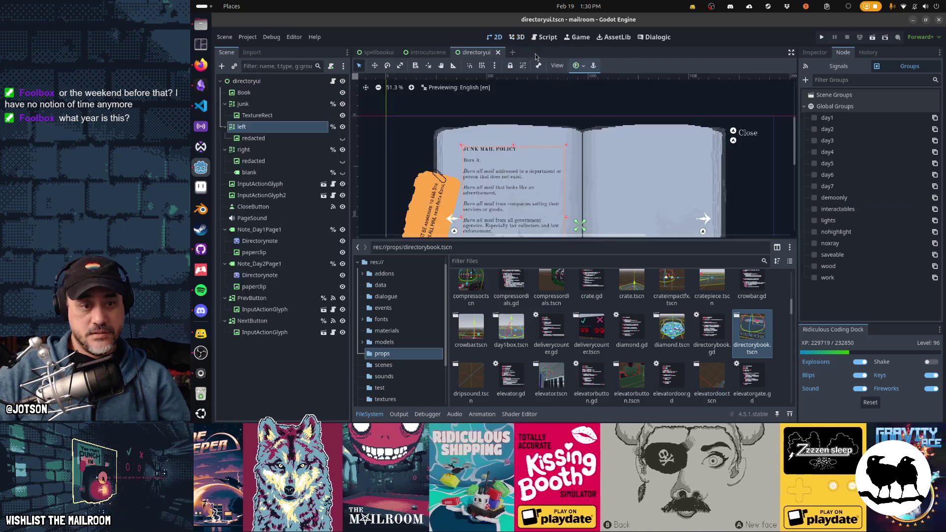
pyautogui.scroll(-1, 500, 355)
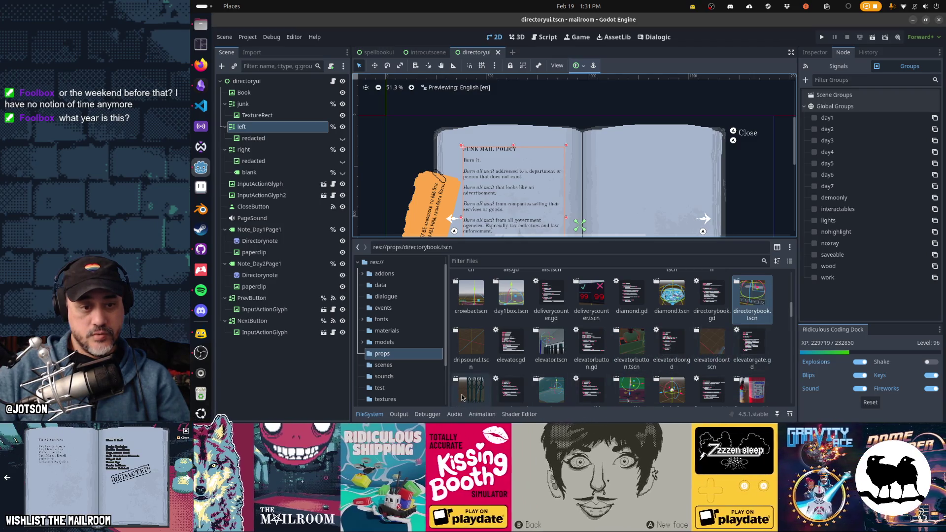
pyautogui.scroll(-1, 462, 399)
pyautogui.doubleClick(557, 352)
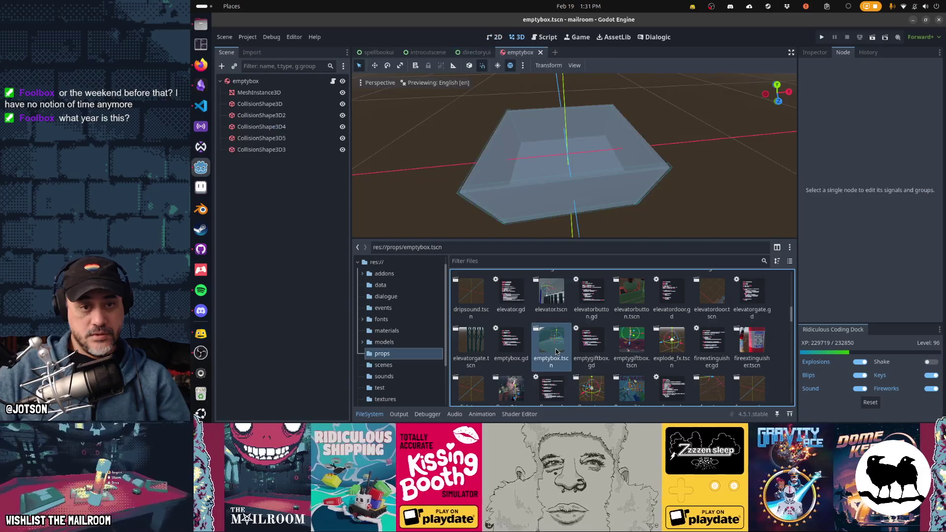
pyautogui.click(245, 81)
pyautogui.click(838, 209)
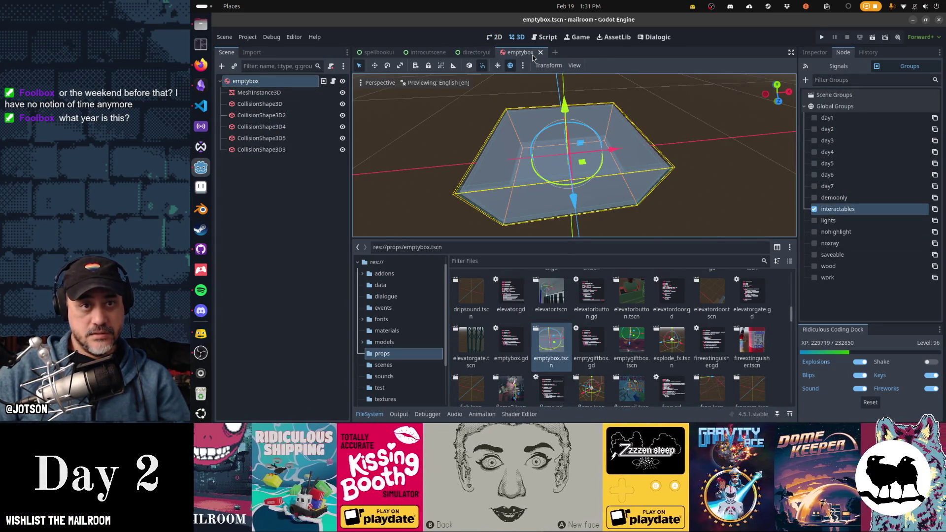
pyautogui.click(541, 52)
# Tag emptygiftbox with interactables, save and close fireextinguisher, then open flame2.
pyautogui.doubleClick(618, 340)
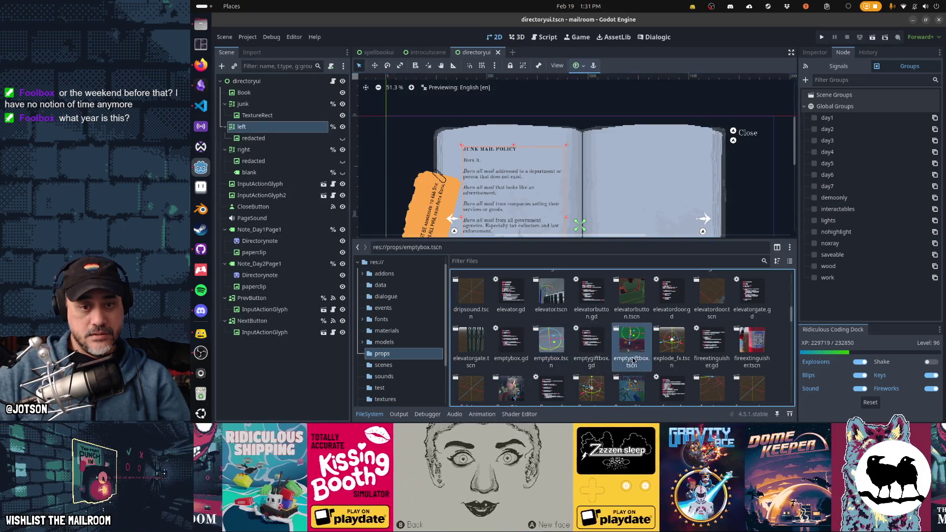
pyautogui.click(260, 83)
pyautogui.click(816, 210)
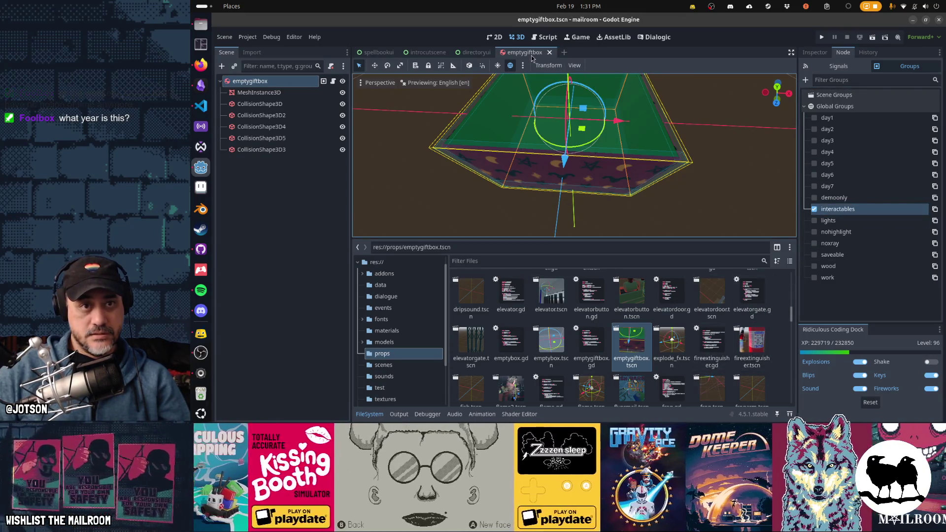
pyautogui.middleClick(531, 57)
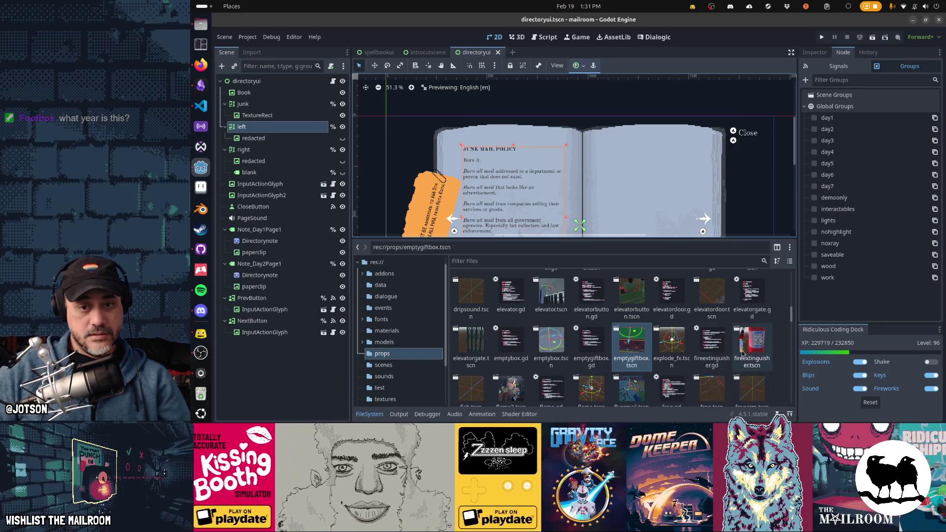
pyautogui.doubleClick(751, 342)
pyautogui.hotkey('ctrl', 's')
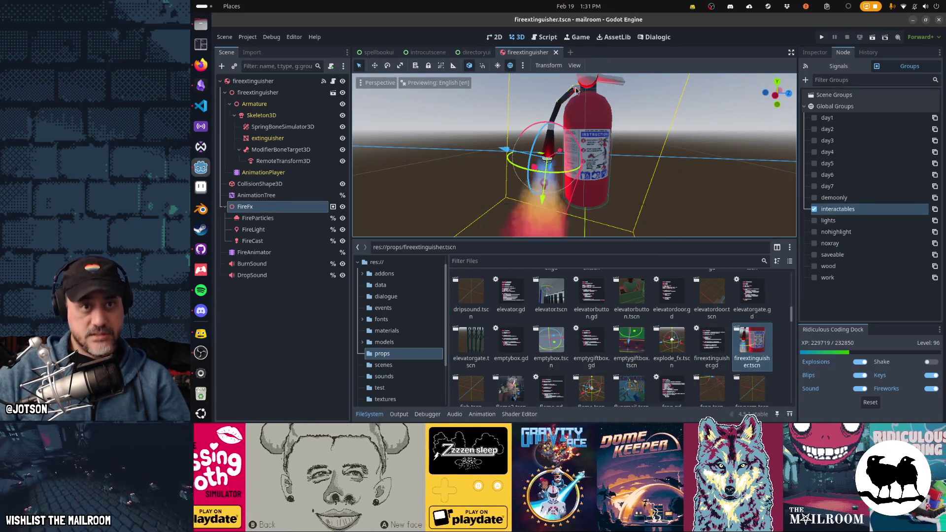
pyautogui.hotkey('ctrl', 'w')
pyautogui.scroll(-1, 571, 327)
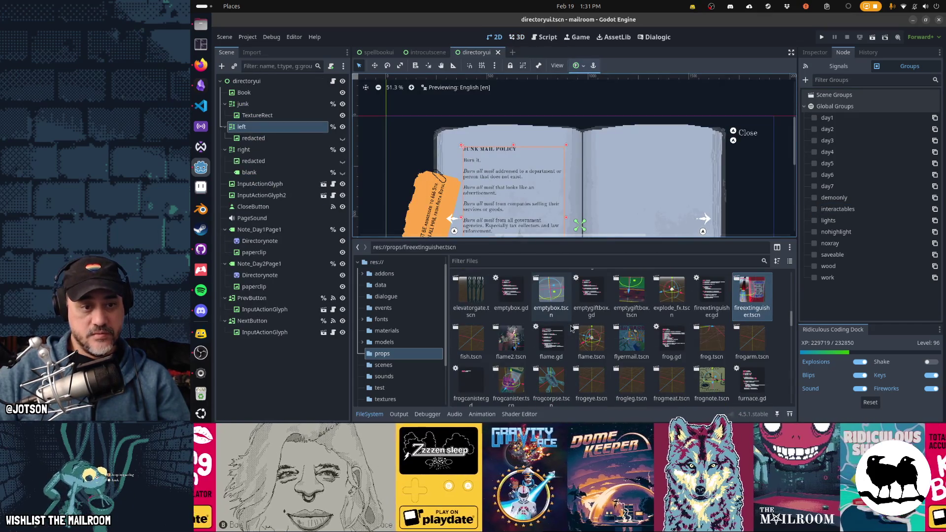
pyautogui.doubleClick(511, 342)
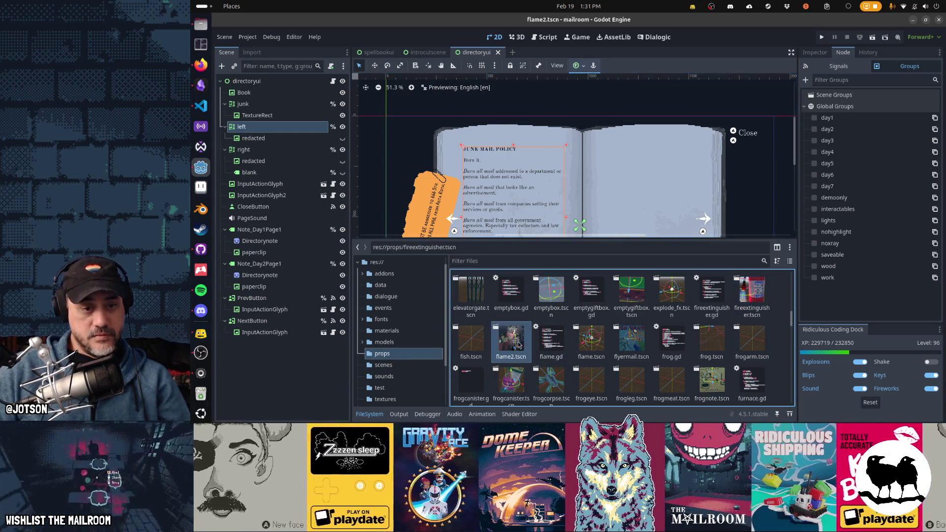
# Close flame2 untagged, then tag flyermail and frog with interactables and close each.
pyautogui.click(532, 53)
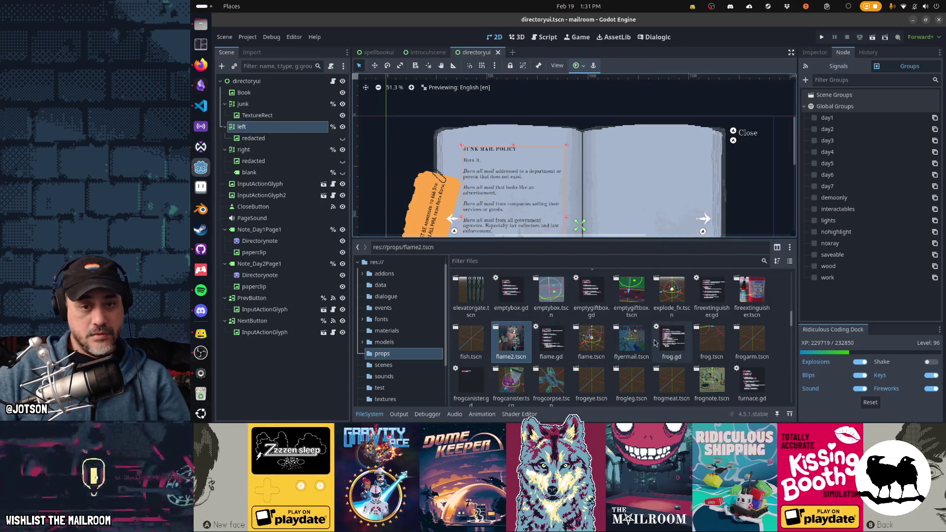
pyautogui.doubleClick(631, 342)
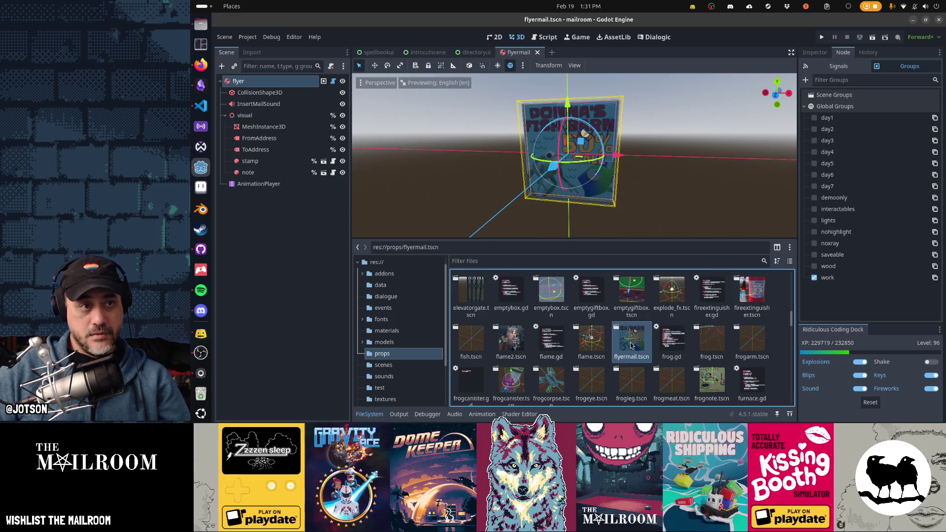
pyautogui.click(843, 209)
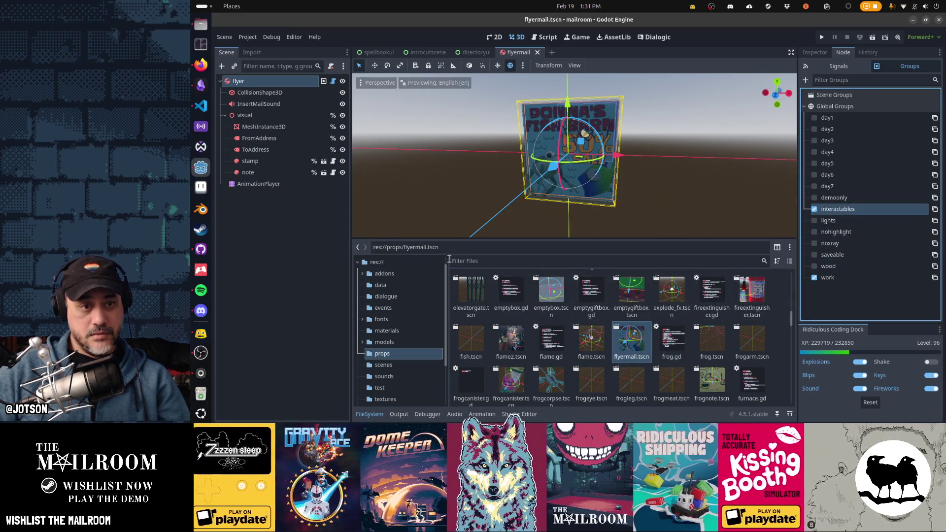
pyautogui.middleClick(515, 57)
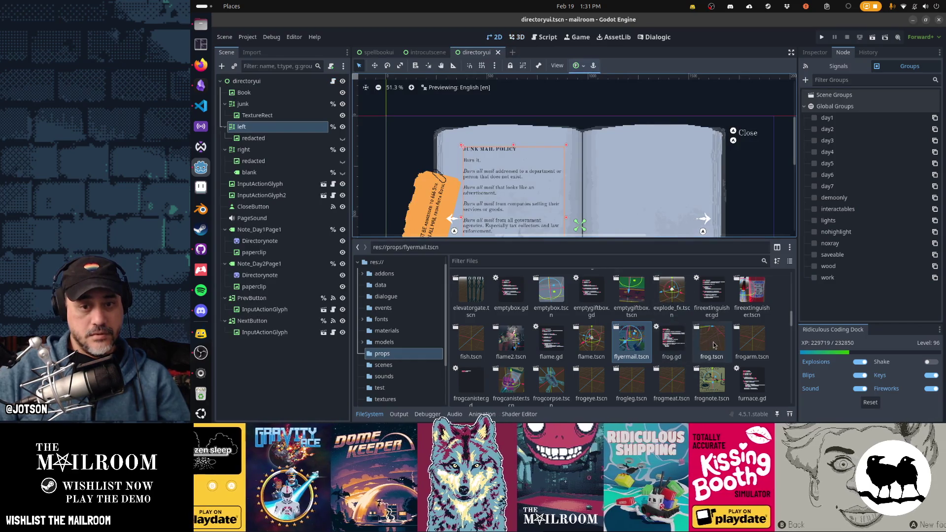
pyautogui.doubleClick(715, 345)
pyautogui.click(293, 80)
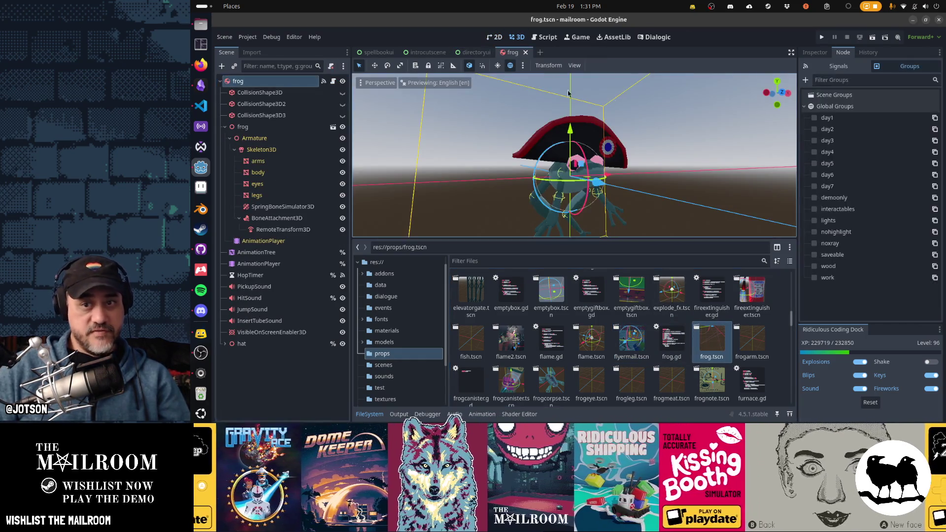
pyautogui.click(814, 209)
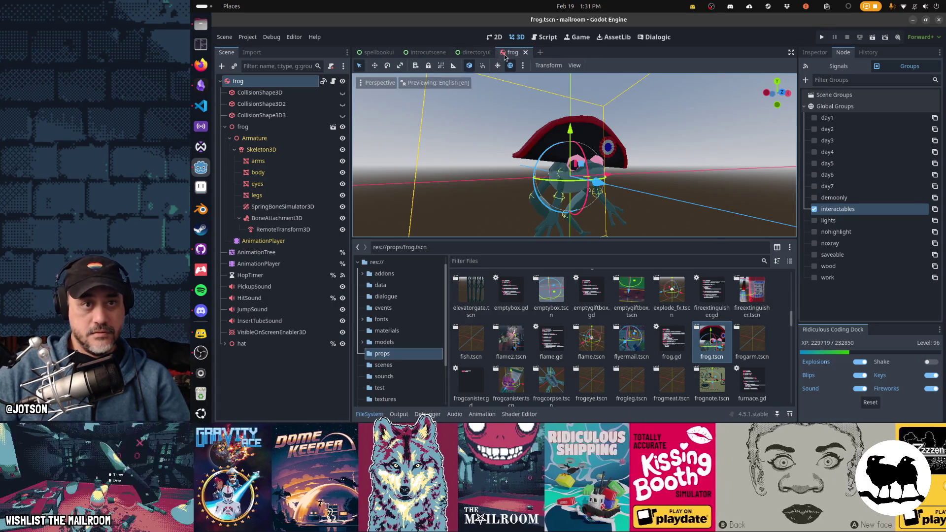
pyautogui.click(526, 52)
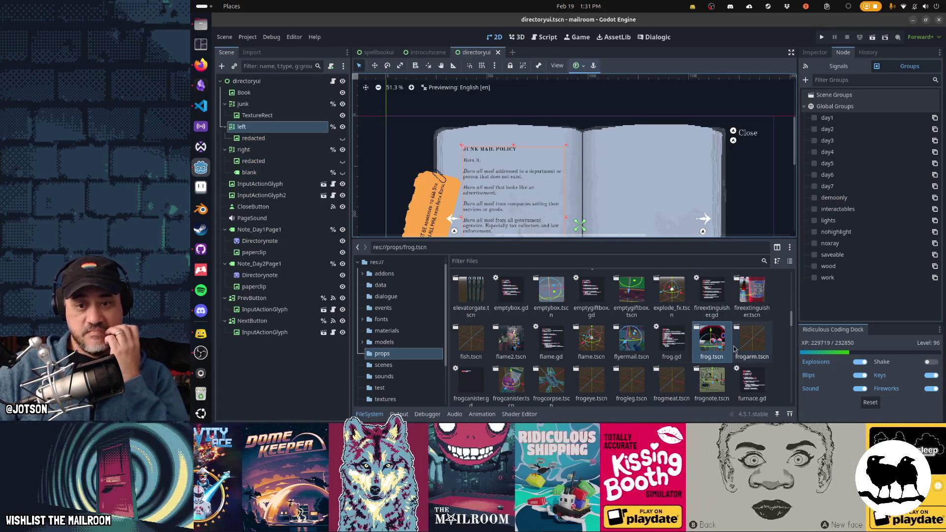
# Tag frogarm and frogcanister with interactables, close them, and open frogcorpse.
pyautogui.doubleClick(751, 340)
pyautogui.click(814, 209)
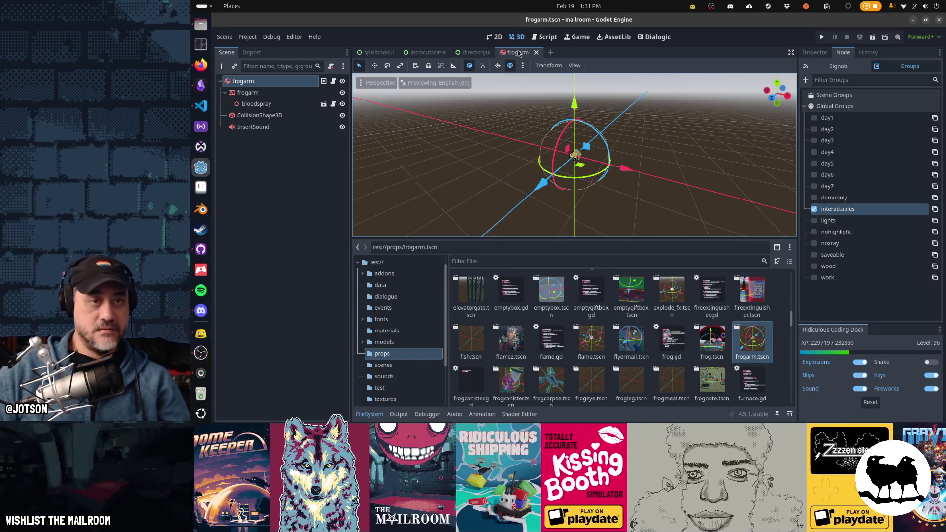
pyautogui.hotkey('ctrl', 's')
pyautogui.middleClick(519, 52)
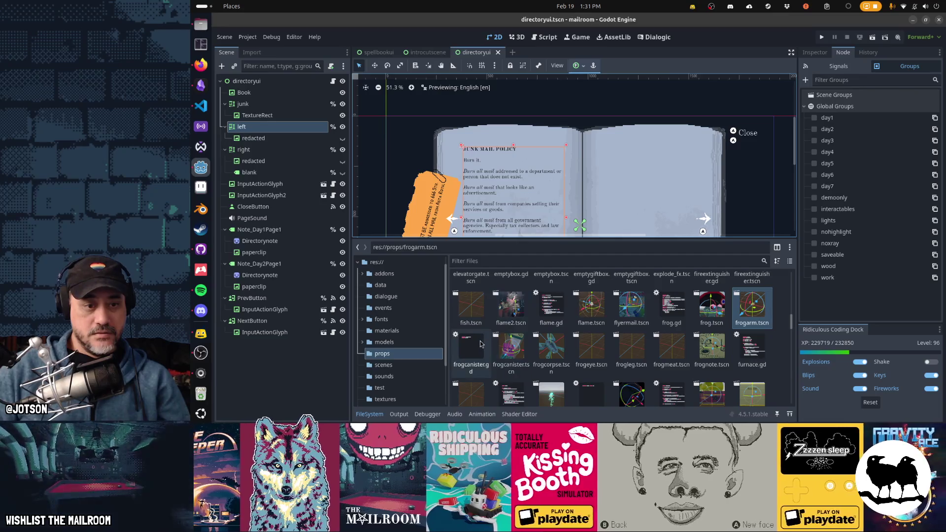
pyautogui.doubleClick(511, 346)
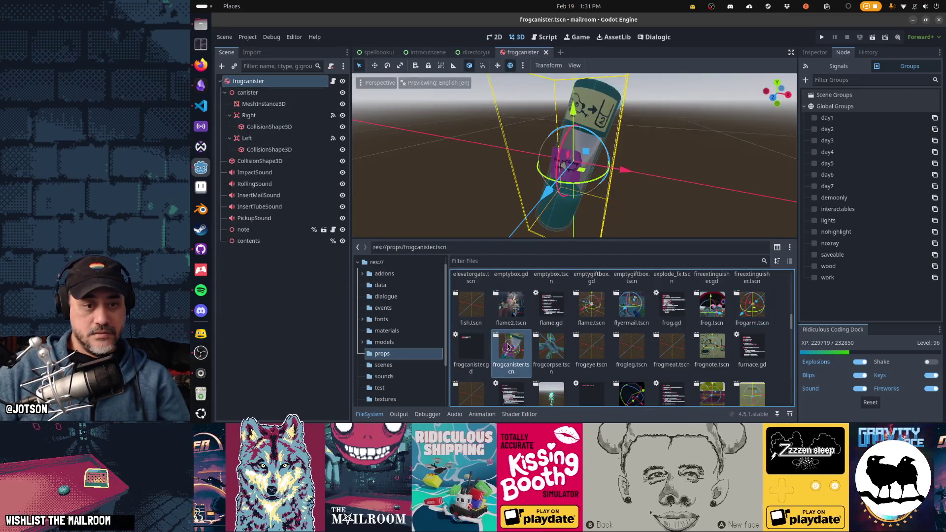
pyautogui.click(855, 209)
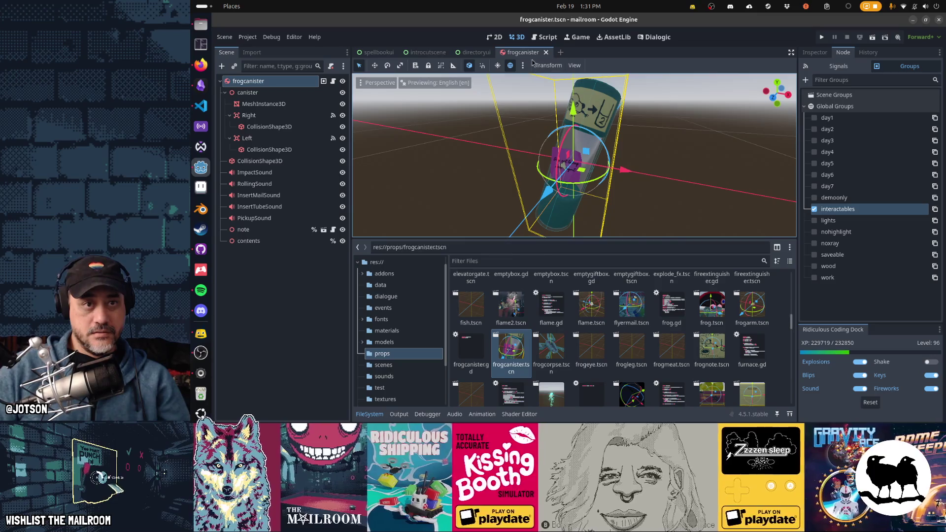
pyautogui.middleClick(530, 55)
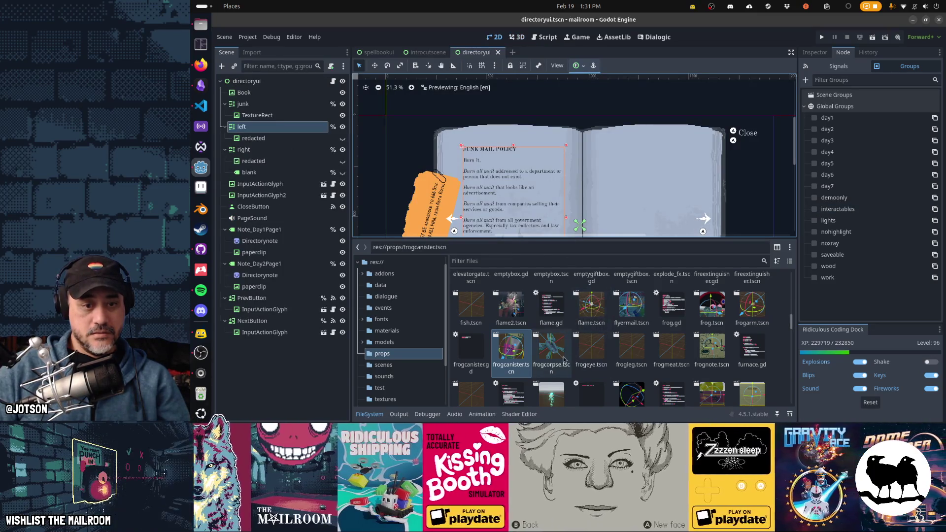
pyautogui.doubleClick(552, 347)
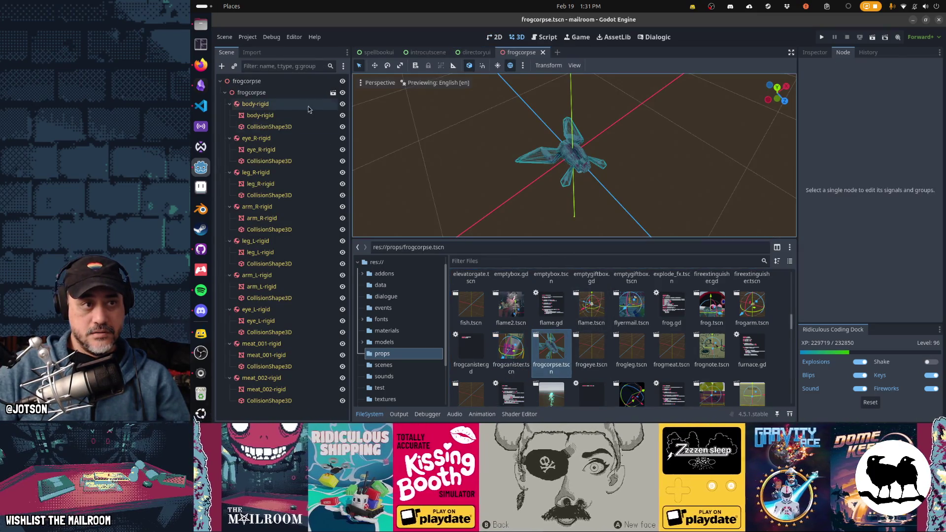
# Add body-rigid, eye_R-rigid, leg_R-rigid and arm_R-rigid to interactables, saving each time.
pyautogui.click(270, 107)
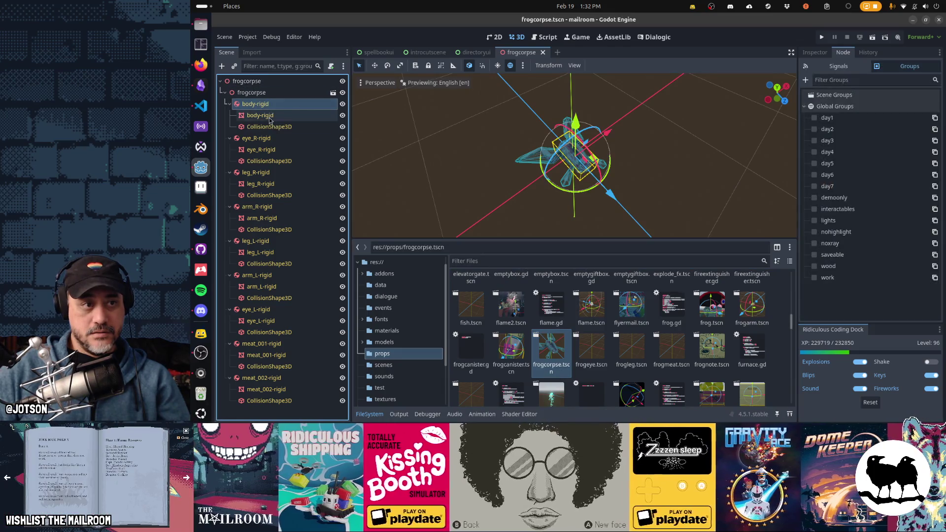
pyautogui.click(815, 209)
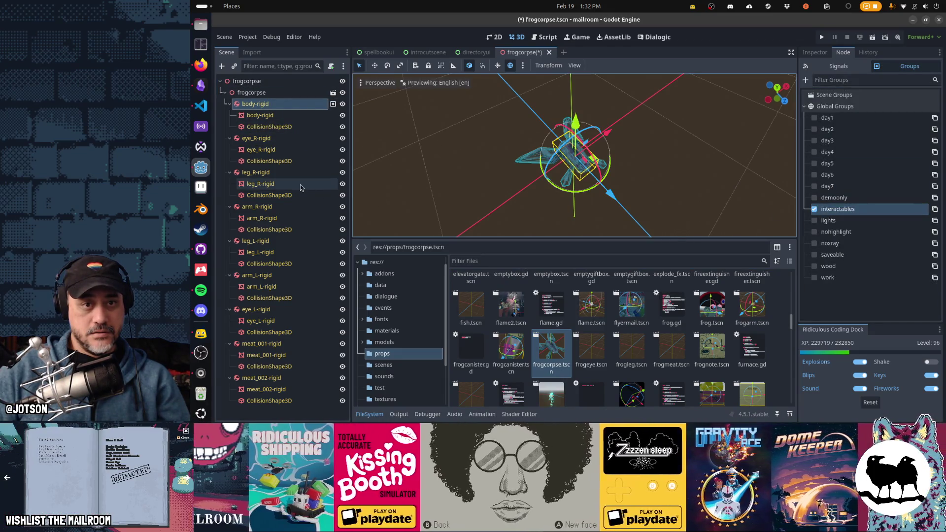
pyautogui.hotkey('ctrl', 's')
pyautogui.click(259, 138)
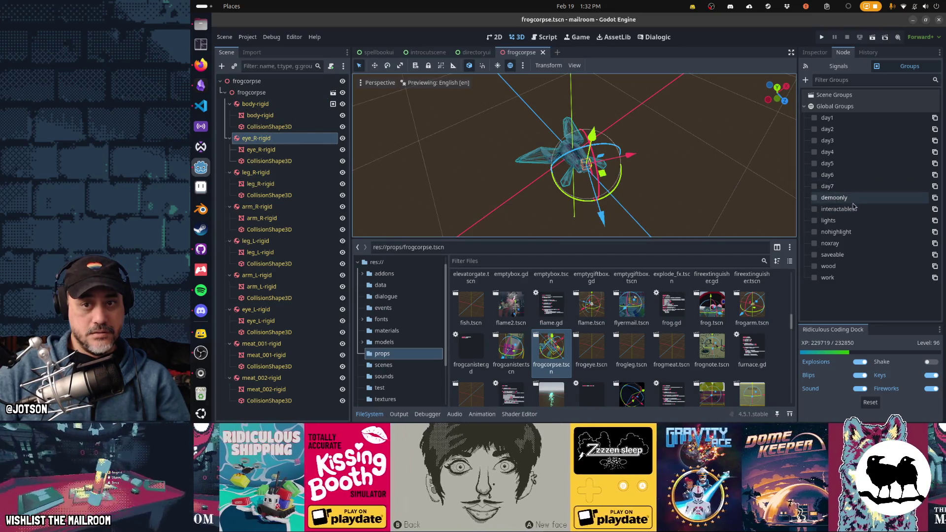
pyautogui.click(815, 209)
pyautogui.hotkey('ctrl', 's')
pyautogui.click(256, 173)
pyautogui.click(816, 210)
pyautogui.hotkey('ctrl', 's')
pyautogui.click(256, 208)
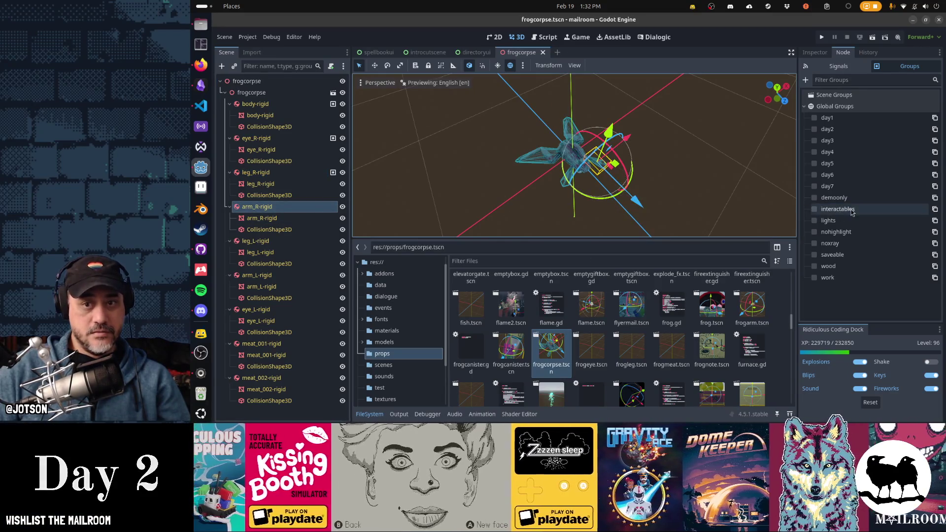
pyautogui.click(816, 209)
pyautogui.hotkey('ctrl', 's')
# Add leg_L, arm_L, eye_L, meat_001 and meat_002 rigid parts to interactables and save.
pyautogui.click(255, 241)
pyautogui.click(815, 210)
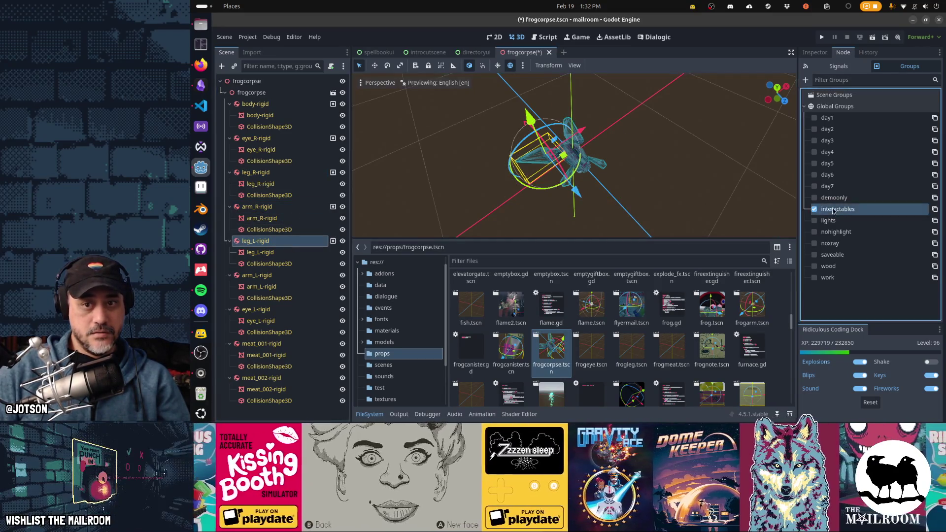
pyautogui.hotkey('ctrl', 's')
pyautogui.click(257, 275)
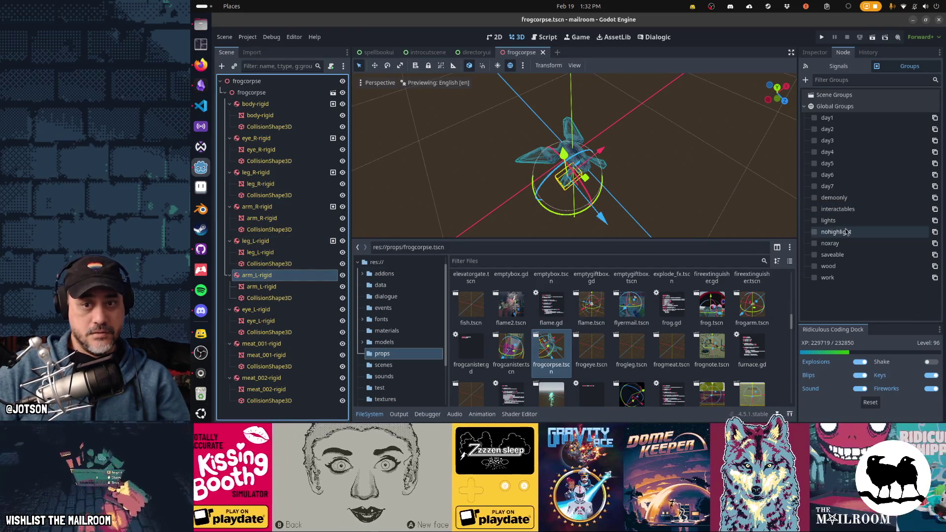
pyautogui.click(815, 210)
pyautogui.hotkey('ctrl', 's')
pyautogui.click(256, 309)
pyautogui.click(815, 209)
pyautogui.hotkey('ctrl', 's')
pyautogui.click(261, 344)
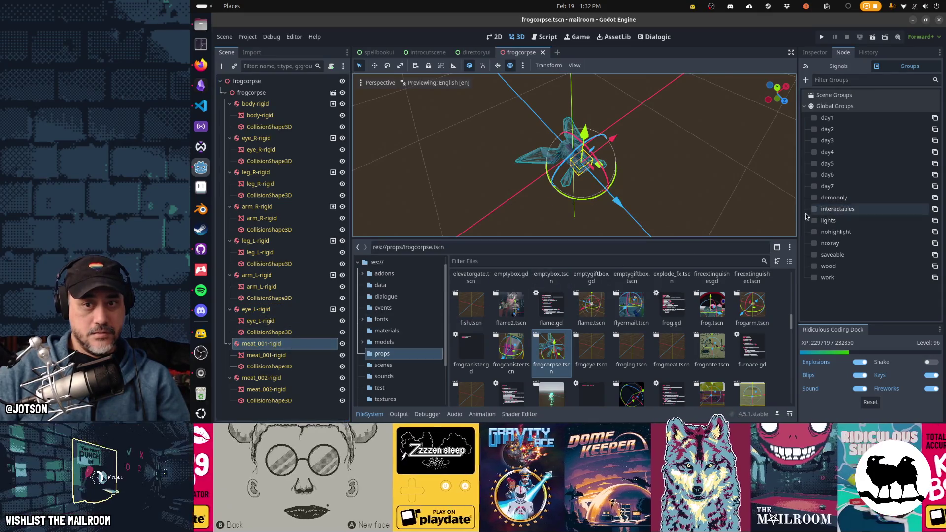
pyautogui.click(815, 210)
pyautogui.click(261, 378)
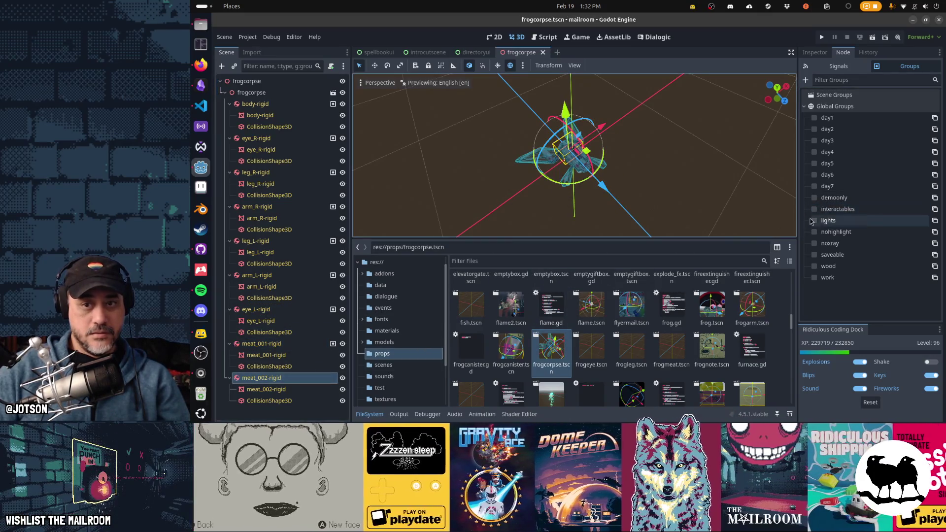
pyautogui.click(816, 209)
pyautogui.hotkey('ctrl', 's')
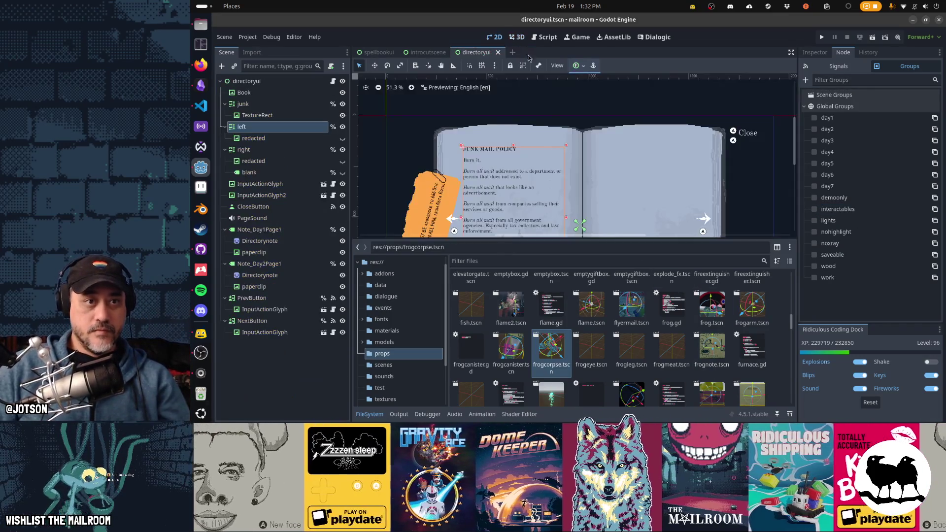
# Close frogcorpse, then tag the frogeye prop with the interactables group and close it.
pyautogui.hotkey('ctrl', 'shift', 'w')
pyautogui.hotkey('ctrl', 'shift', 'w')
pyautogui.hotkey('ctrl', 'shift', 'w')
pyautogui.doubleClick(588, 344)
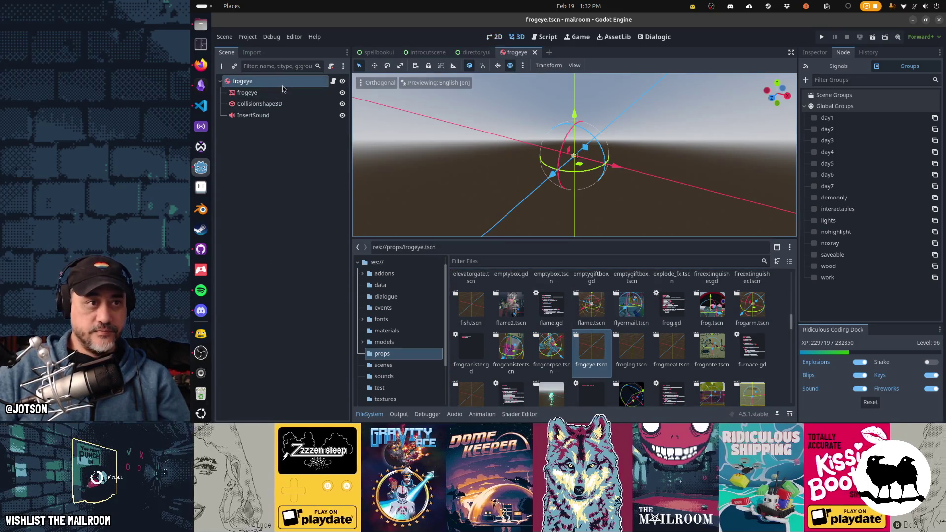
pyautogui.moveTo(473, 148); pyautogui.dragTo(523, 150)
pyautogui.scroll(3, 524, 149)
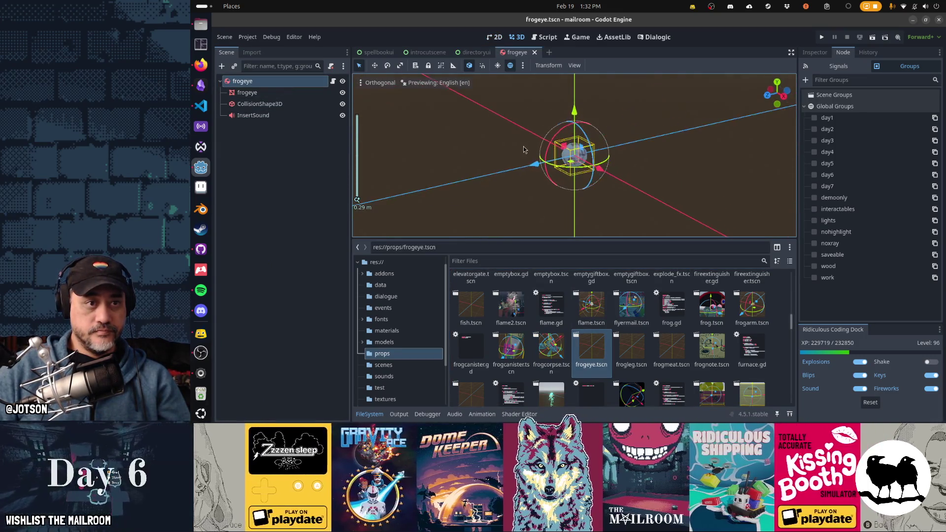
pyautogui.click(380, 83)
pyautogui.click(381, 134)
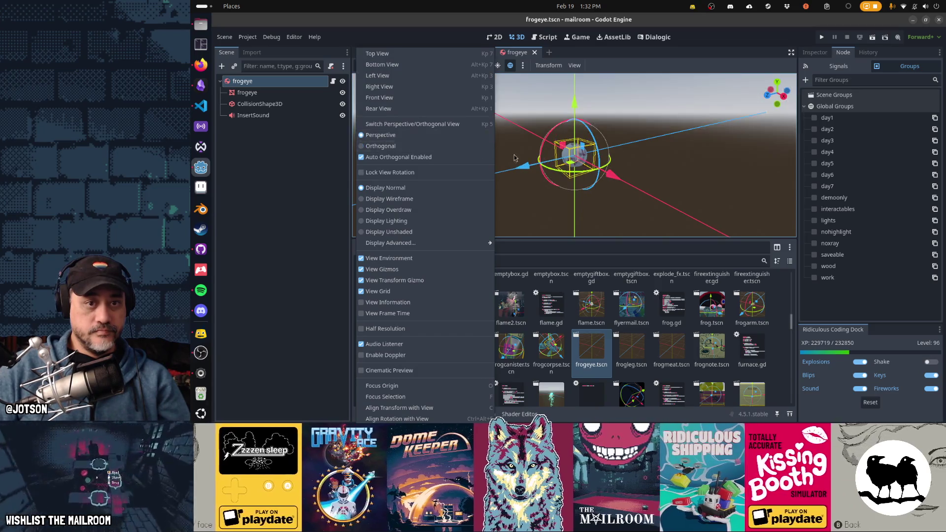
pyautogui.click(837, 209)
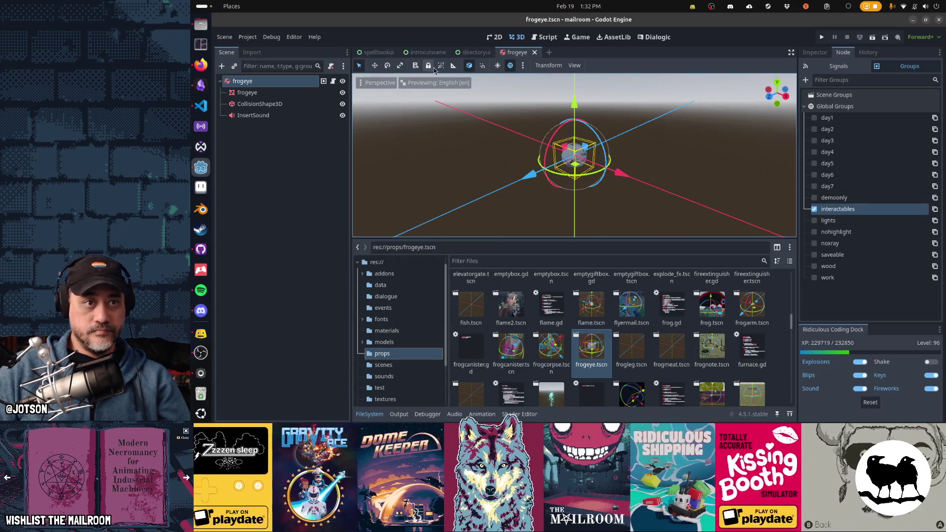
pyautogui.click(535, 51)
# Tag the frogleg prop with interactables, save and close it, closing frogmeat too.
pyautogui.doubleClick(632, 348)
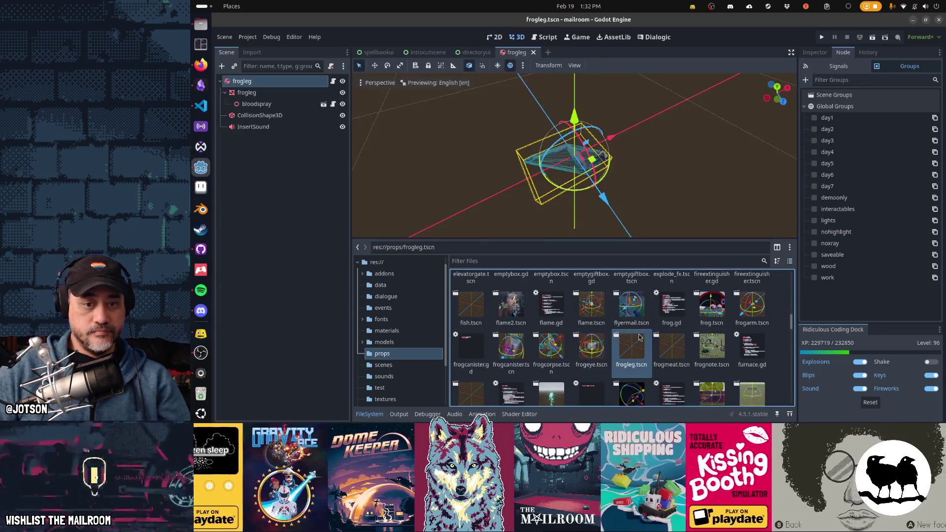
pyautogui.doubleClick(677, 346)
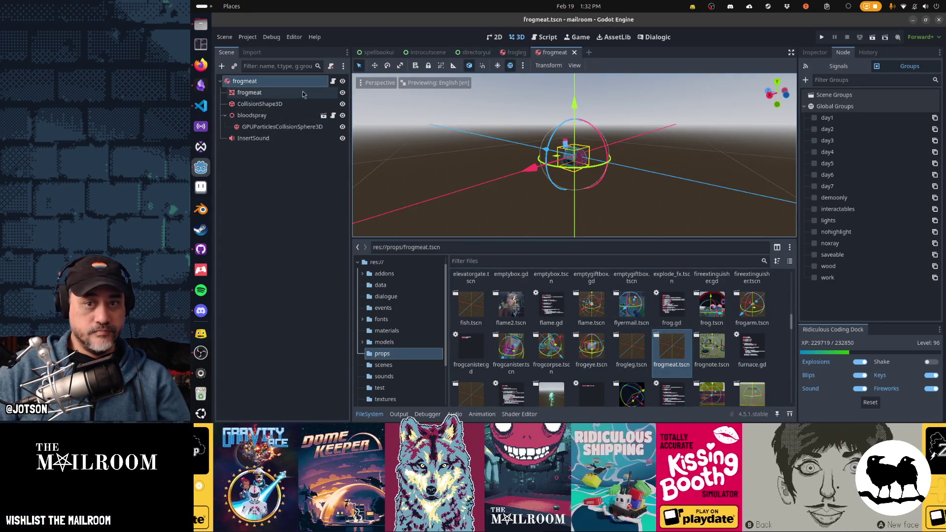
pyautogui.click(565, 53)
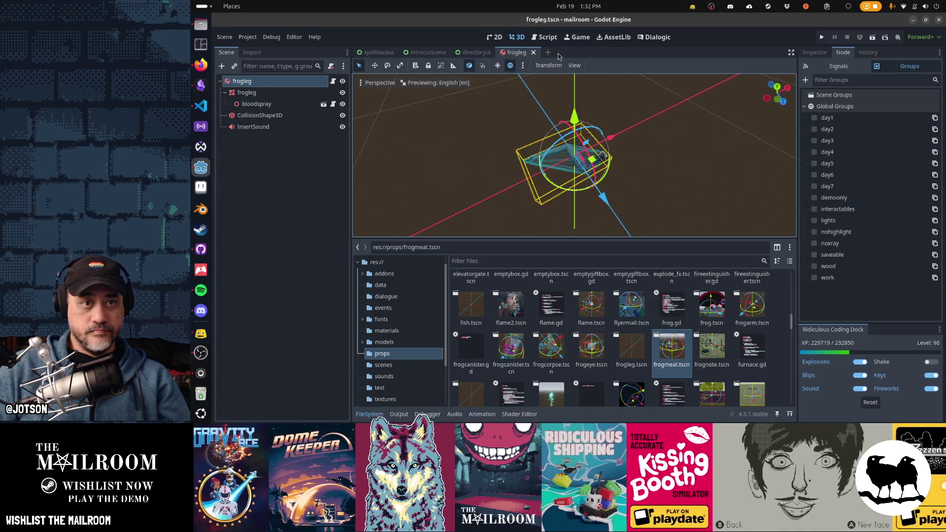
pyautogui.click(534, 52)
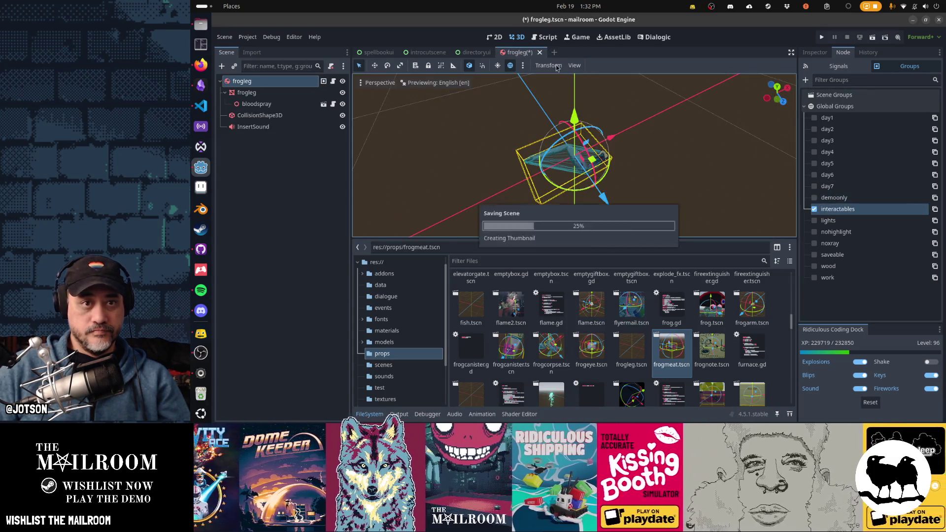
pyautogui.click(580, 226)
# Tag the frognote prop with interactables, close it, and open the furnace scene.
pyautogui.doubleClick(728, 349)
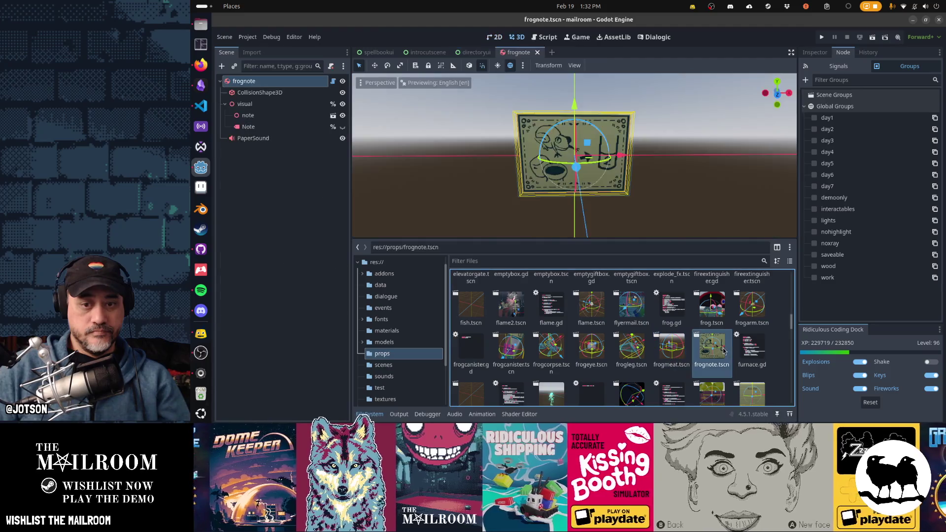
pyautogui.click(844, 210)
pyautogui.click(536, 52)
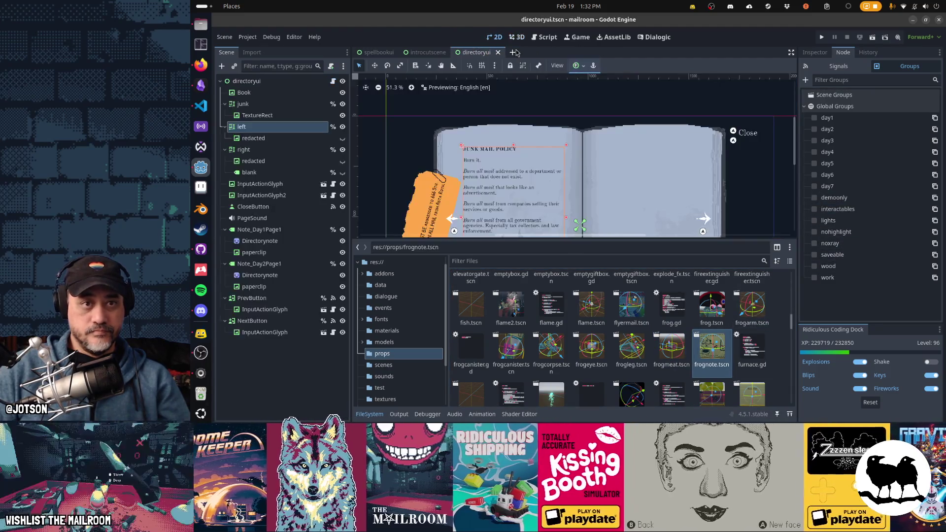
pyautogui.scroll(-1, 477, 356)
pyautogui.doubleClick(475, 349)
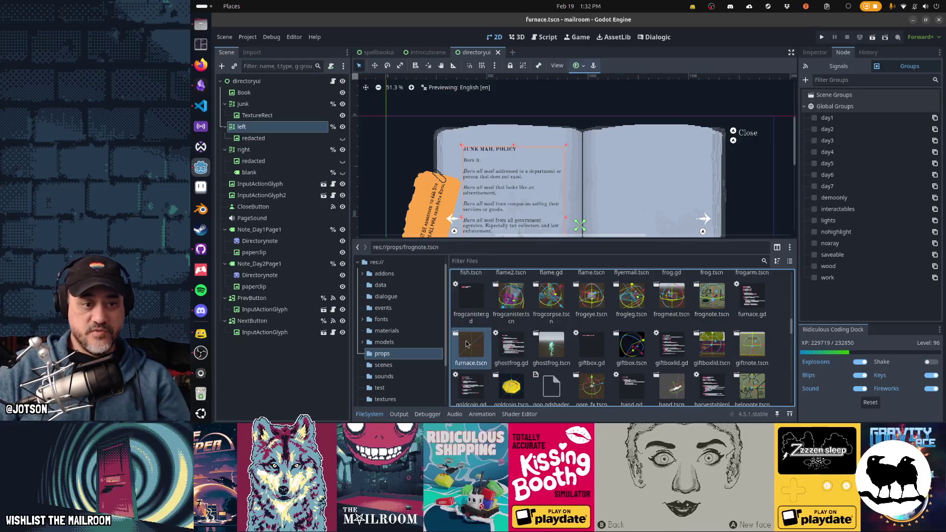
pyautogui.scroll(10, 596, 163)
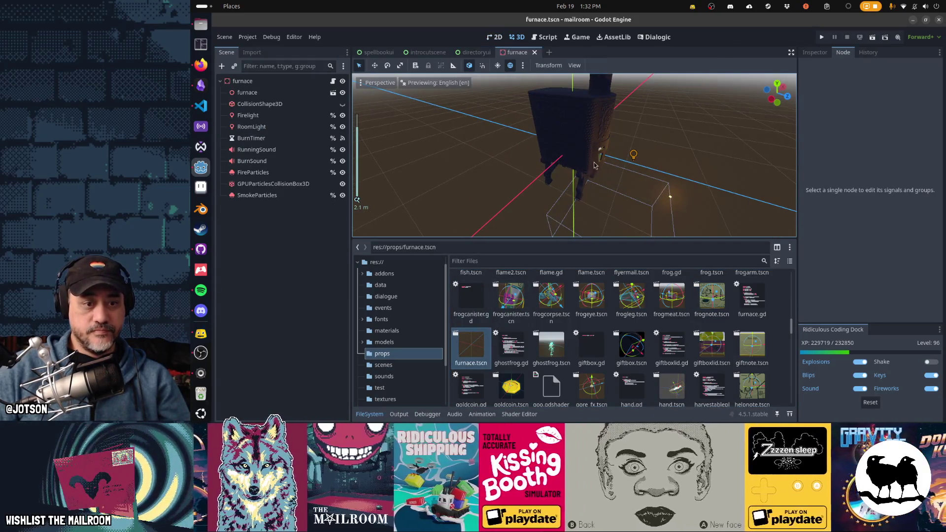
# Close furnace, confirm giftbox is tagged and save-close it, then check giftboxlid.
pyautogui.click(534, 52)
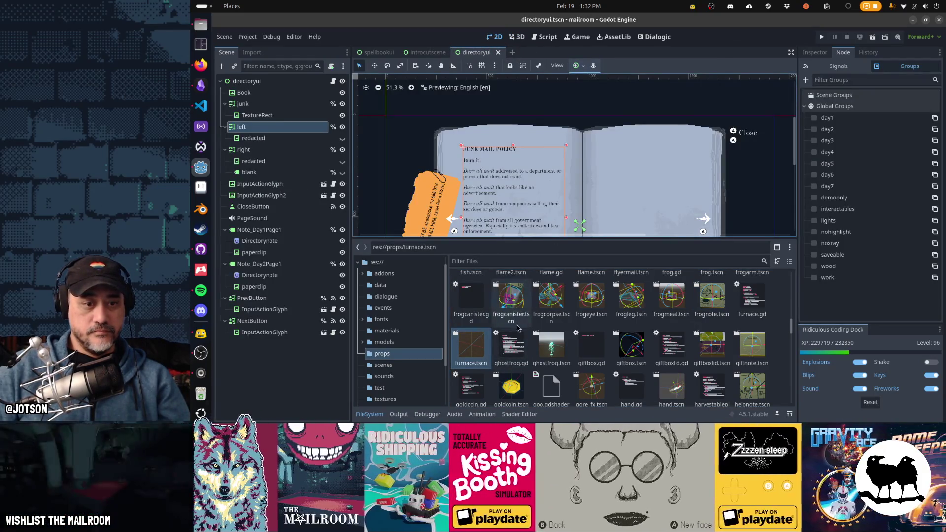
pyautogui.doubleClick(632, 346)
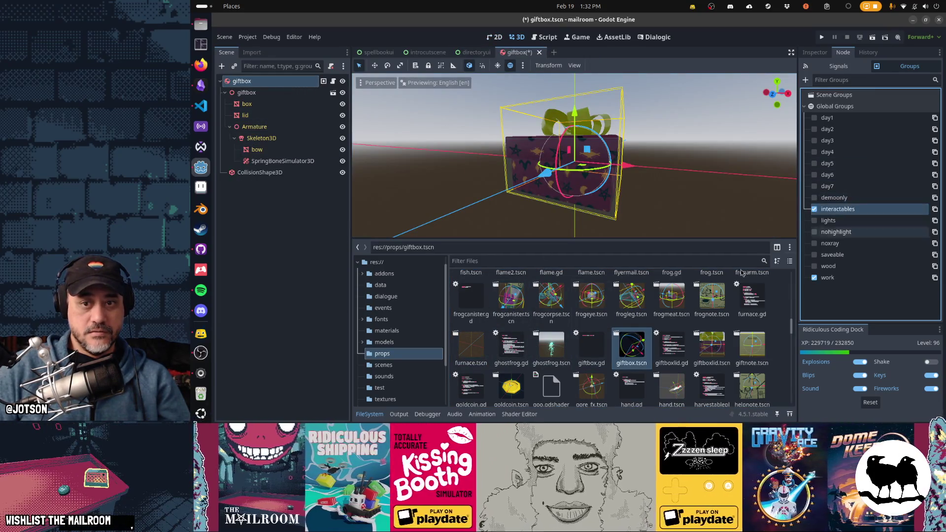
pyautogui.hotkey('ctrl', 'shift', 'w')
pyautogui.doubleClick(712, 343)
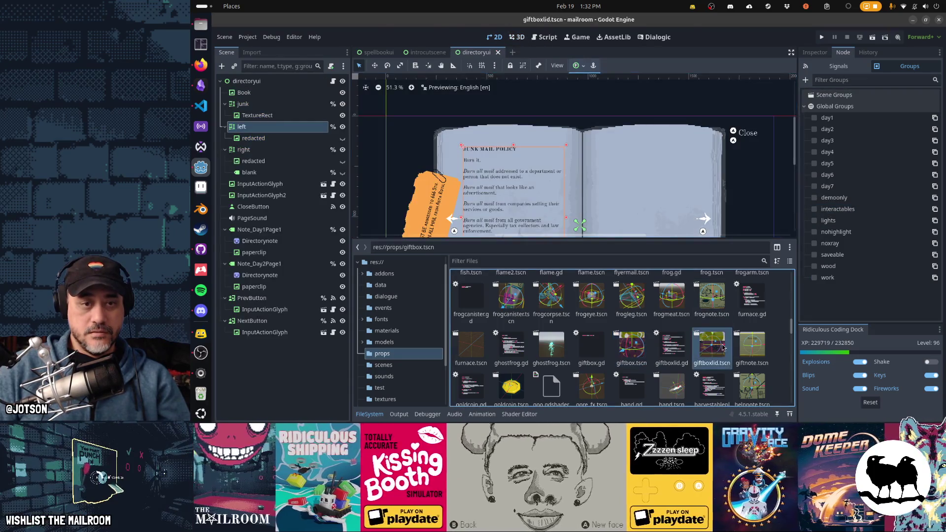
pyautogui.click(538, 52)
# Check giftnote and goldcoin are in interactables, close them, and open the hand scene.
pyautogui.doubleClick(768, 346)
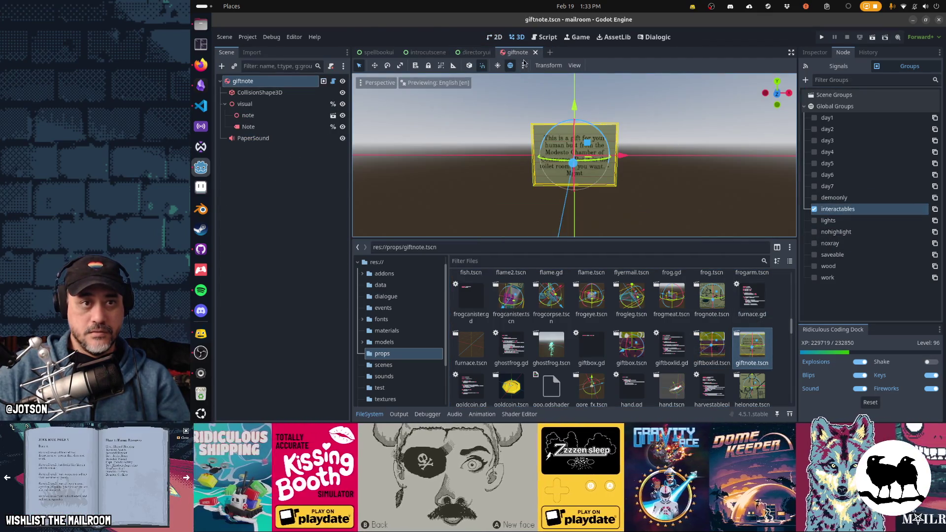
pyautogui.click(534, 53)
pyautogui.scroll(-1, 491, 338)
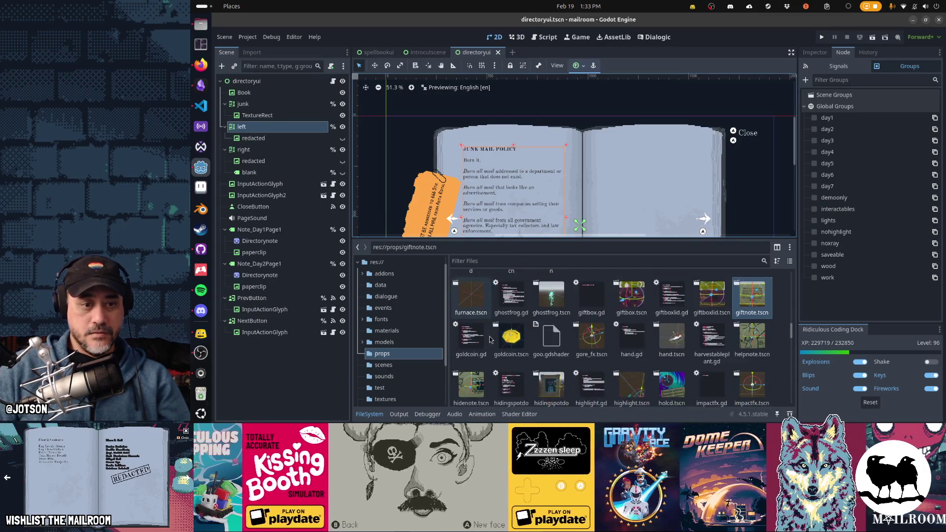
pyautogui.doubleClick(509, 339)
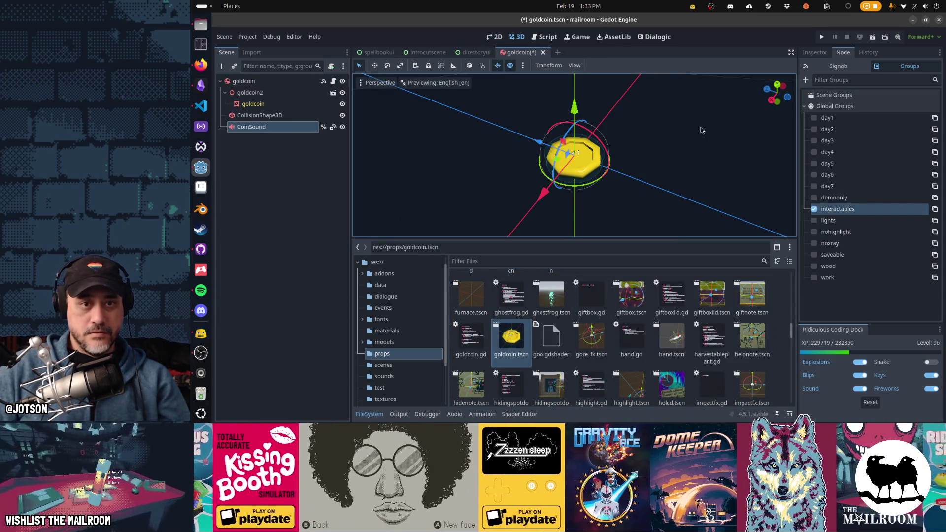
pyautogui.click(537, 52)
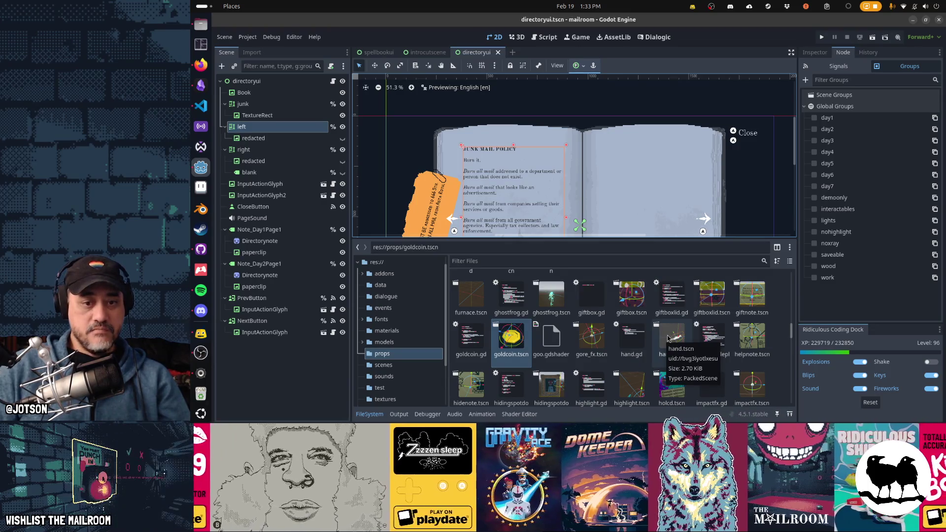
pyautogui.click(628, 341)
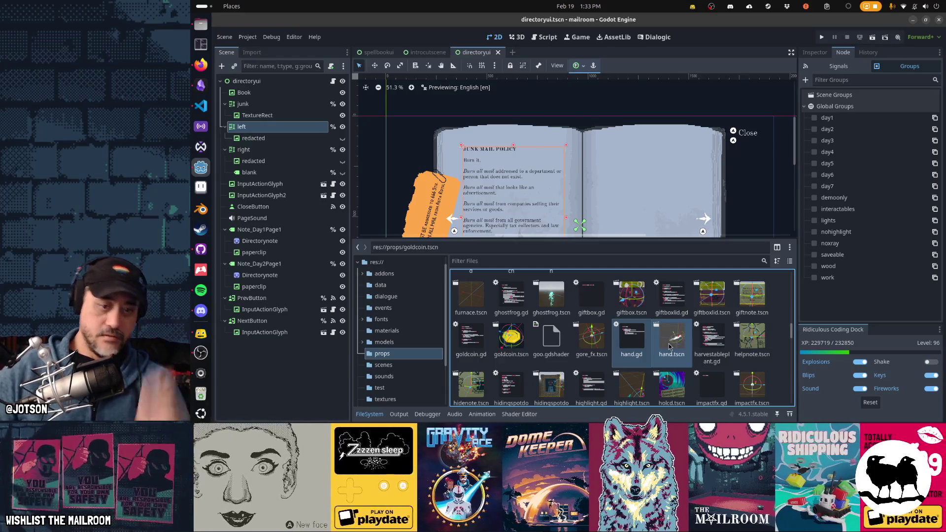
pyautogui.doubleClick(670, 341)
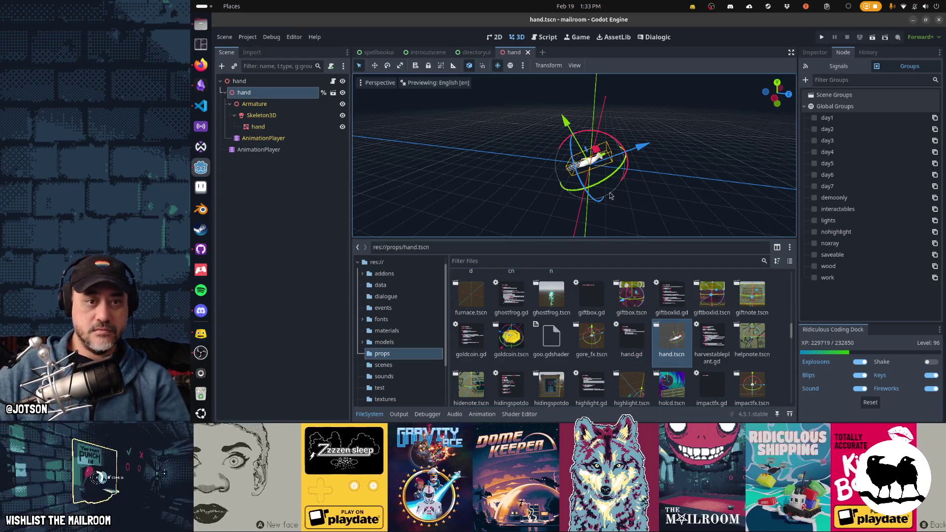
pyautogui.scroll(5, 581, 171)
# Delete the hand script and scene files from the props folder.
pyautogui.moveTo(581, 171)
pyautogui.mouseDown()
pyautogui.moveTo(638, 133)
pyautogui.moveTo(731, 161)
pyautogui.moveTo(688, 192)
pyautogui.mouseUp()
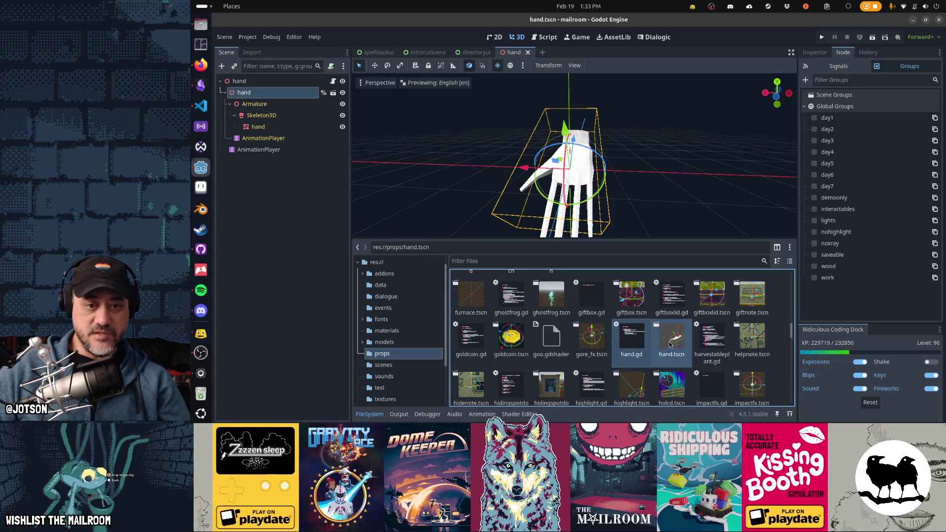
pyautogui.press('Delete')
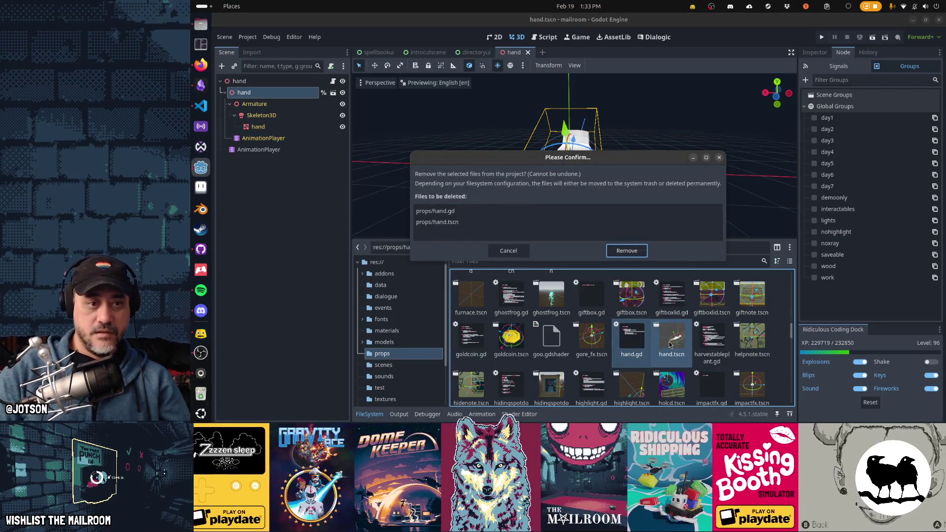
pyautogui.press('Return')
# Open helpnote and hidenote, tag hidenote with interactables and close it.
pyautogui.doubleClick(671, 342)
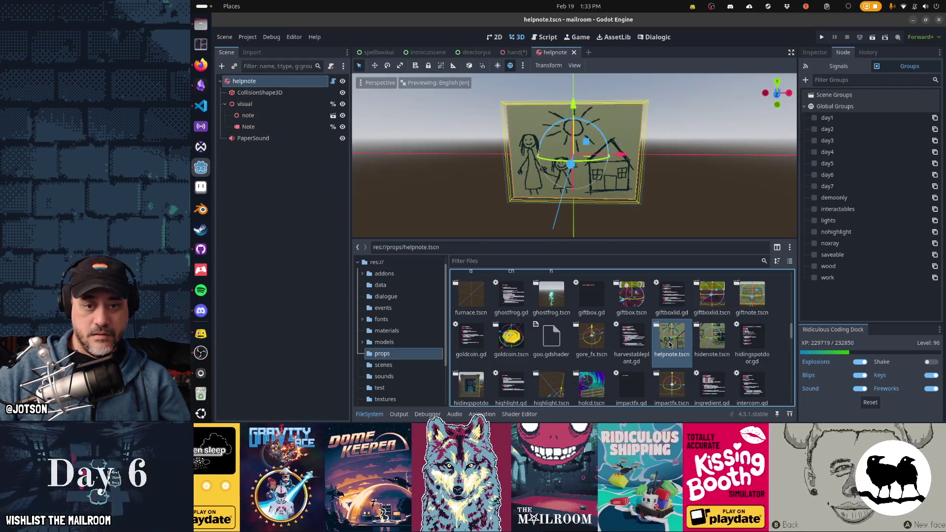
pyautogui.doubleClick(711, 340)
pyautogui.scroll(-1, 565, 353)
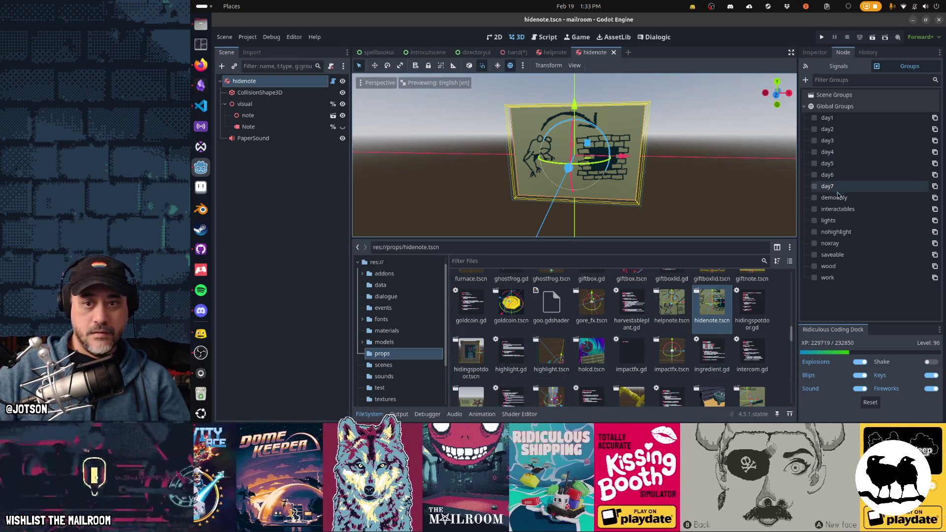
pyautogui.click(840, 209)
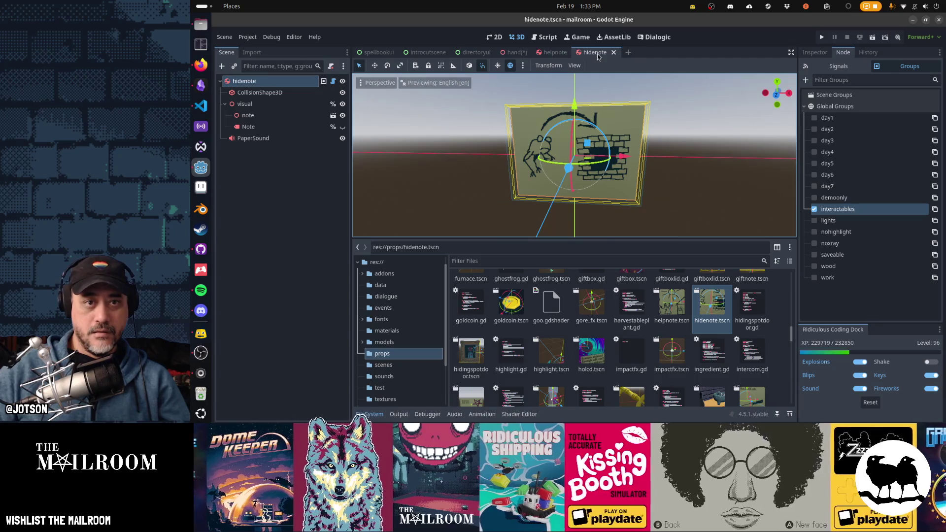
pyautogui.click(614, 52)
# Tag helpnote with interactables, close it, and close hand discarding its changes.
pyautogui.click(840, 210)
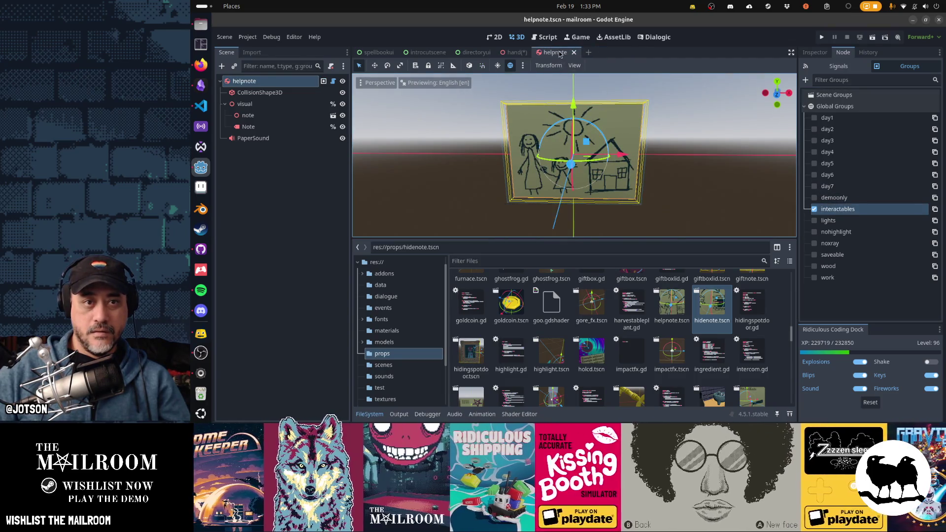
pyautogui.click(573, 53)
pyautogui.click(526, 52)
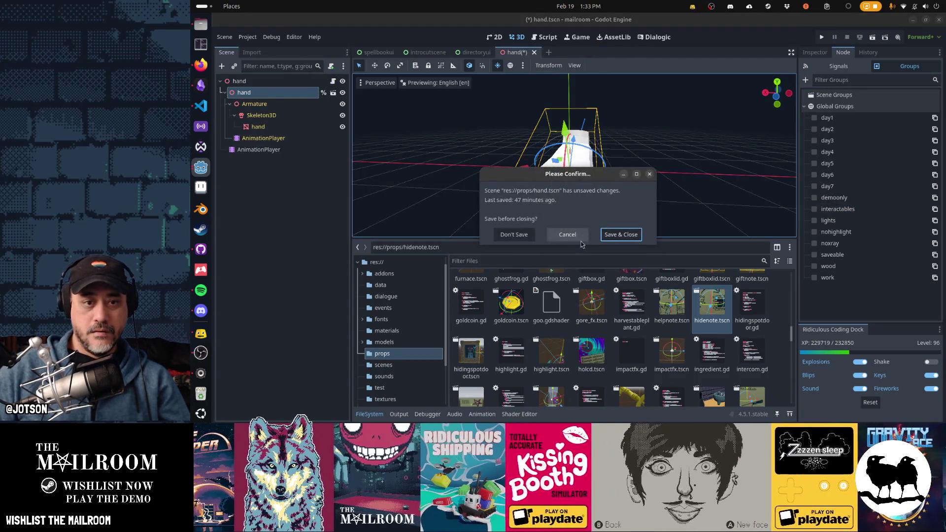
pyautogui.click(515, 236)
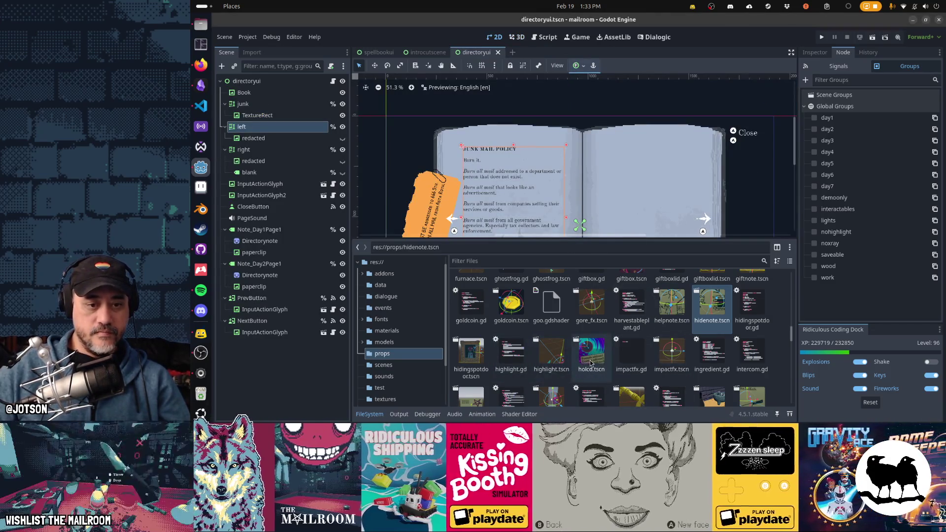
# Tag the holcd prop's root with interactables, close it, and open the key scene.
pyautogui.doubleClick(591, 356)
pyautogui.click(240, 80)
pyautogui.click(814, 209)
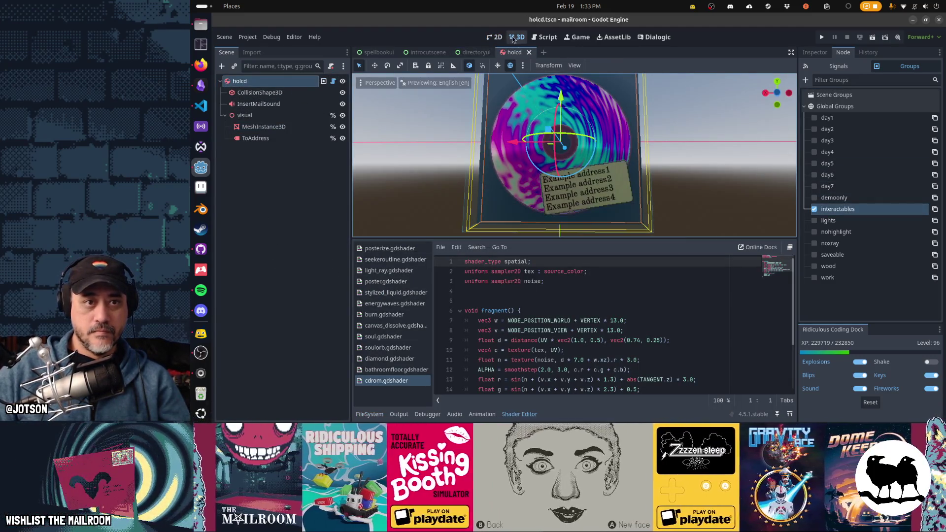
pyautogui.click(527, 52)
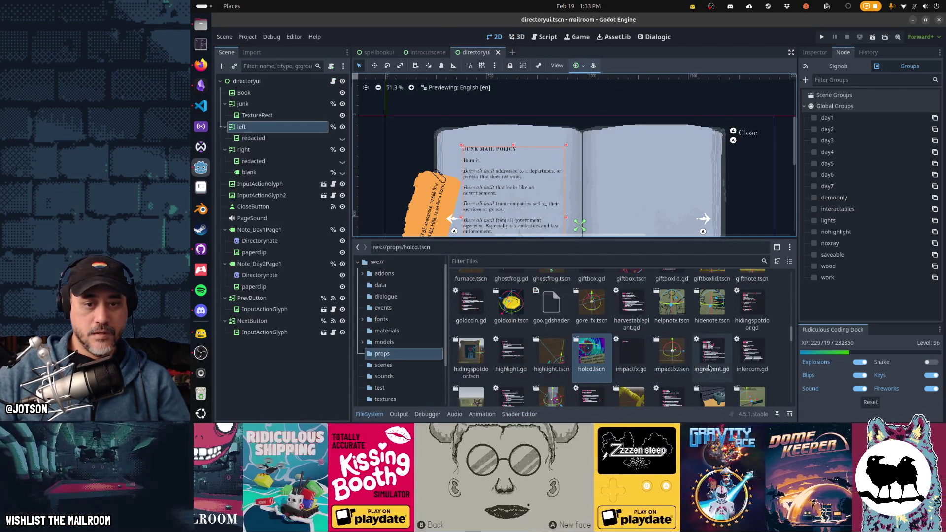
pyautogui.scroll(-1, 521, 360)
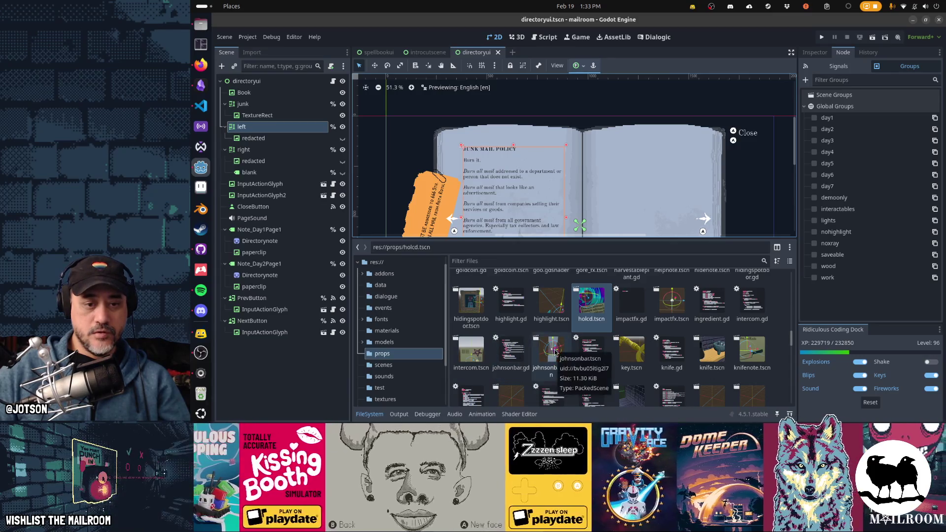
pyautogui.doubleClick(634, 355)
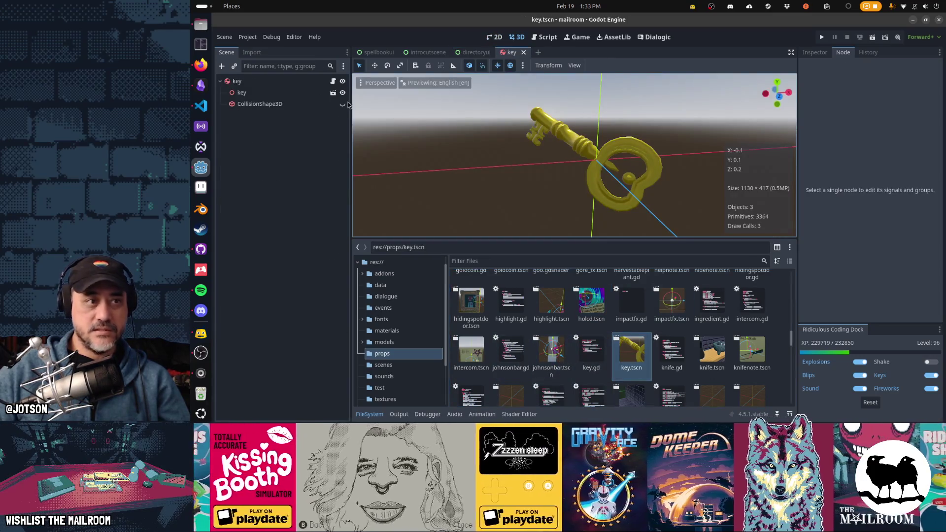
# Tag the key prop with a global group, then check and close knife and knifenote.
pyautogui.click(236, 80)
pyautogui.click(825, 198)
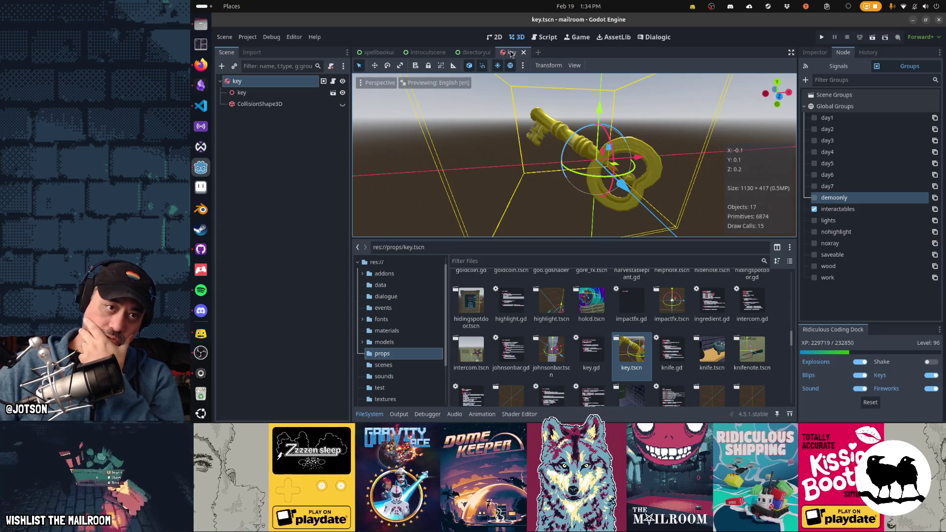
pyautogui.middleClick(511, 53)
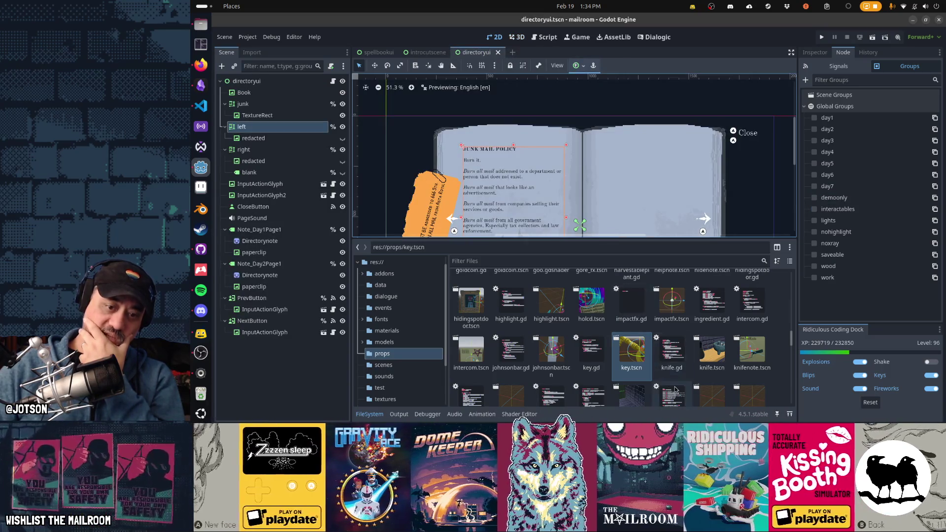
pyautogui.doubleClick(712, 354)
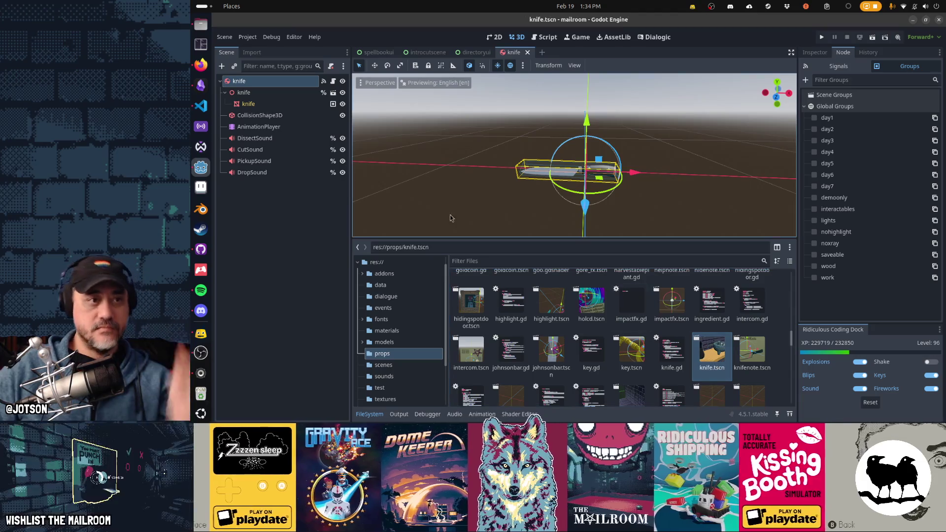
pyautogui.middleClick(523, 55)
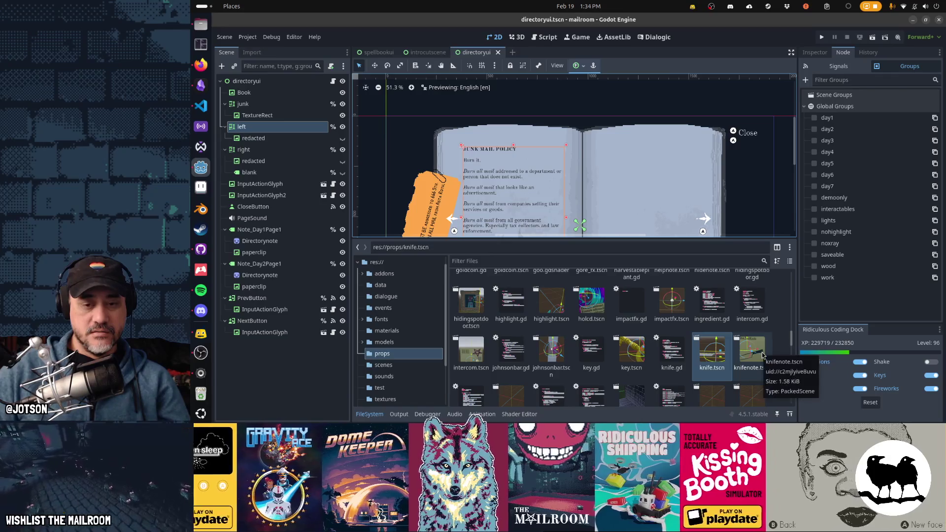
pyautogui.doubleClick(752, 351)
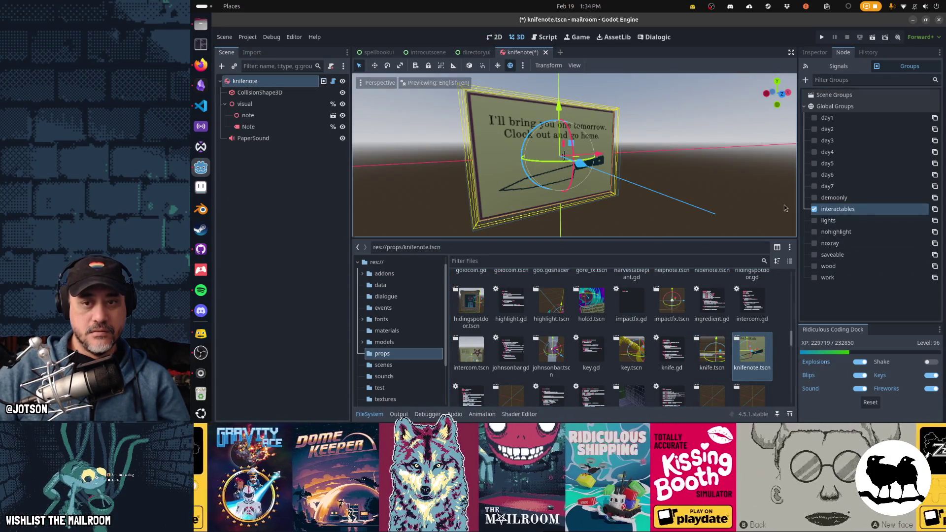
pyautogui.hotkey('ctrl', 'shift', 'w')
pyautogui.scroll(-2, 609, 322)
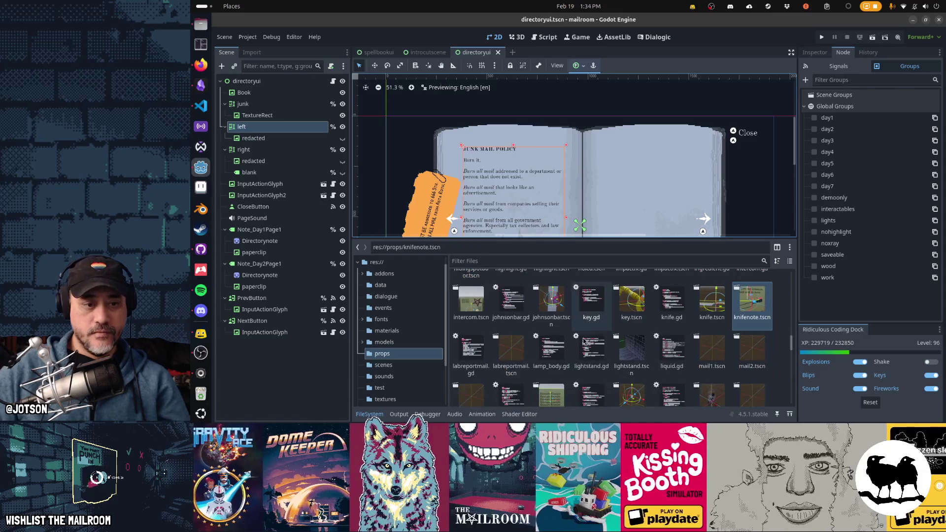
# Save labreportmail, tag lightstand with interactables, and close both scenes.
pyautogui.doubleClick(510, 347)
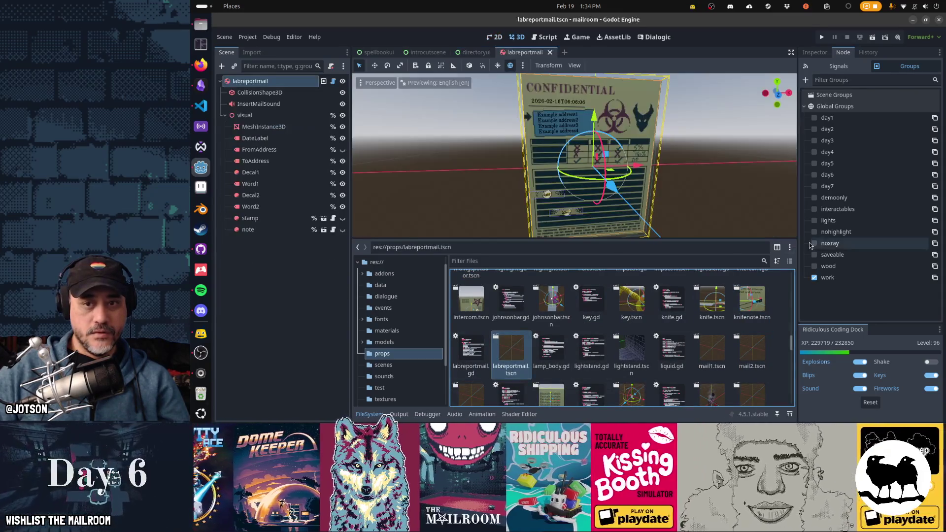
pyautogui.hotkey('ctrl', 's')
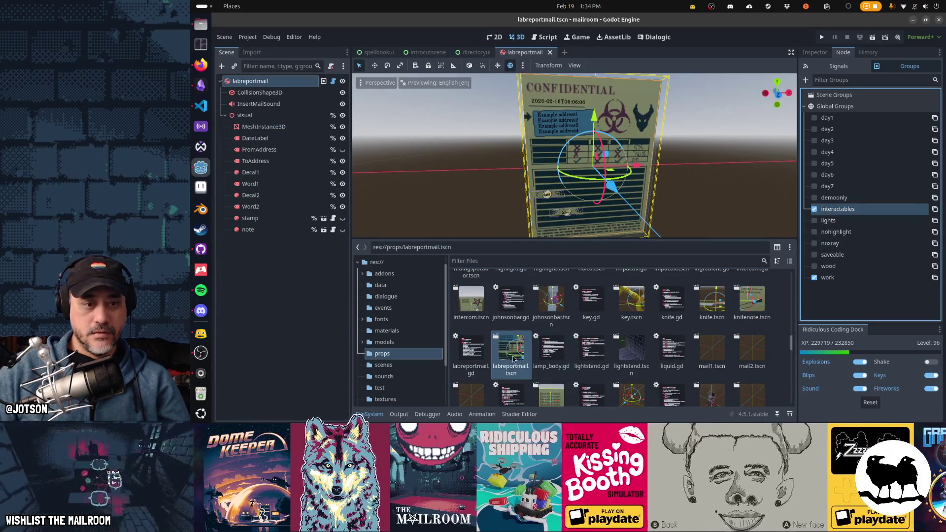
pyautogui.doubleClick(592, 355)
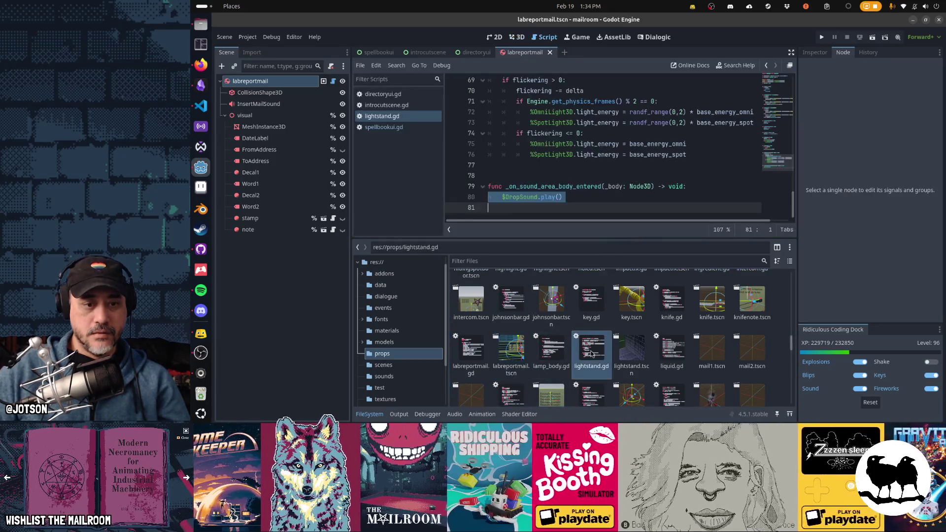
pyautogui.doubleClick(631, 349)
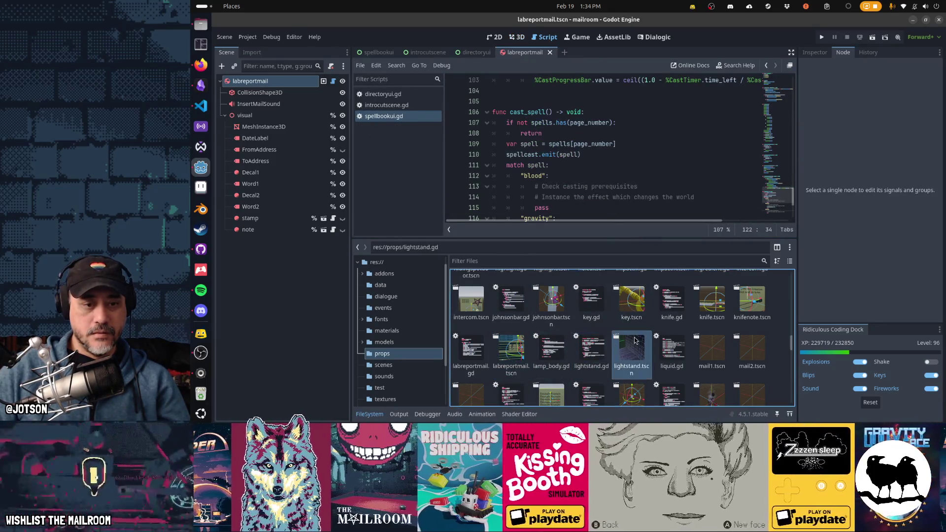
pyautogui.click(838, 210)
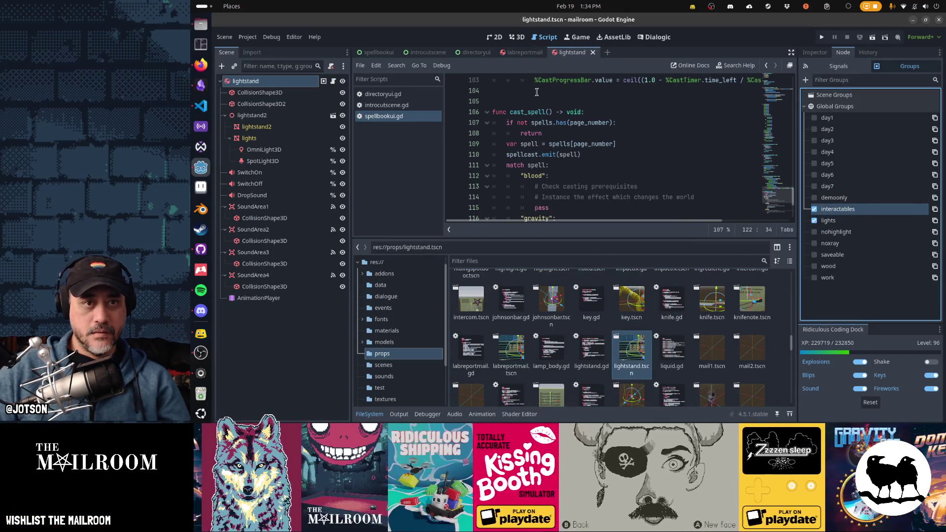
pyautogui.middleClick(573, 56)
pyautogui.middleClick(539, 56)
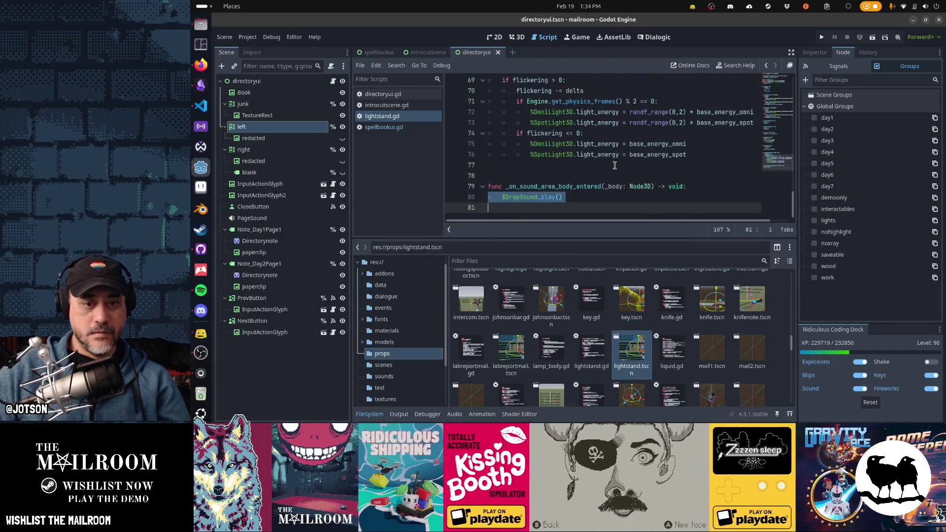
# Tag mail3 with interactables, close the mail scenes, and open mailbundle2.
pyautogui.doubleClick(713, 355)
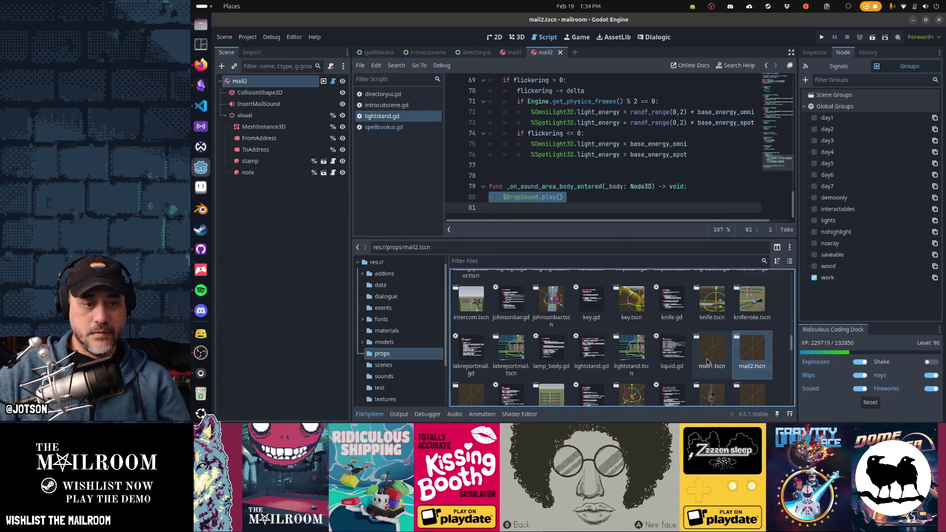
pyautogui.doubleClick(476, 394)
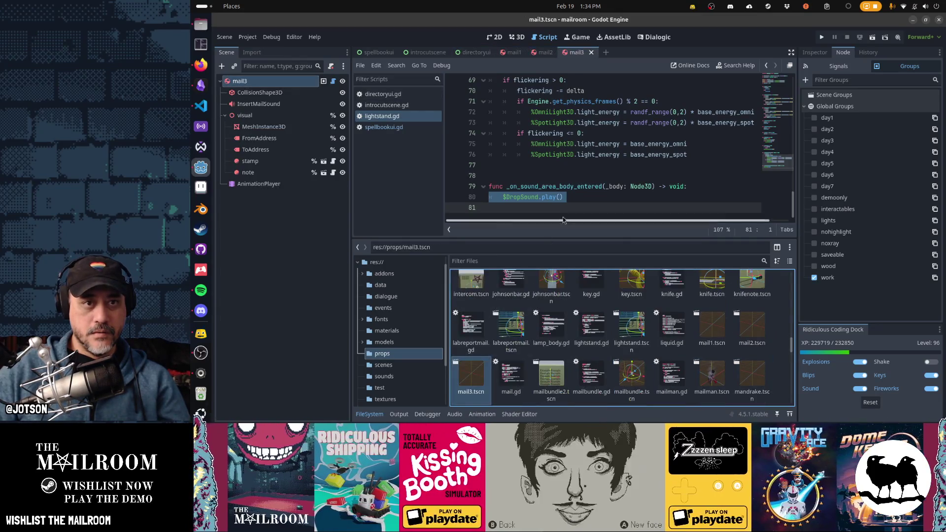
pyautogui.click(850, 210)
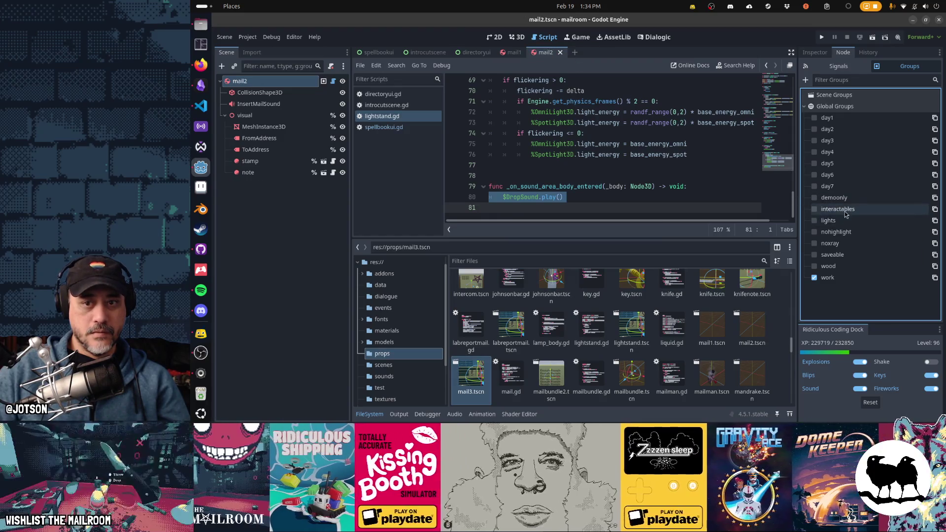
pyautogui.hotkey('ctrl', 'shift', 'w')
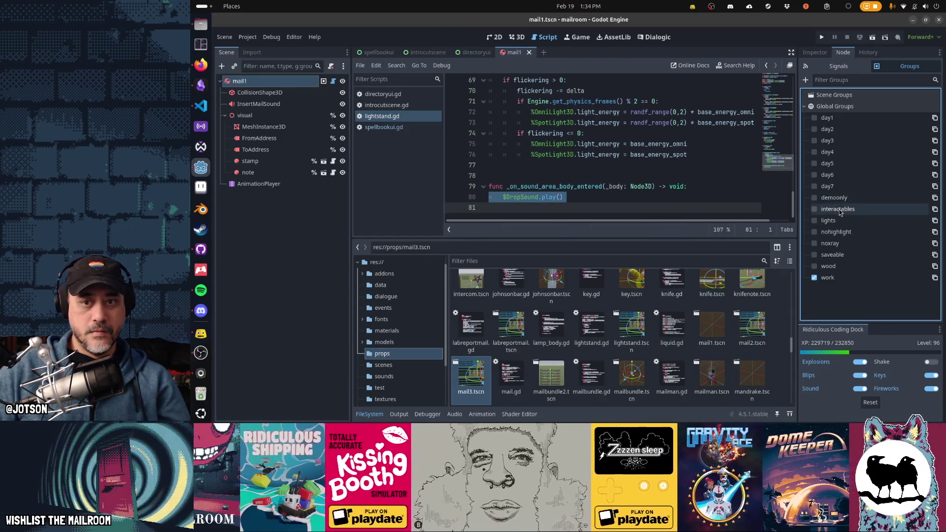
pyautogui.hotkey('ctrl', 'shift', 'w')
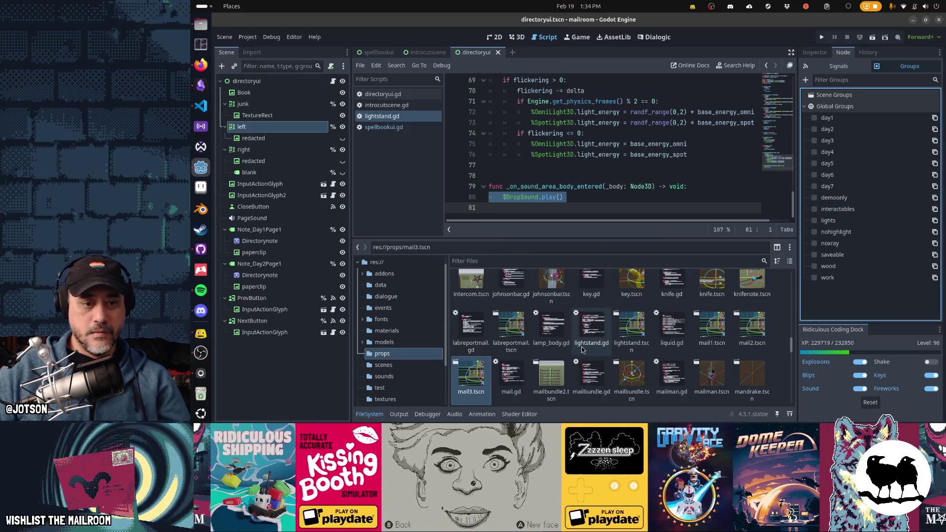
pyautogui.scroll(-1, 583, 351)
pyautogui.doubleClick(549, 342)
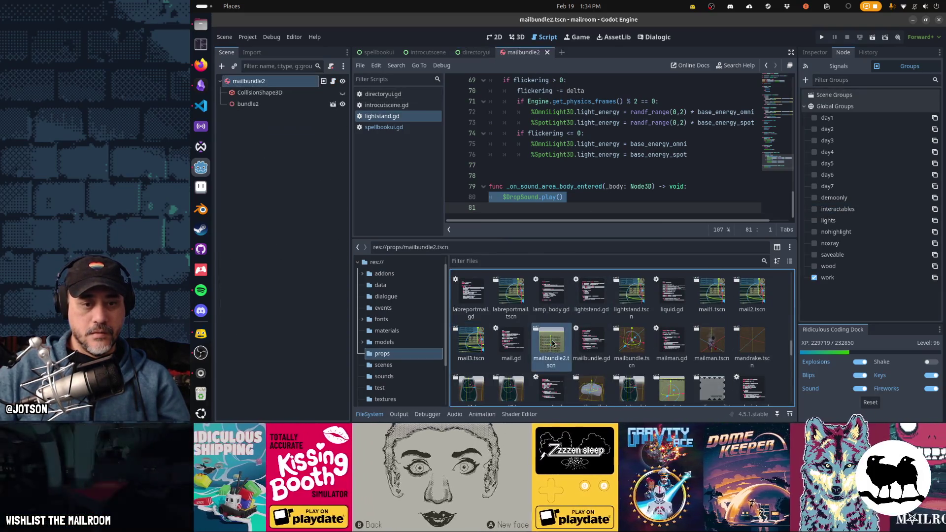
# Tag mailbundle with a global group, save and close it, then save-close mailbundle2.
pyautogui.doubleClick(631, 341)
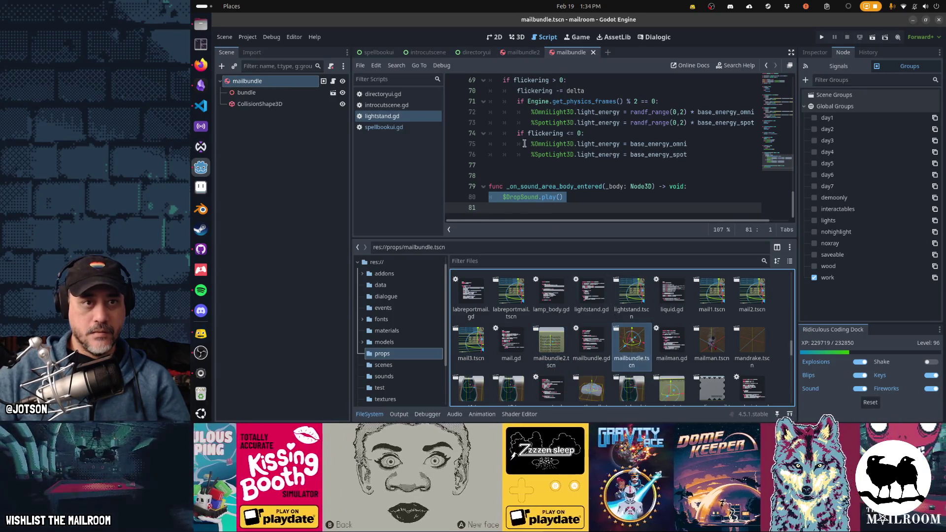
pyautogui.click(835, 198)
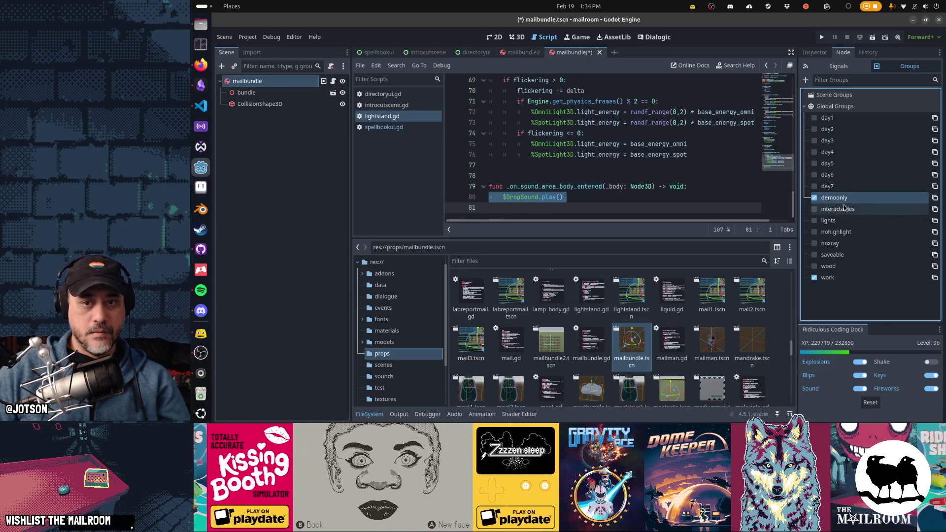
pyautogui.hotkey('ctrl', 's')
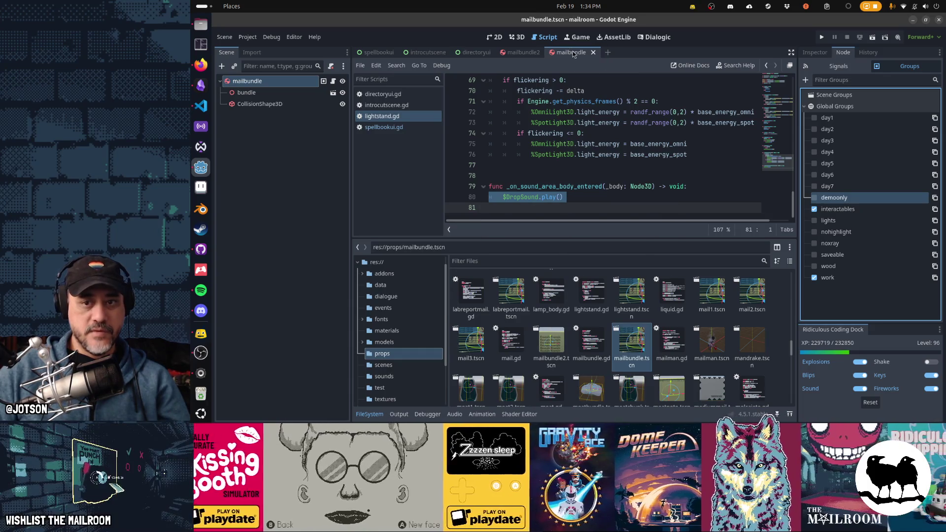
pyautogui.middleClick(572, 53)
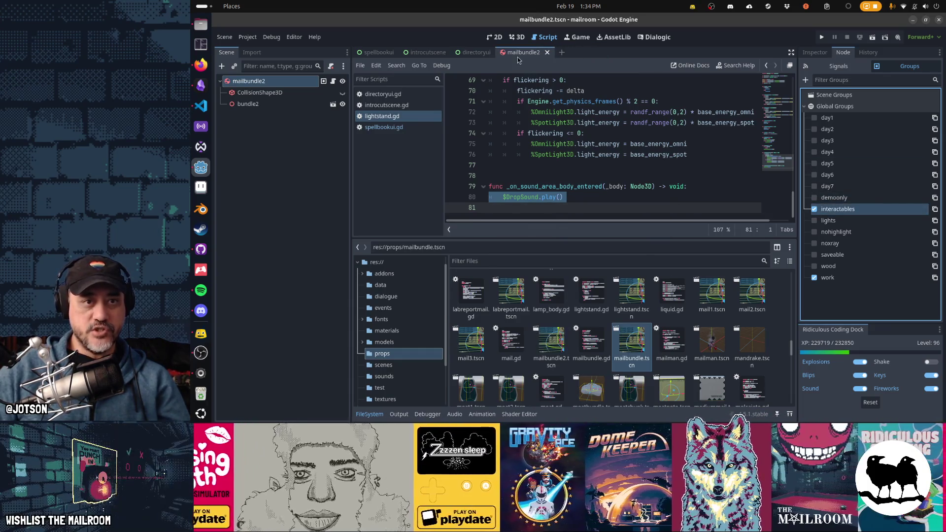
pyautogui.hotkey('ctrl', 's')
pyautogui.hotkey('ctrl', 'shift', 'w')
# Check mailman, tag mandrake with interactables and close it, then open meat1.
pyautogui.doubleClick(725, 357)
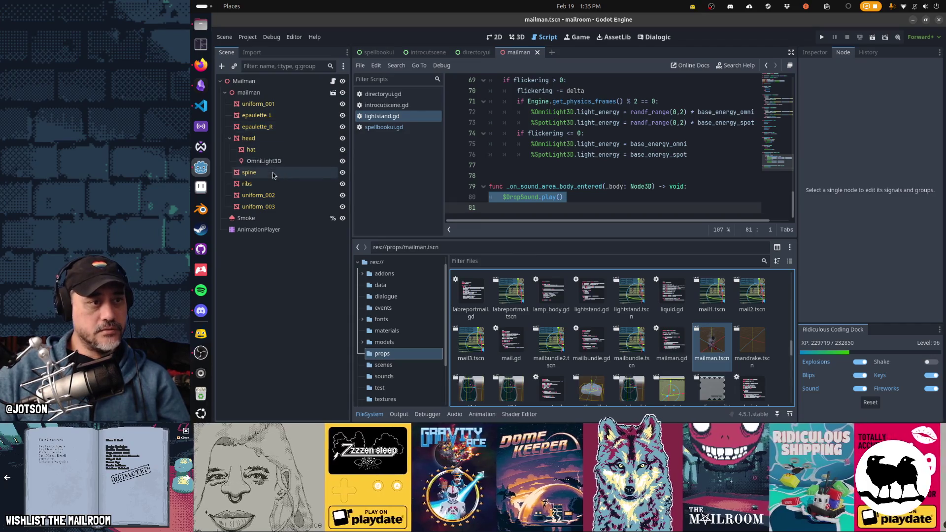
pyautogui.click(537, 52)
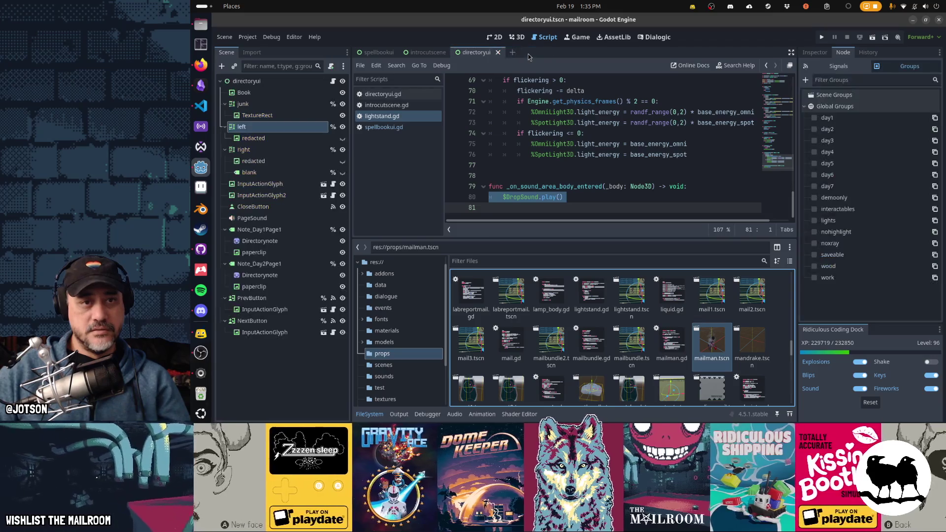
pyautogui.doubleClick(758, 351)
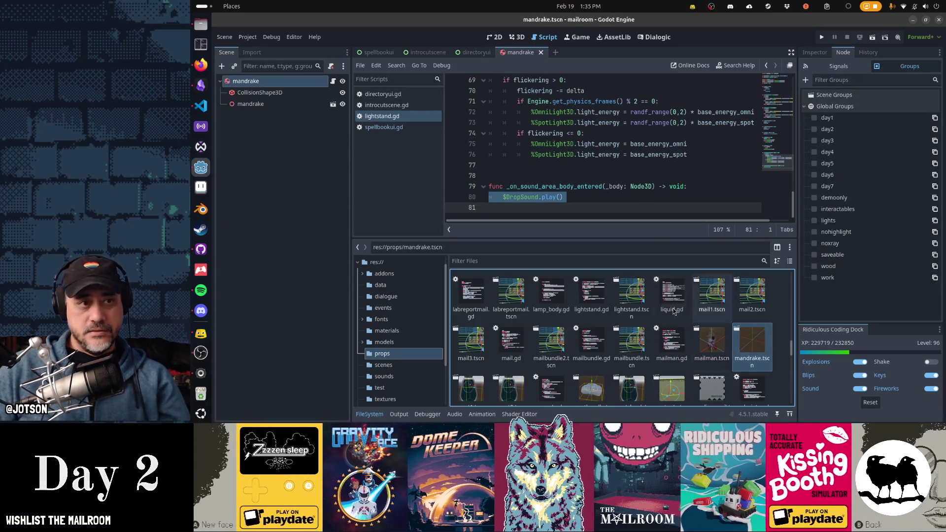
pyautogui.click(814, 209)
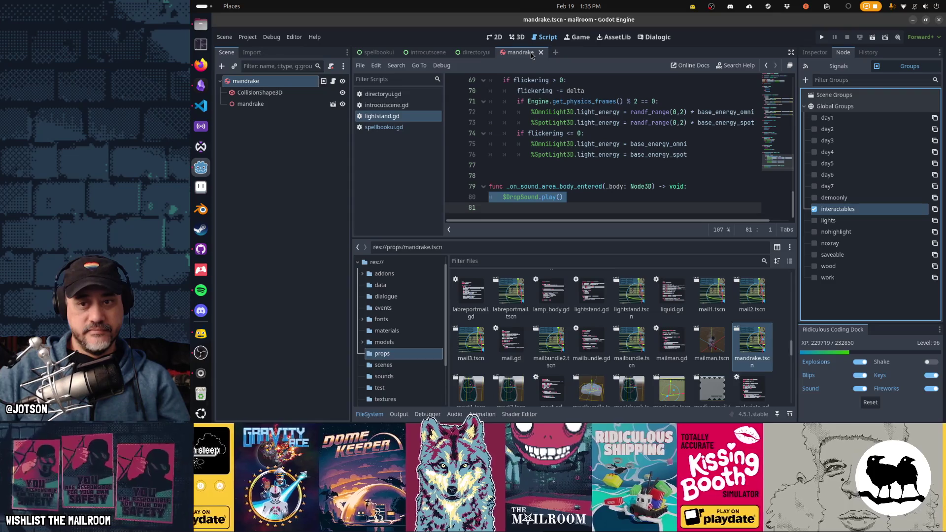
pyautogui.middleClick(531, 54)
pyautogui.scroll(-1, 547, 358)
pyautogui.doubleClick(471, 357)
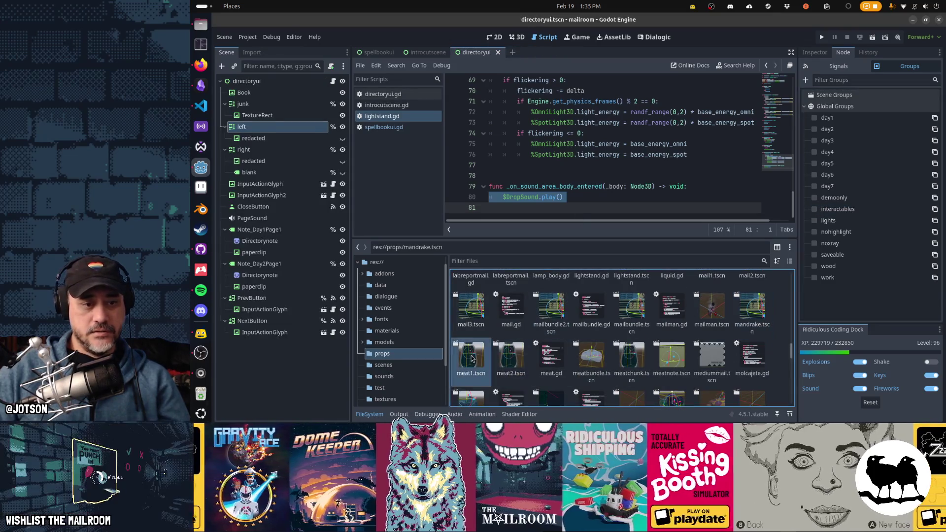
# Tag meat1 and meat2 with the interactables group and close both scenes.
pyautogui.click(833, 211)
pyautogui.doubleClick(510, 355)
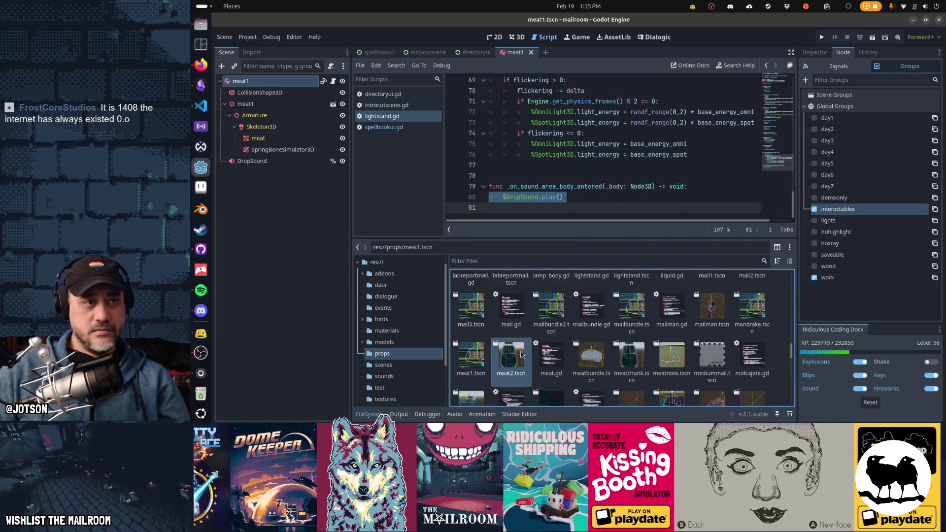
pyautogui.click(854, 211)
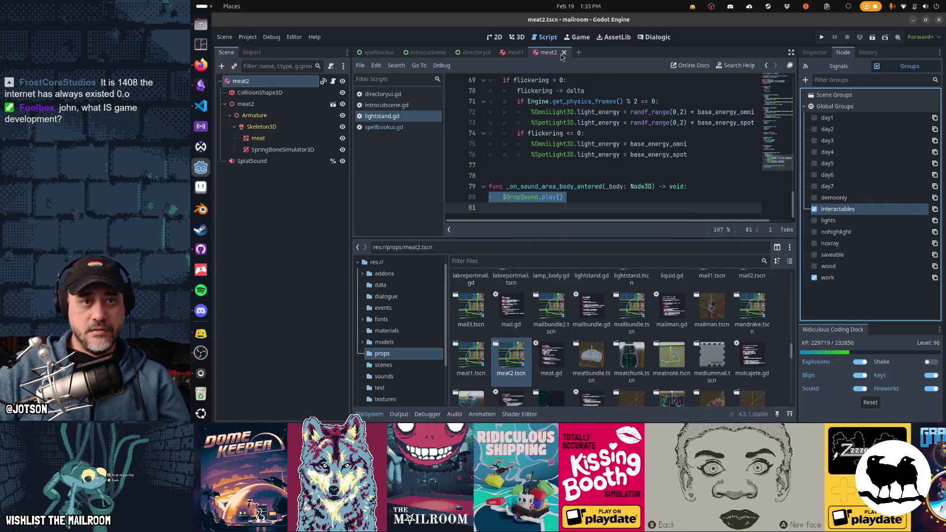
pyautogui.click(563, 52)
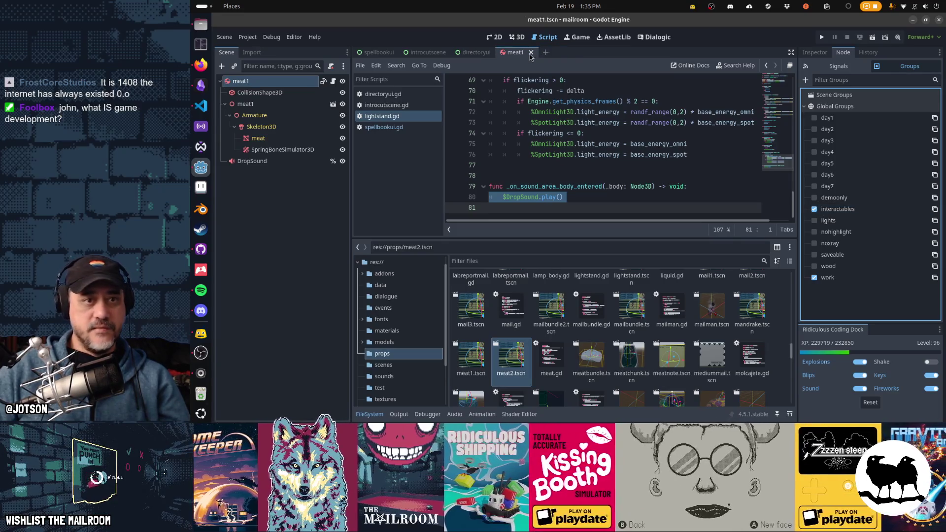
pyautogui.click(530, 52)
# Check meatbundle's groups, then tag meatchunk with interactables and close it.
pyautogui.doubleClick(591, 356)
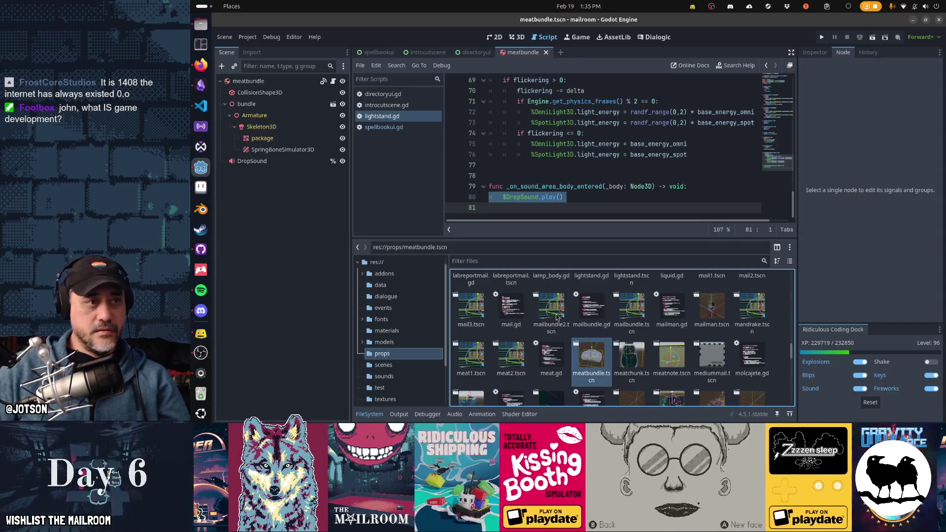
pyautogui.click(306, 82)
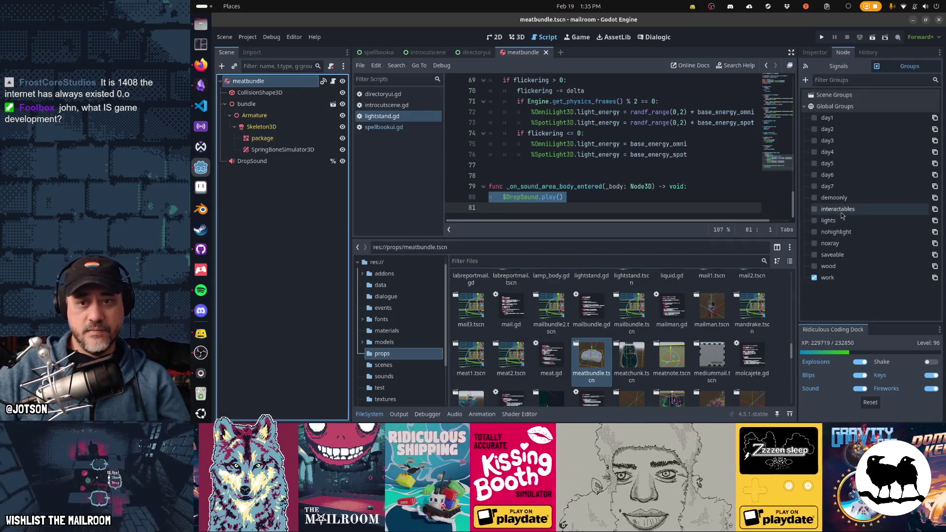
pyautogui.middleClick(531, 54)
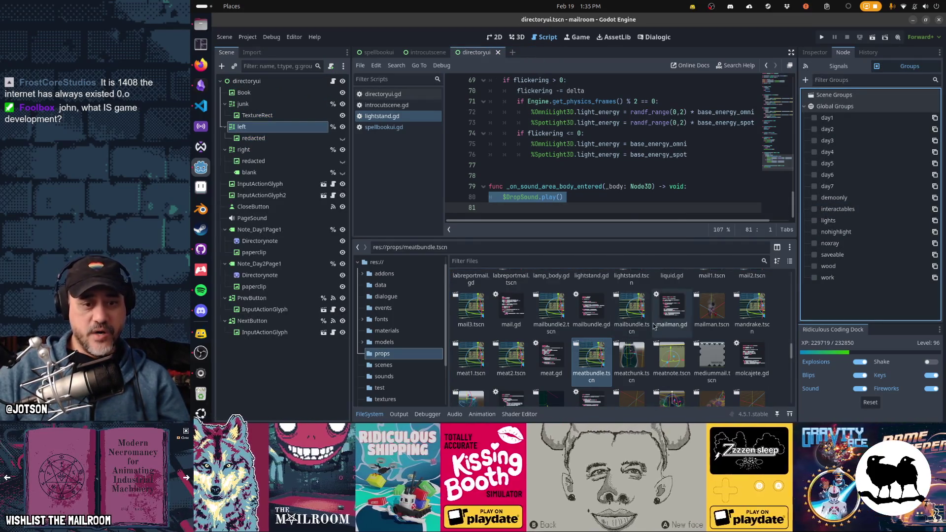
pyautogui.doubleClick(632, 357)
pyautogui.click(247, 80)
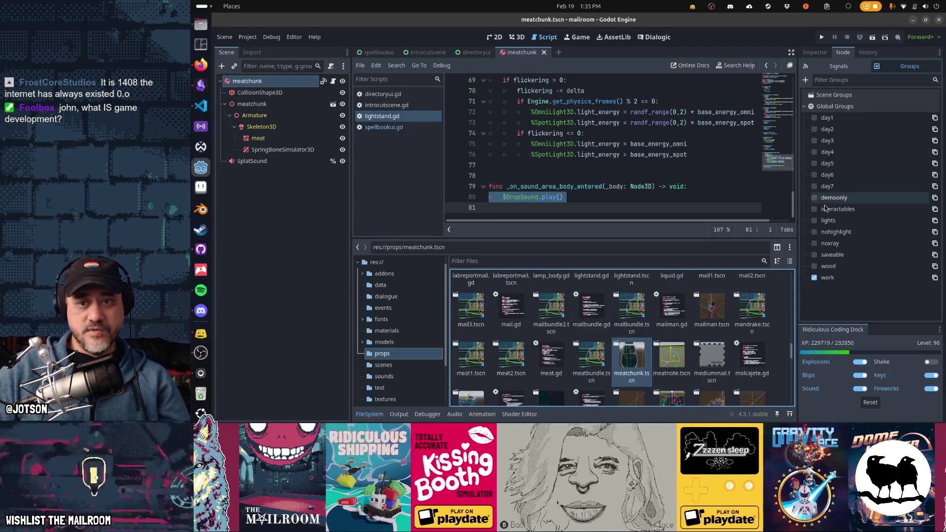
pyautogui.click(815, 209)
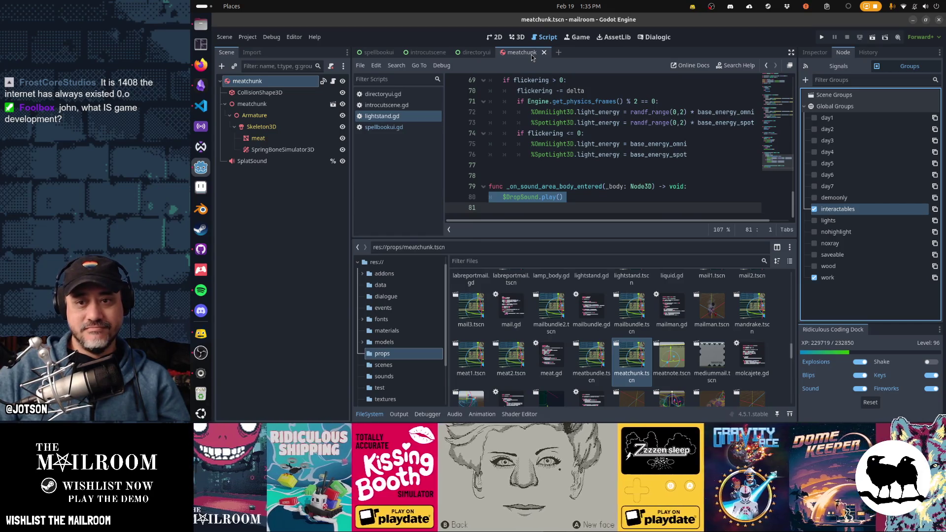
pyautogui.middleClick(532, 57)
# Tag meatnote with interactables, close it, and open the mediummail scene.
pyautogui.doubleClick(672, 360)
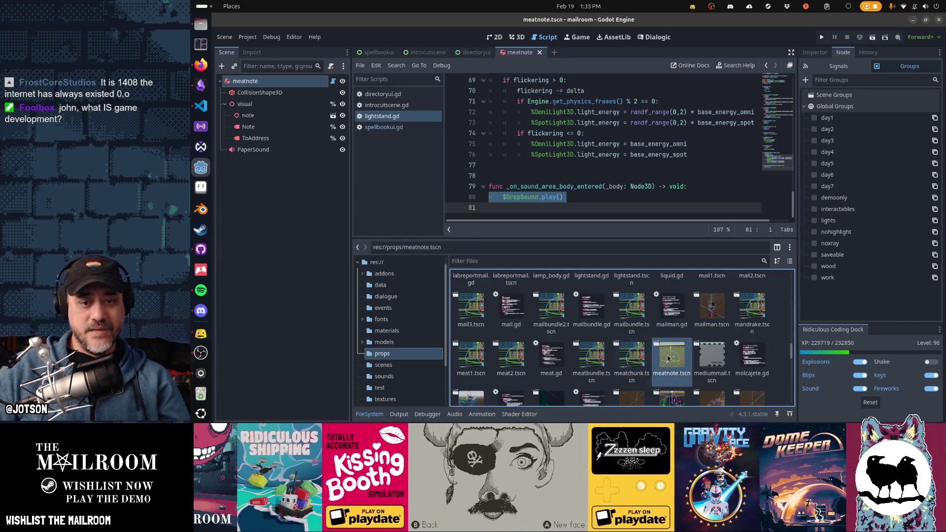
pyautogui.click(815, 209)
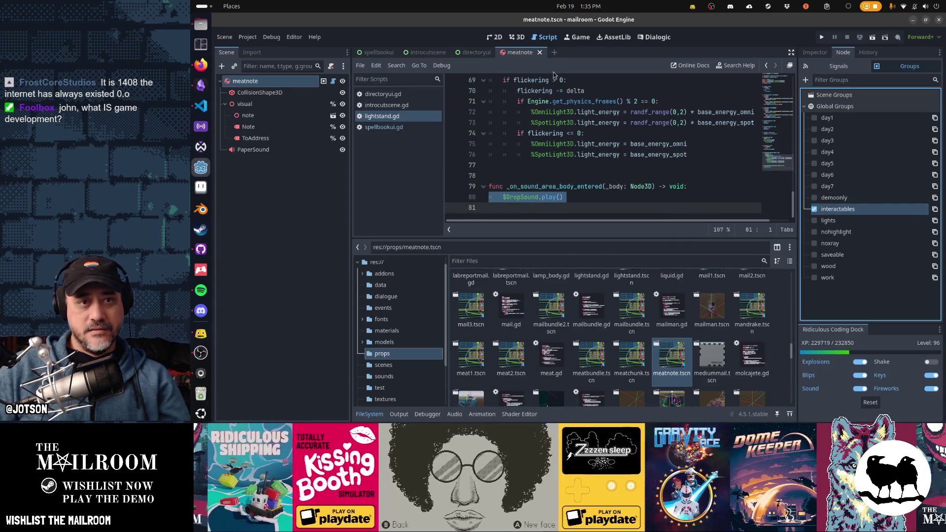
pyautogui.middleClick(527, 58)
pyautogui.doubleClick(712, 361)
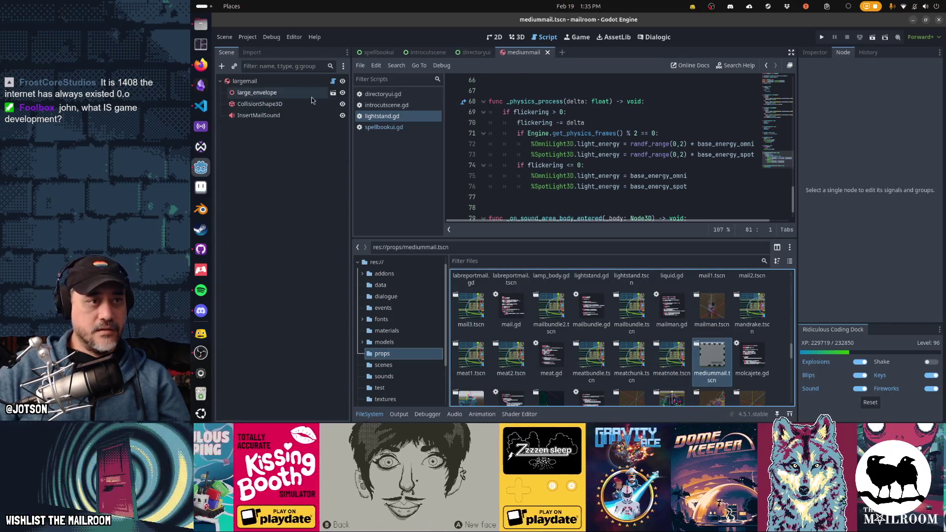
# Tag mediummail with interactables, reopen it to view in 3D, then close it.
pyautogui.click(295, 81)
pyautogui.click(838, 209)
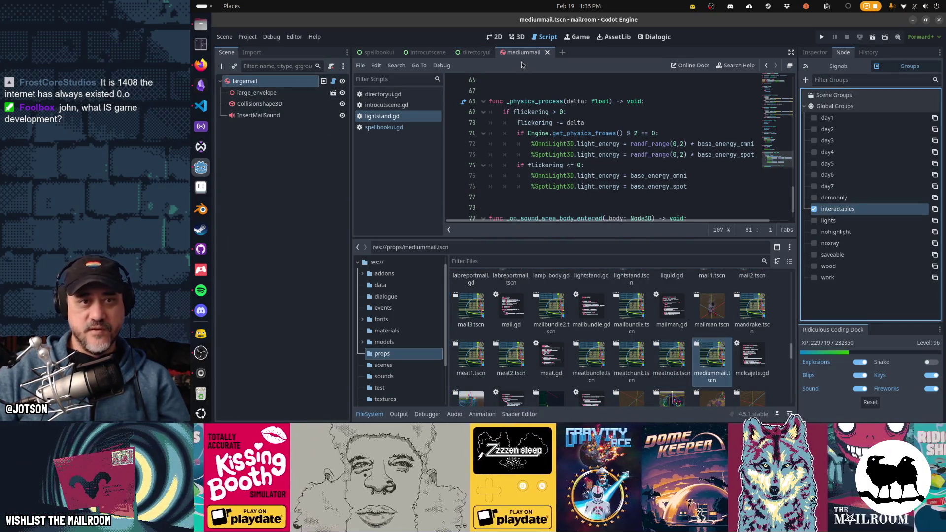
pyautogui.scroll(1, 522, 104)
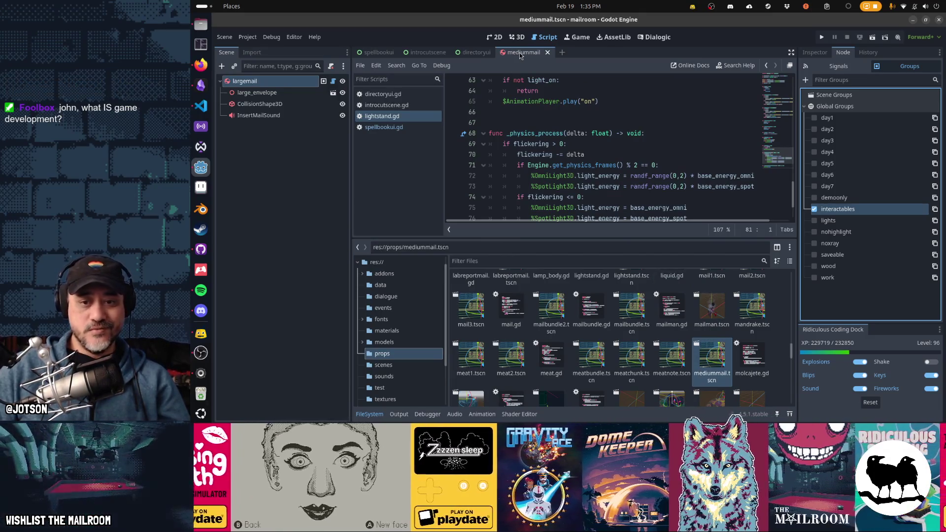
pyautogui.middleClick(520, 52)
pyautogui.doubleClick(755, 358)
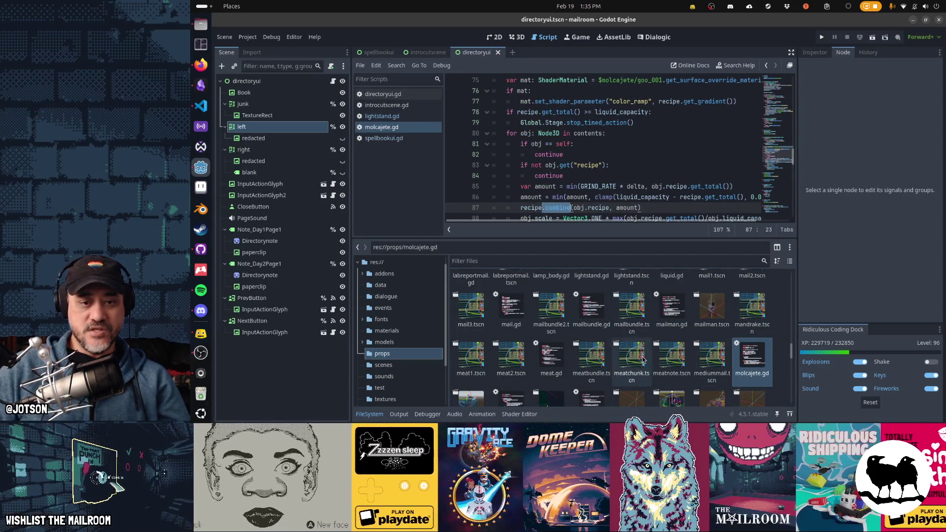
pyautogui.doubleClick(721, 365)
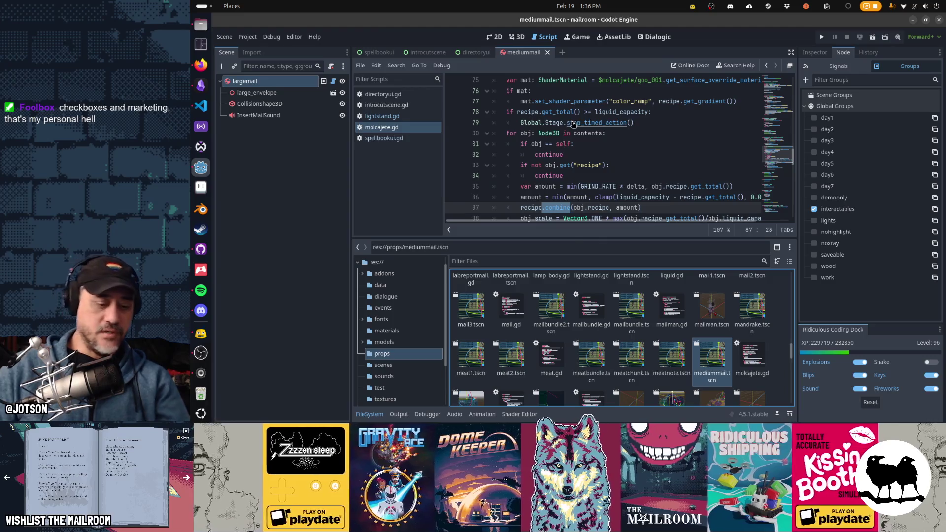
pyautogui.hotkey('ctrl', 'F2')
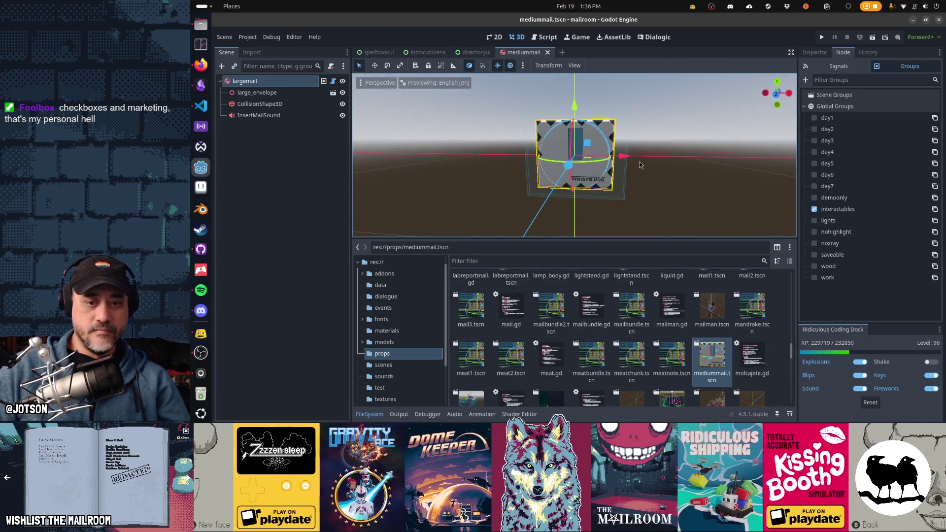
pyautogui.hotkey('ctrl', 'shift', 'w')
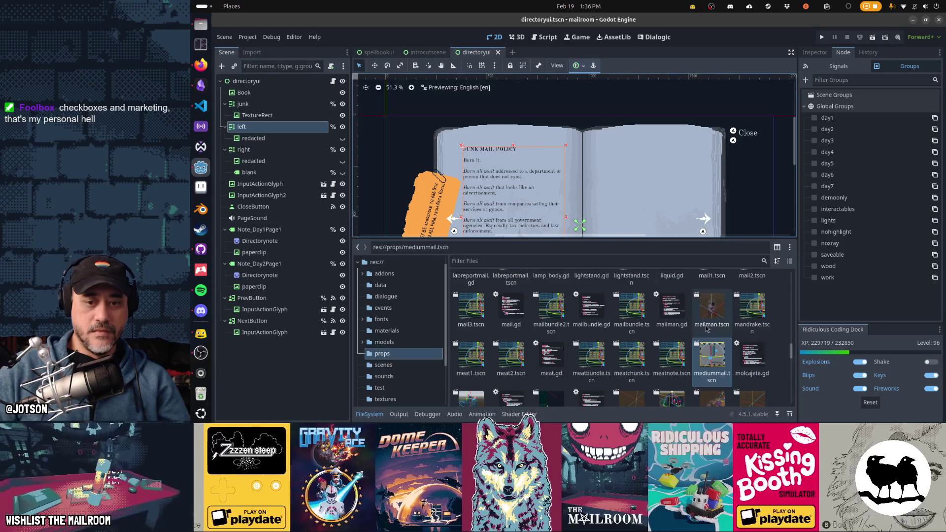
pyautogui.scroll(-1, 658, 341)
pyautogui.scroll(-1, 658, 342)
# Tag molcajete and moneychute with interactables and close each scene.
pyautogui.doubleClick(471, 374)
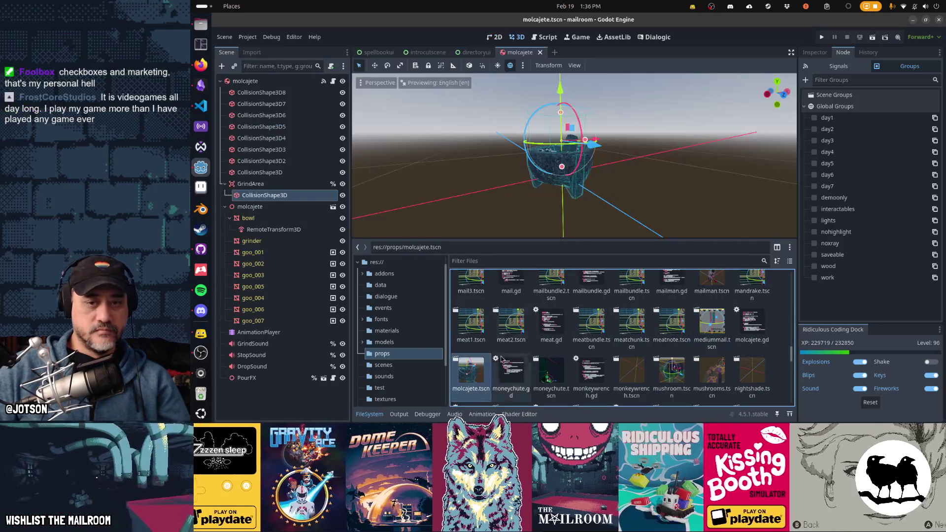
pyautogui.click(840, 208)
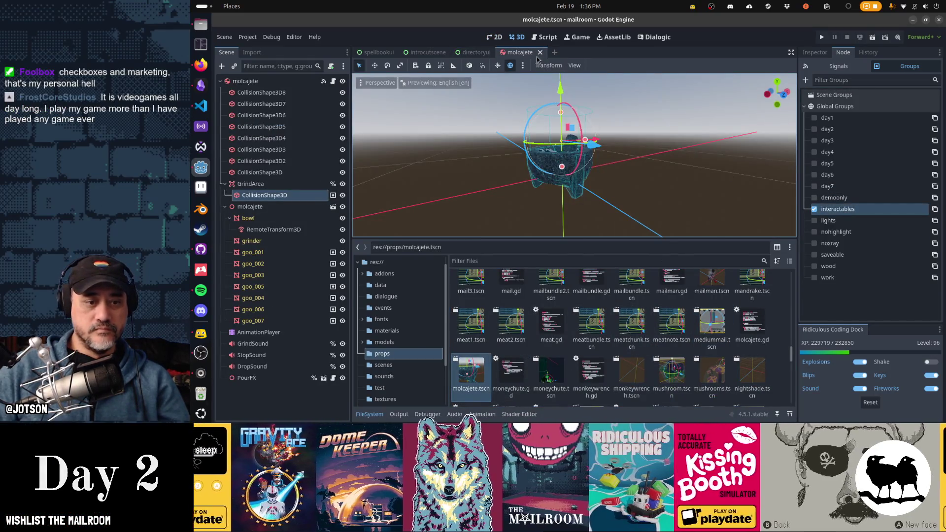
pyautogui.click(540, 52)
pyautogui.doubleClick(564, 378)
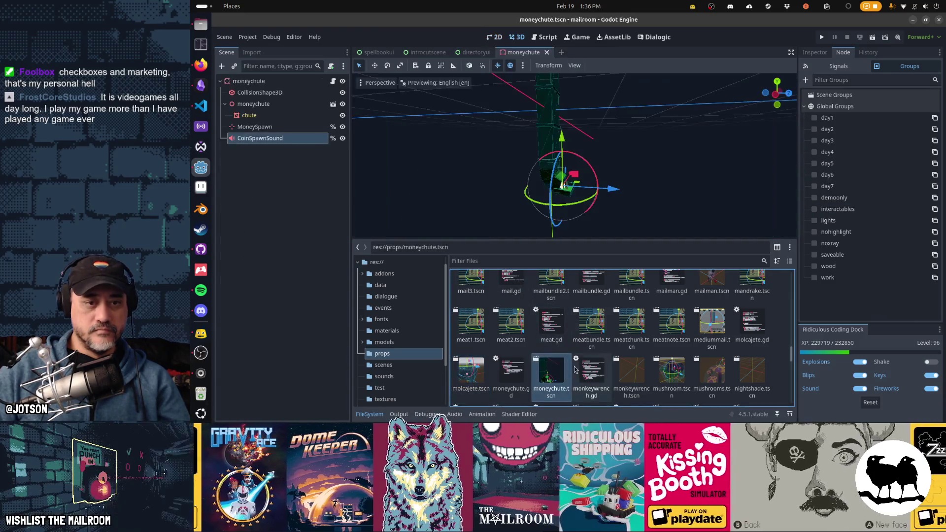
pyautogui.click(840, 209)
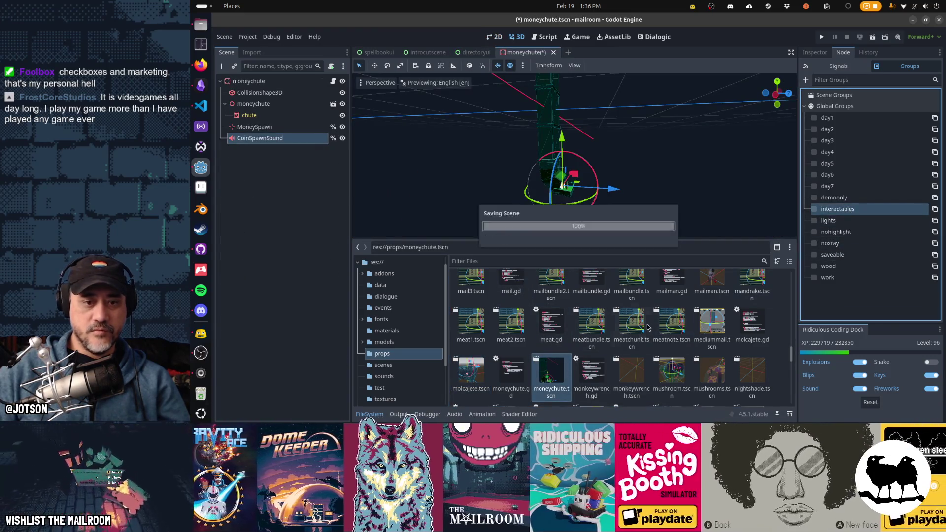
pyautogui.click(546, 53)
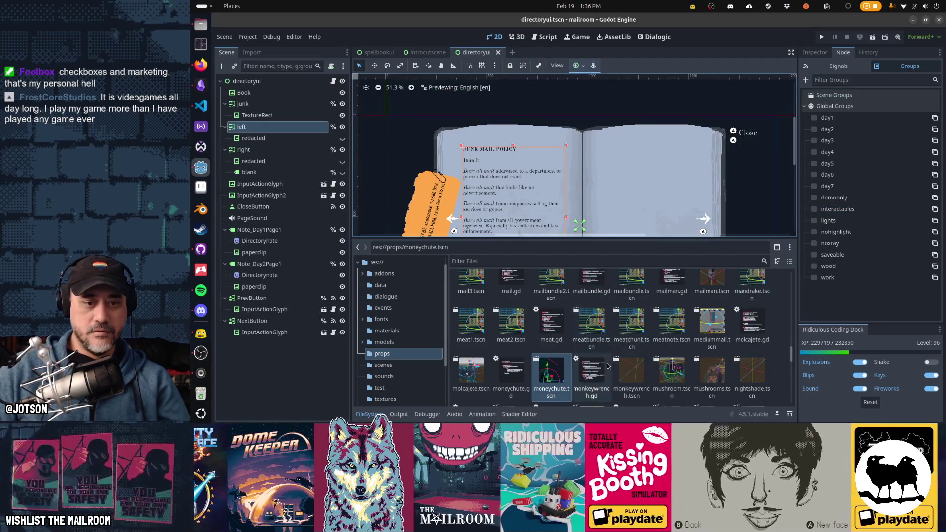
# Tag the monkeywrench prop with the interactables group and save the scene.
pyautogui.doubleClick(631, 376)
pyautogui.click(847, 212)
pyautogui.hotkey('ctrl', 's')
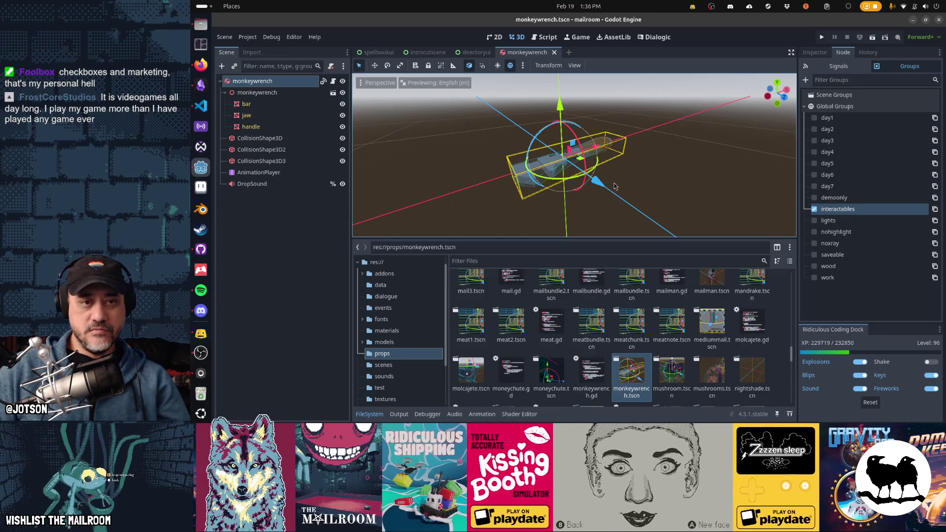
# Orbit the 3D view to inspect the wrench model from several sides.
pyautogui.moveTo(625, 177); pyautogui.dragTo(625, 183)
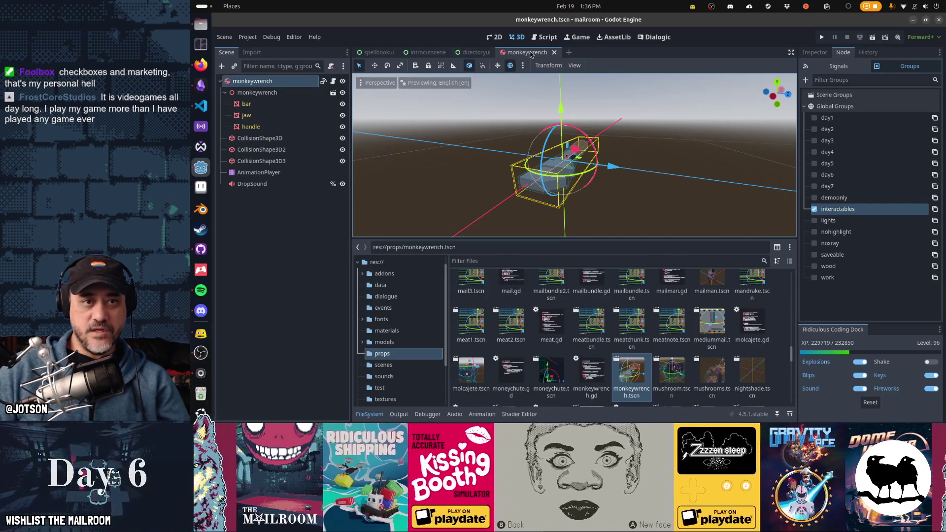
pyautogui.hotkey('ctrl', 'F3')
pyautogui.hotkey('ctrl', 's')
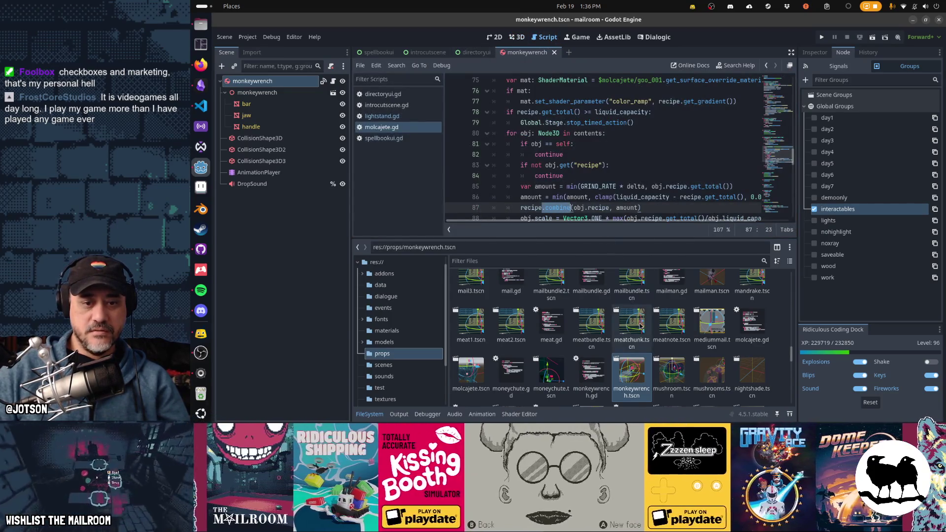
pyautogui.click(521, 40)
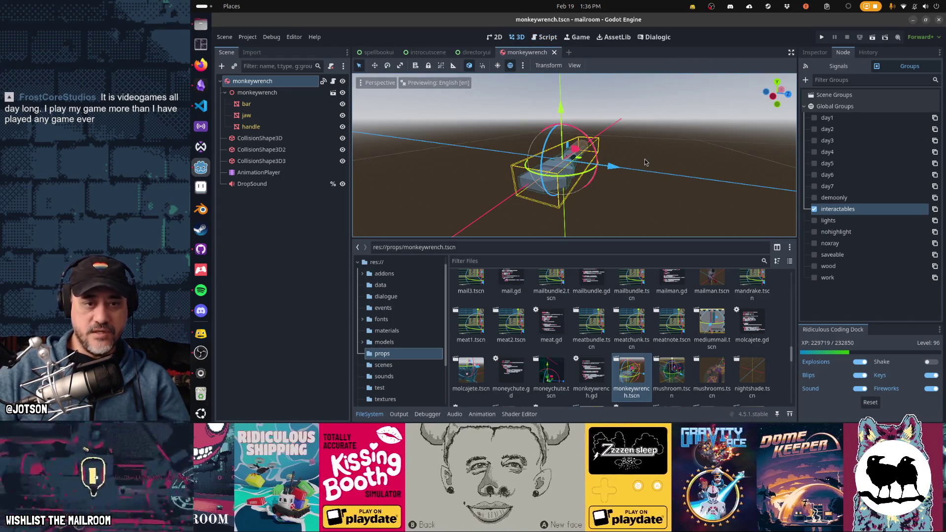
pyautogui.moveTo(646, 162)
pyautogui.mouseDown()
pyautogui.moveTo(571, 148)
pyautogui.moveTo(570, 169)
pyautogui.mouseUp()
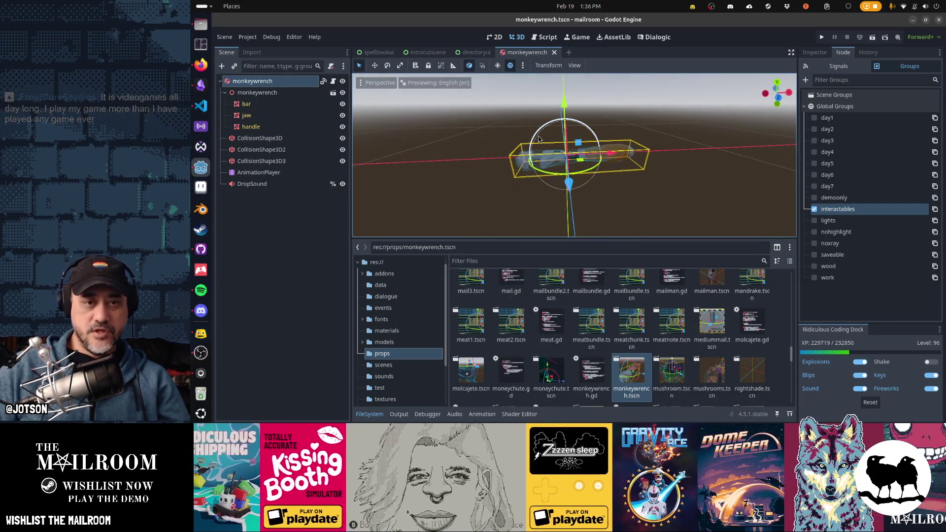
pyautogui.moveTo(538, 139); pyautogui.dragTo(616, 159)
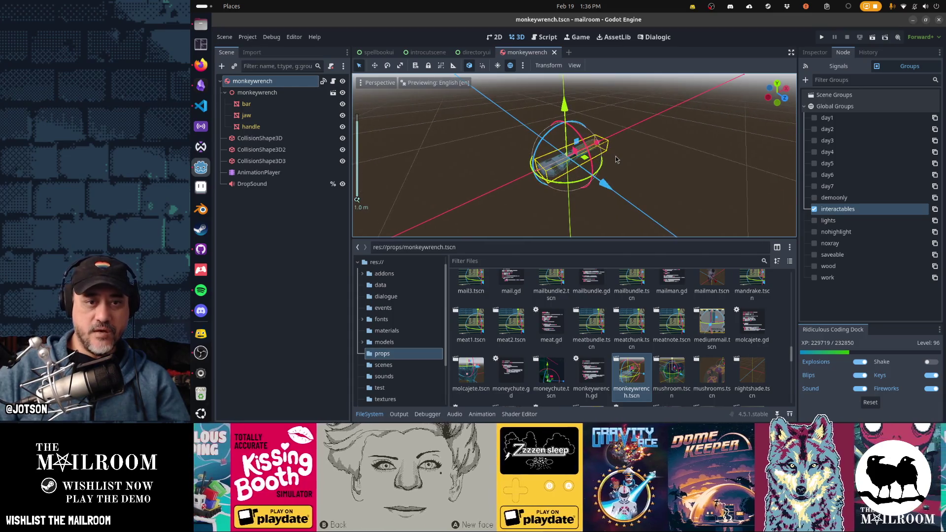
pyautogui.click(616, 157)
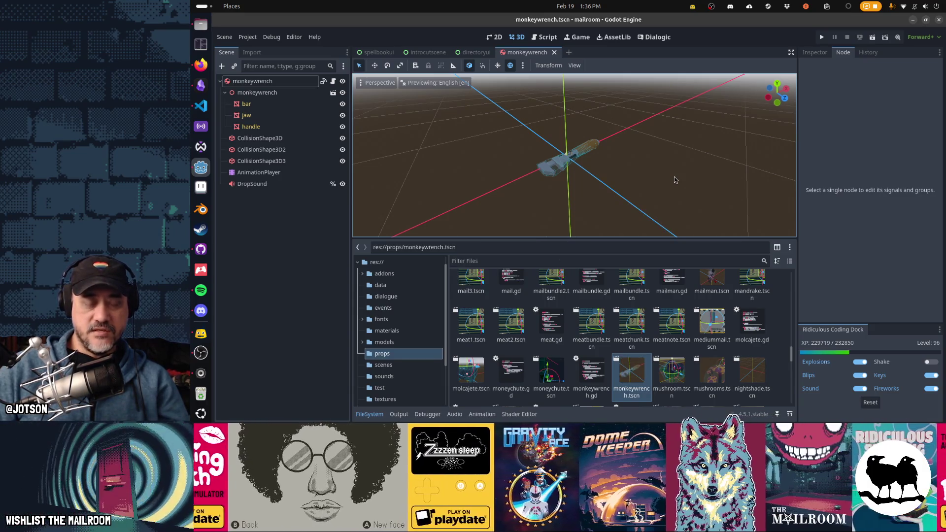
pyautogui.scroll(2, 675, 180)
pyautogui.moveTo(674, 180)
pyautogui.mouseDown()
pyautogui.moveTo(578, 166)
pyautogui.moveTo(599, 208)
pyautogui.mouseUp()
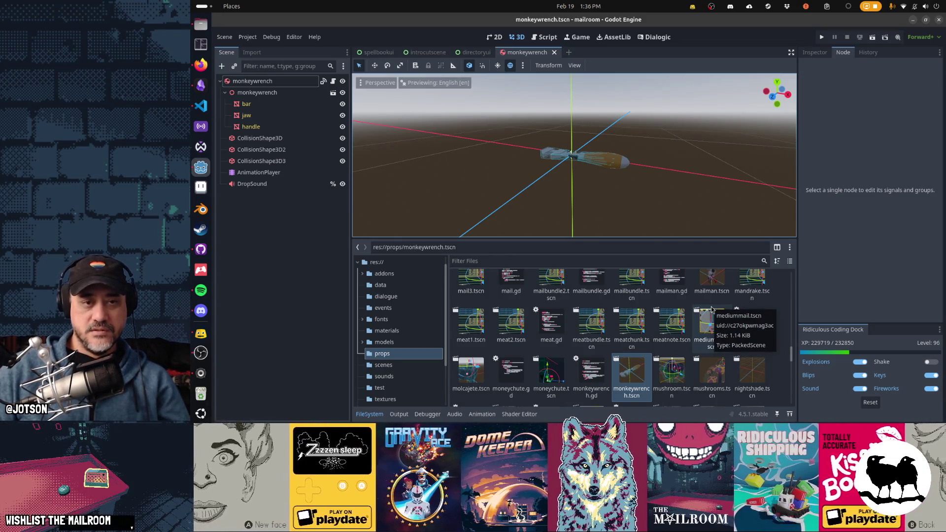
# Check the mushroom and mushrooms scenes, then close them along with monkeywrench.
pyautogui.doubleClick(672, 374)
pyautogui.scroll(-5, 651, 148)
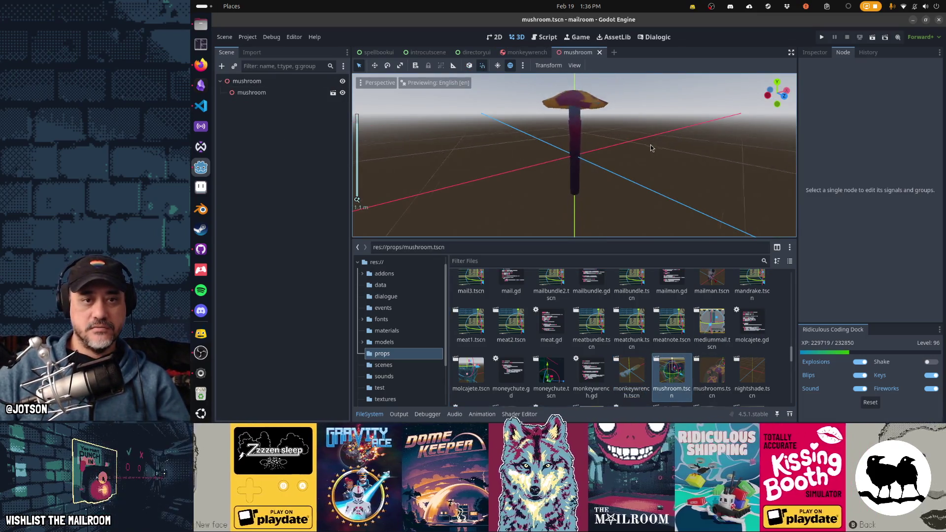
pyautogui.doubleClick(712, 370)
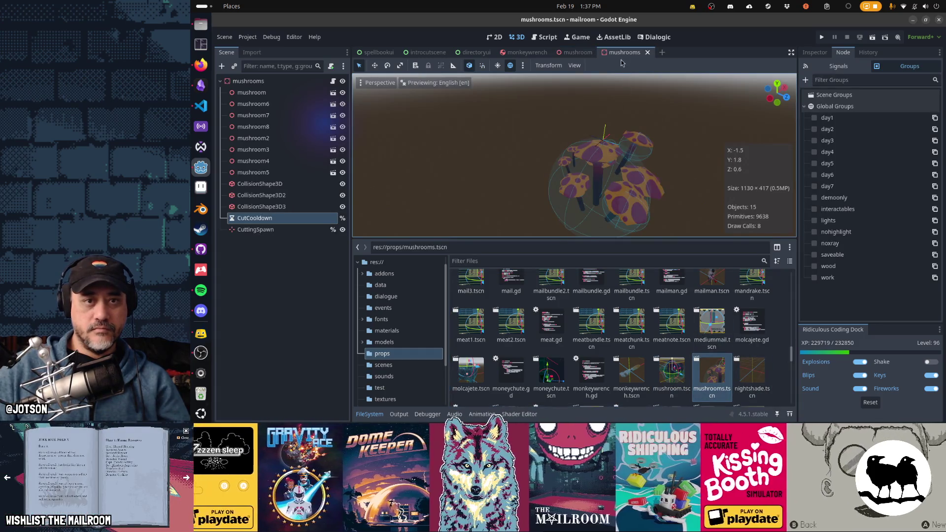
pyautogui.click(648, 52)
pyautogui.click(600, 53)
pyautogui.click(554, 52)
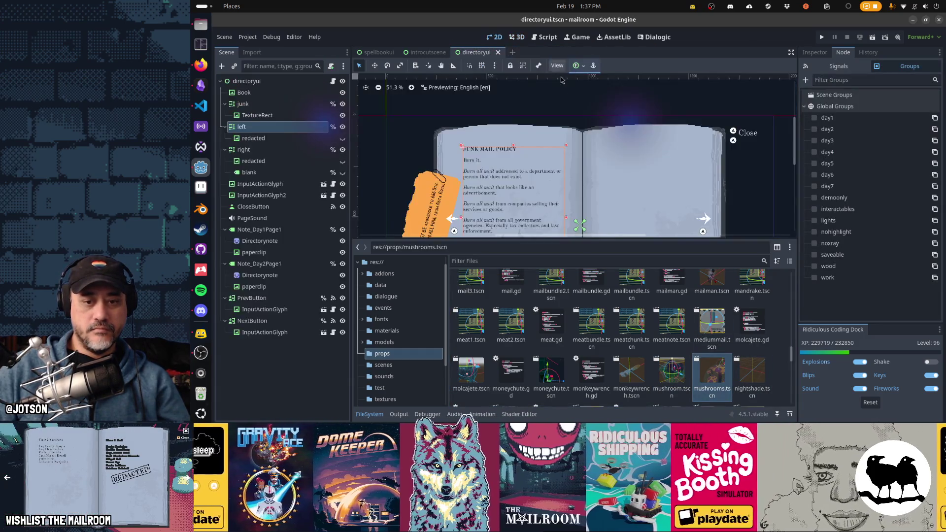
# Tag nightshade with interactables, hide its CollisionShape3D, then open mushroom.
pyautogui.doubleClick(742, 382)
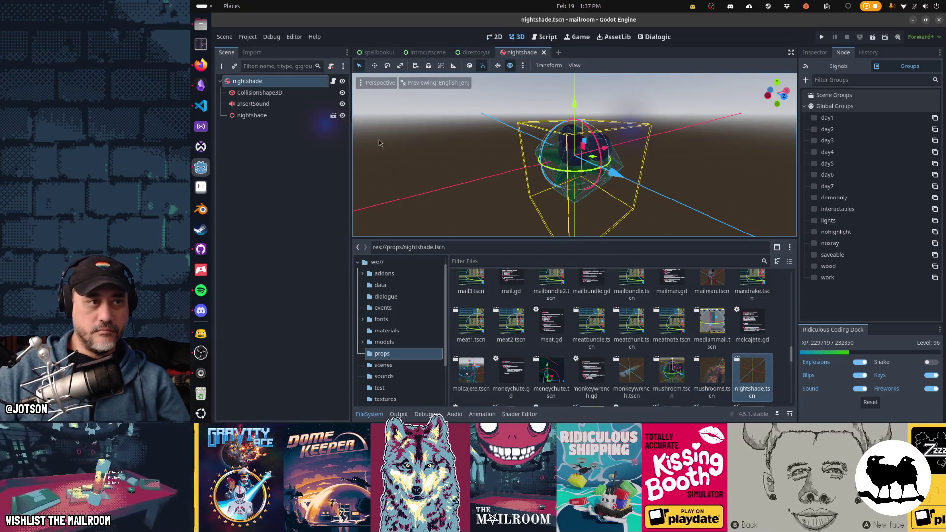
pyautogui.click(815, 209)
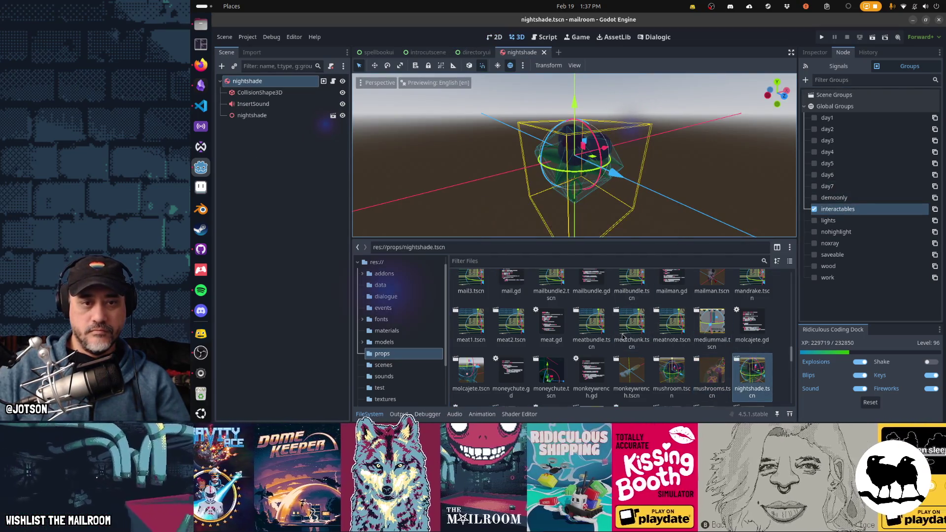
pyautogui.click(712, 188)
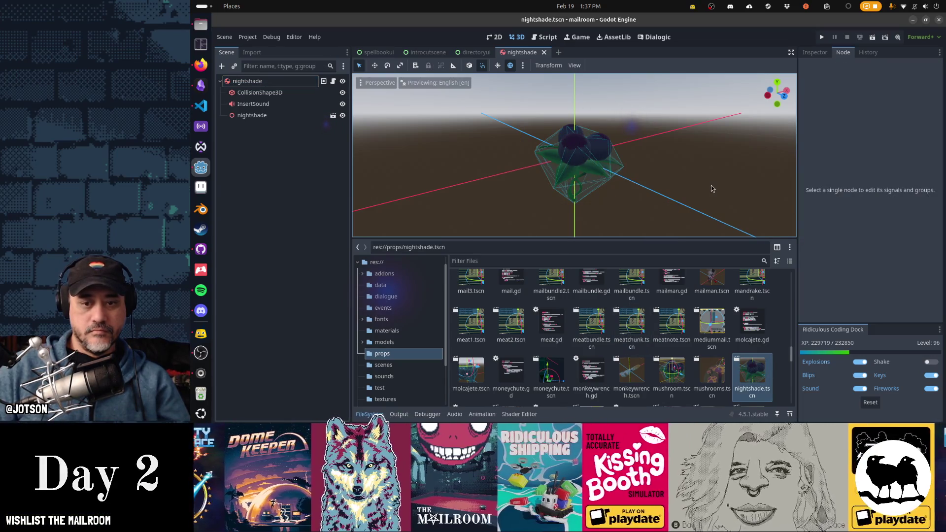
pyautogui.click(342, 93)
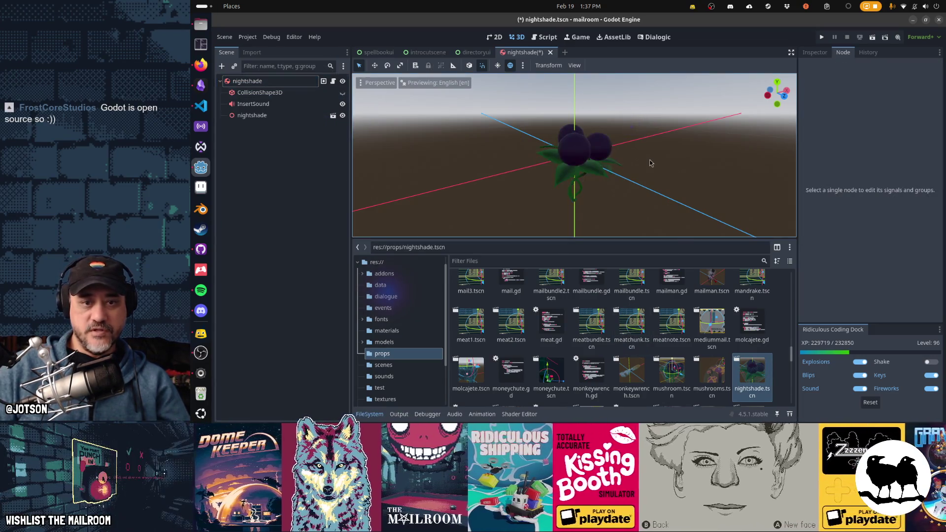
pyautogui.moveTo(651, 162)
pyautogui.mouseDown()
pyautogui.moveTo(657, 187)
pyautogui.moveTo(645, 189)
pyautogui.mouseUp()
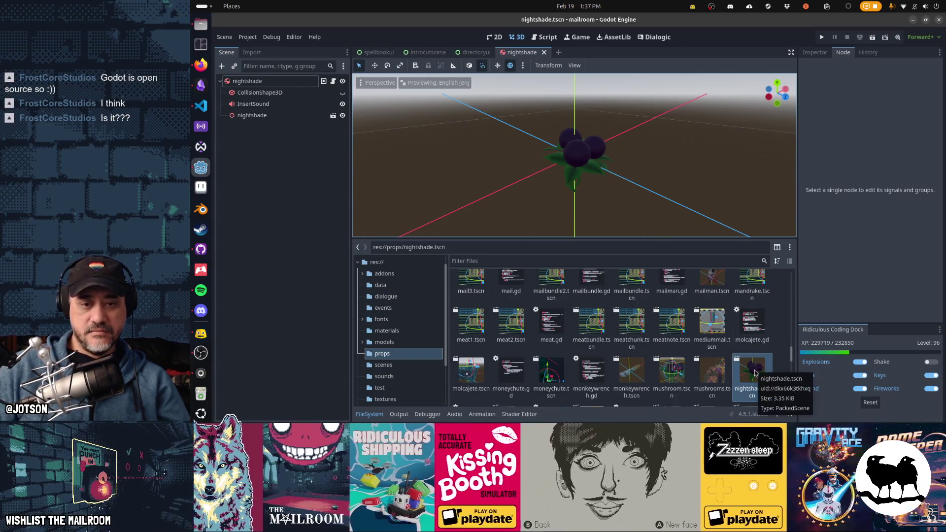
pyautogui.doubleClick(672, 373)
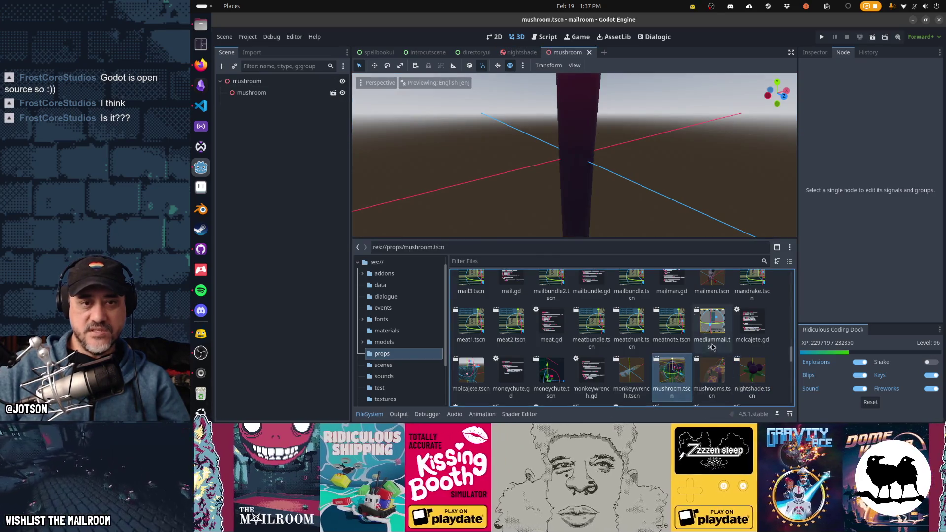
pyautogui.scroll(-5, 619, 144)
# Orbit around the mushroom prop to inspect it, then close its scene.
pyautogui.moveTo(619, 143)
pyautogui.mouseDown()
pyautogui.moveTo(606, 157)
pyautogui.moveTo(624, 165)
pyautogui.mouseUp()
pyautogui.scroll(-3, 624, 168)
pyautogui.scroll(-3, 624, 169)
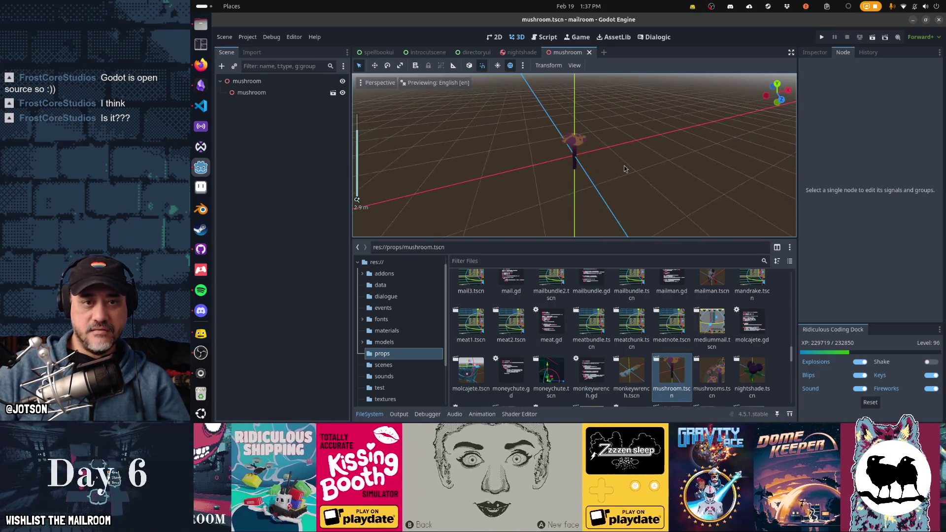
pyautogui.scroll(2, 624, 168)
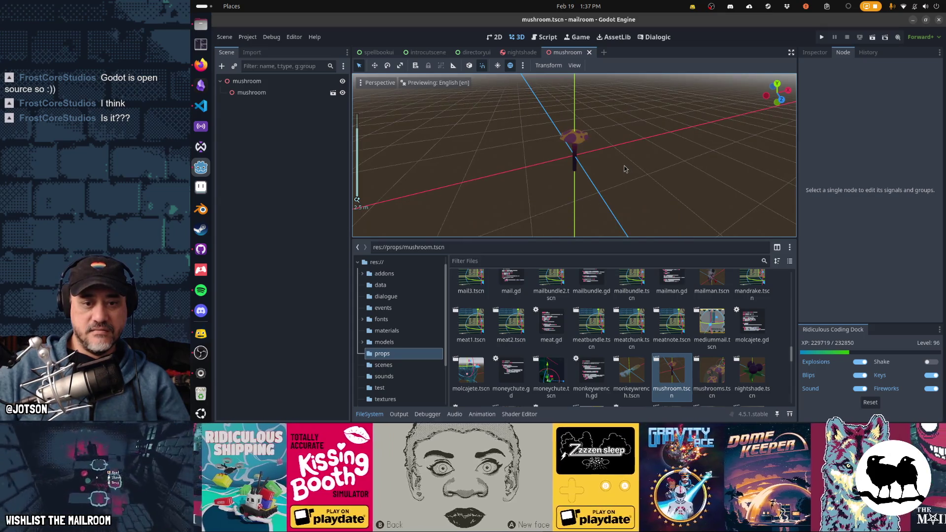
pyautogui.moveTo(624, 169)
pyautogui.mouseDown()
pyautogui.moveTo(710, 148)
pyautogui.moveTo(665, 155)
pyautogui.mouseUp()
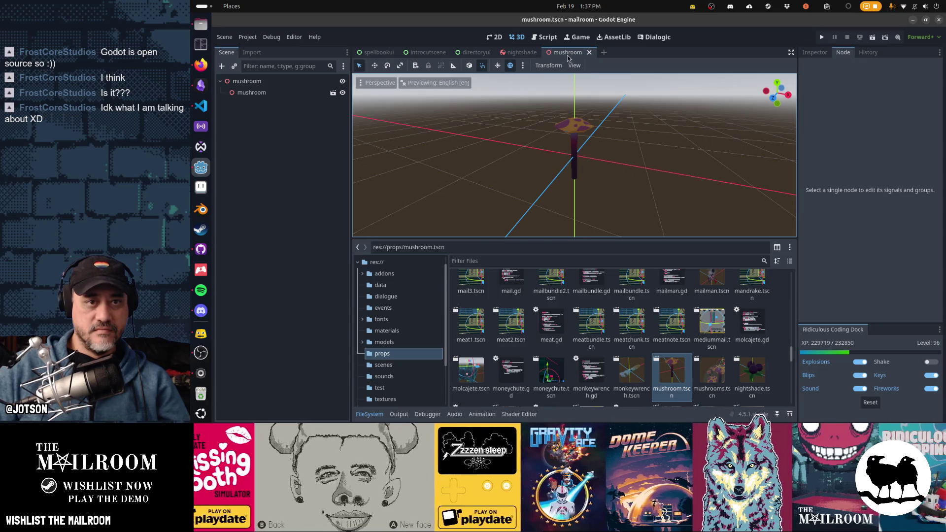
pyautogui.click(589, 51)
# Review the monkeywrench prop and close it along with the nightshade scene.
pyautogui.doubleClick(630, 373)
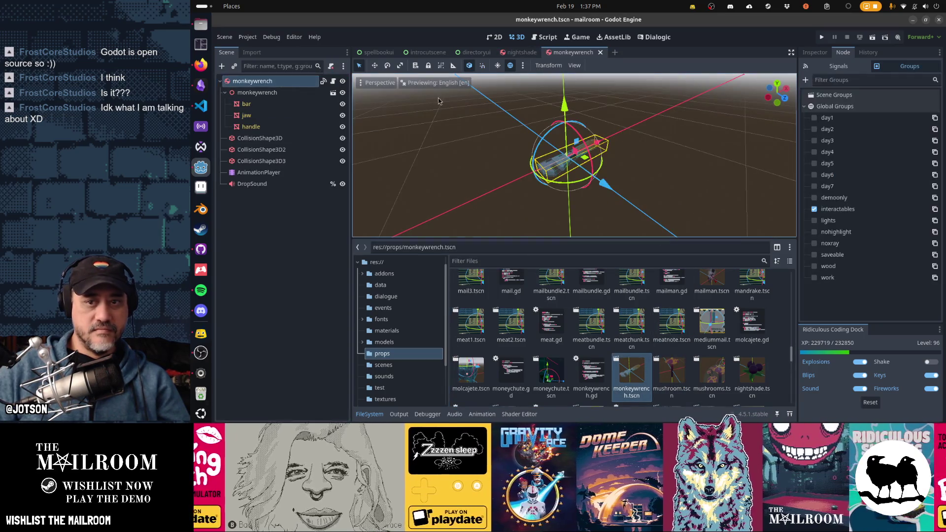
pyautogui.click(653, 171)
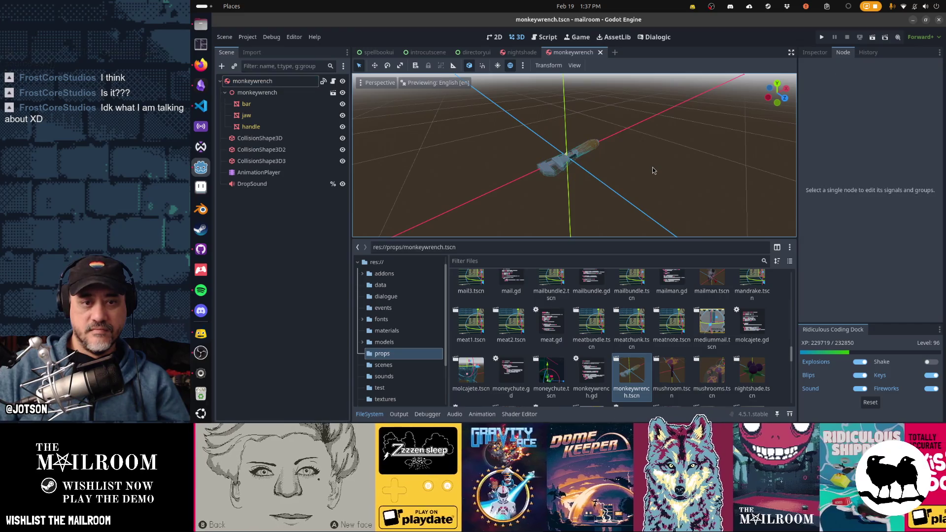
pyautogui.middleClick(571, 52)
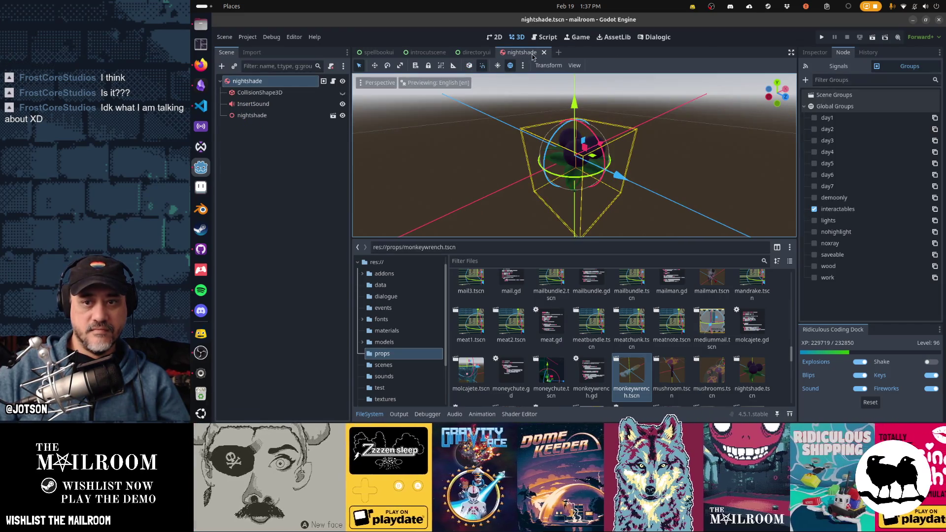
pyautogui.middleClick(535, 55)
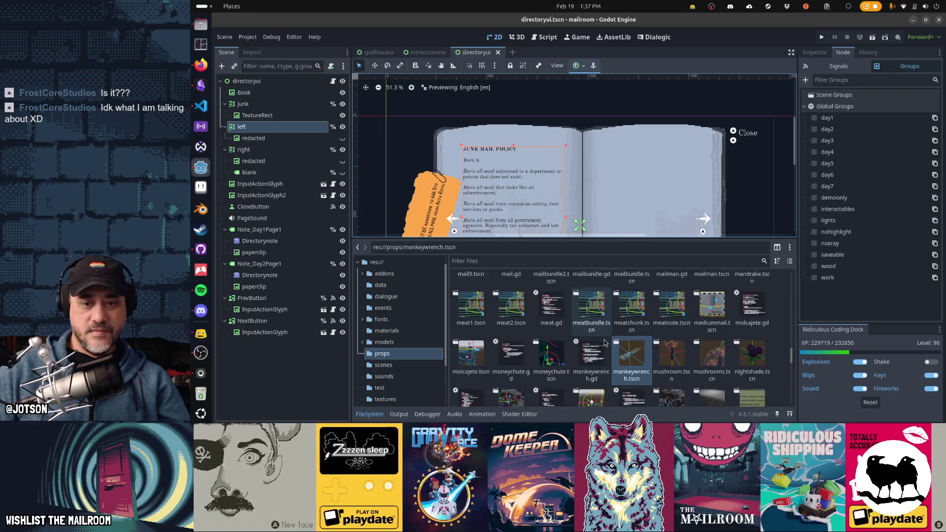
pyautogui.scroll(-3, 605, 341)
# Check the note, package_note and pepeboard props in turn, closing each scene.
pyautogui.doubleClick(511, 336)
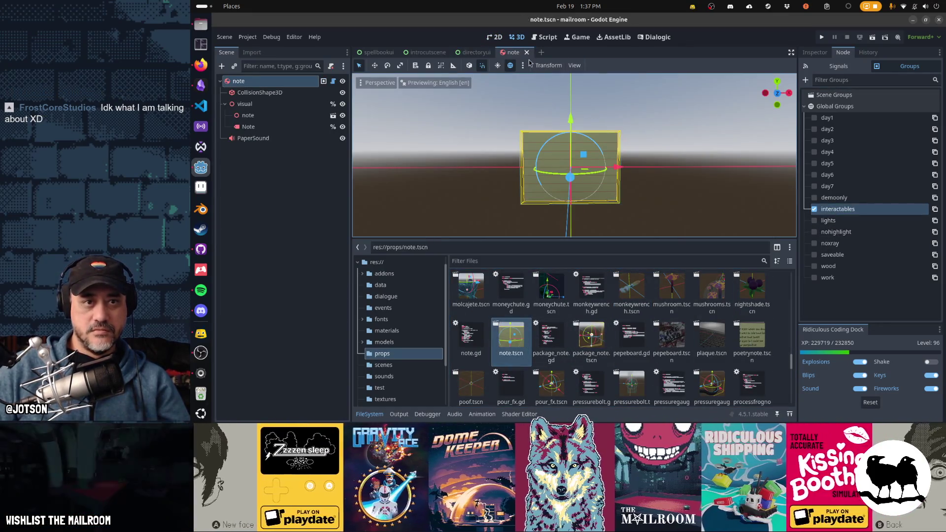
pyautogui.hotkey('ctrl', 'shift', 'w')
pyautogui.doubleClick(593, 352)
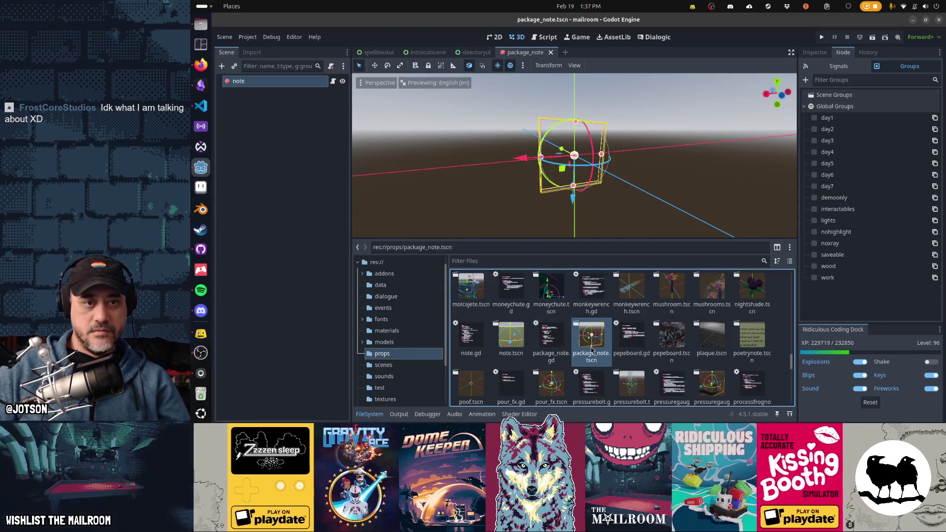
pyautogui.scroll(-3, 567, 173)
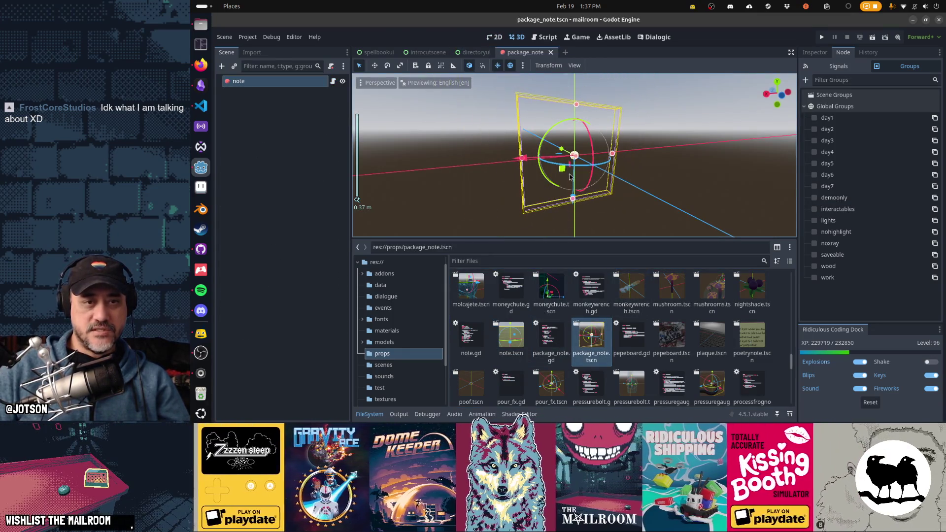
pyautogui.middleClick(525, 54)
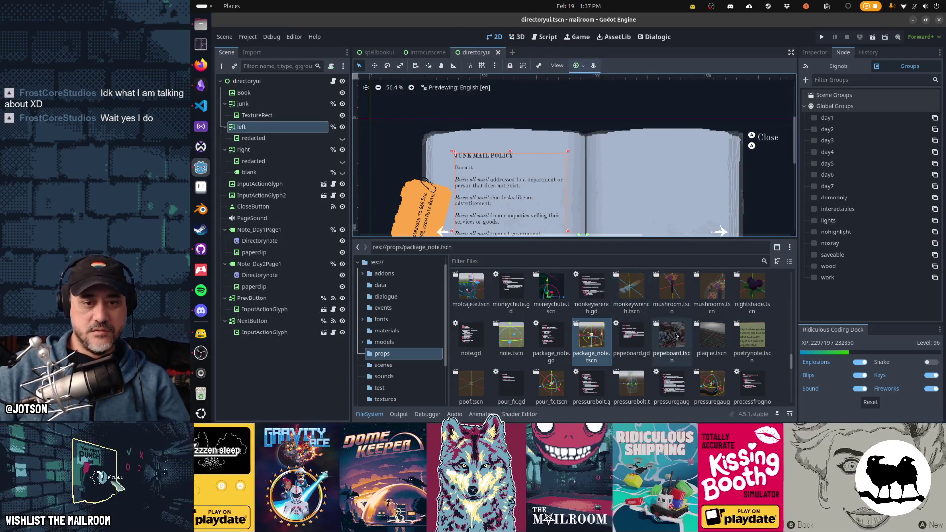
pyautogui.doubleClick(671, 337)
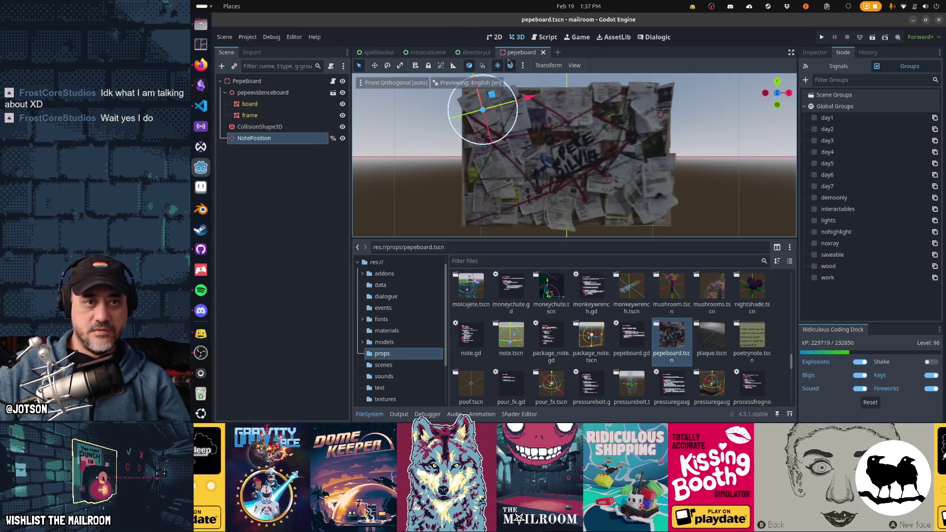
pyautogui.middleClick(522, 53)
# Add poetrynote to the interactables group and close its scene.
pyautogui.doubleClick(753, 337)
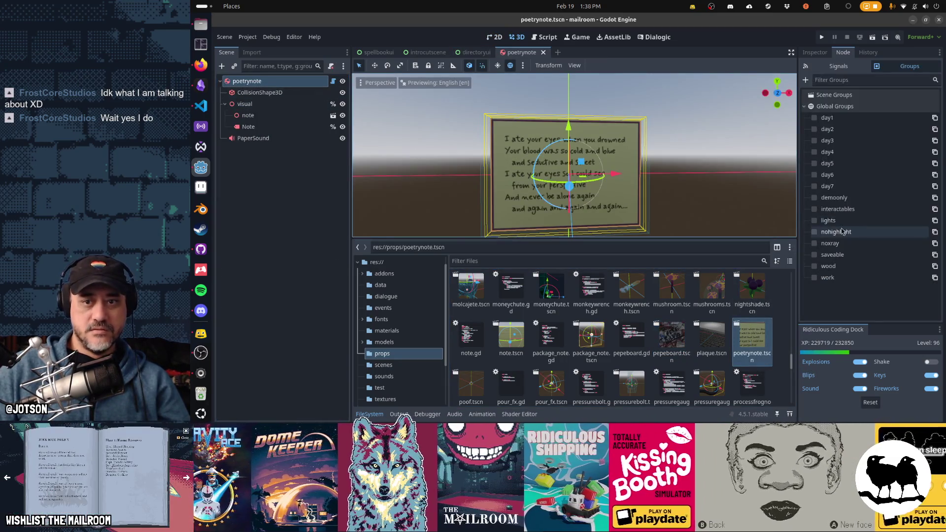
pyautogui.click(815, 209)
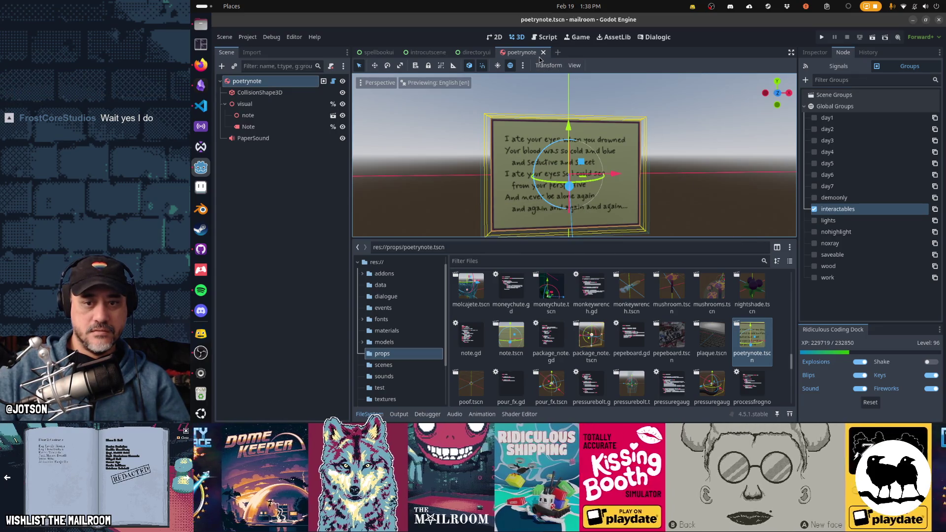
pyautogui.click(543, 53)
pyautogui.scroll(-2, 480, 326)
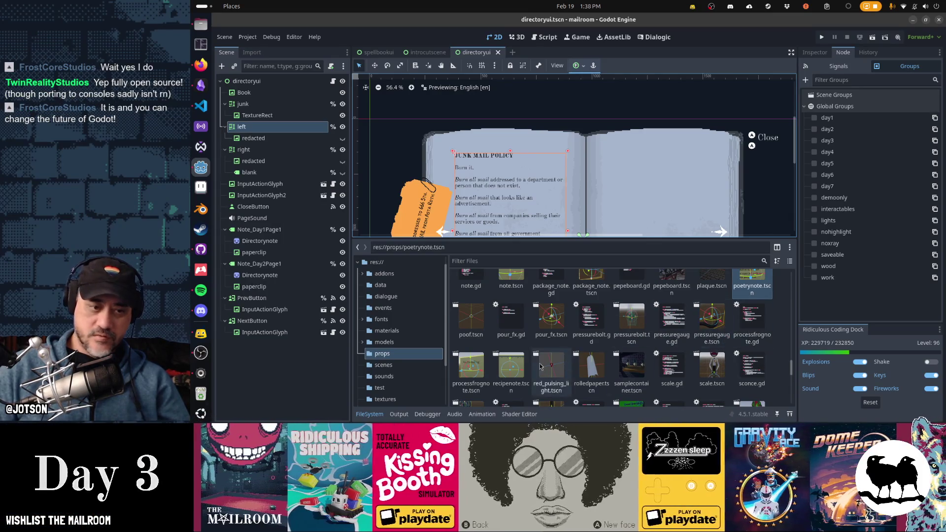
# Add recipenote to the interactables group and close it, with processfrognote also opened.
pyautogui.doubleClick(473, 377)
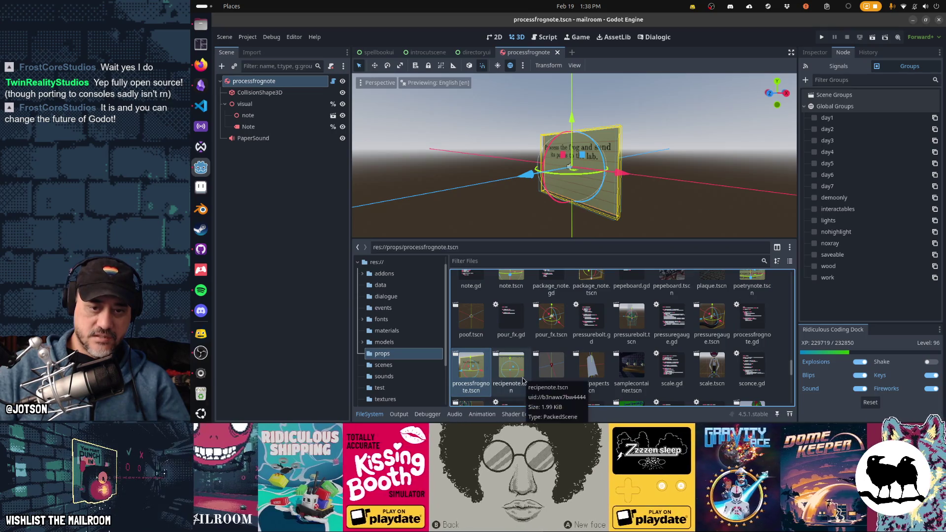
pyautogui.doubleClick(518, 377)
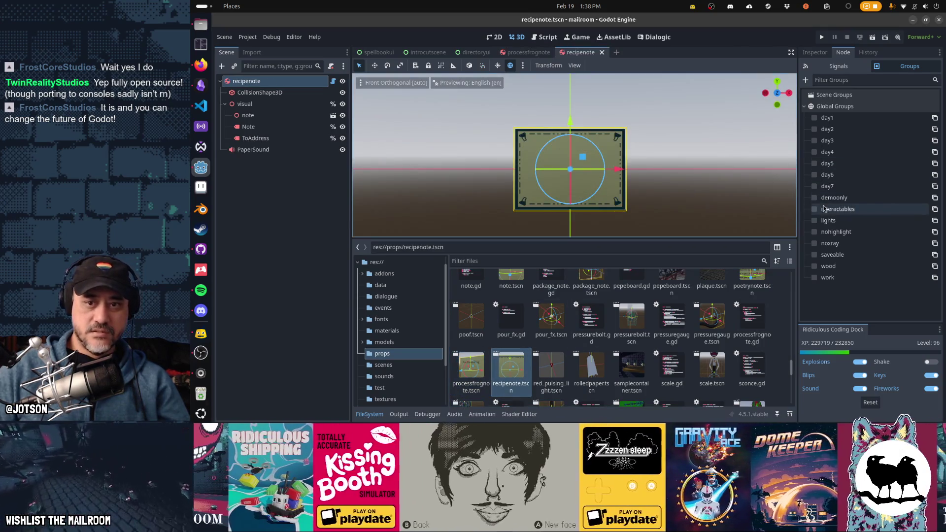
pyautogui.click(814, 209)
pyautogui.hotkey('ctrl', 'shift', 'w')
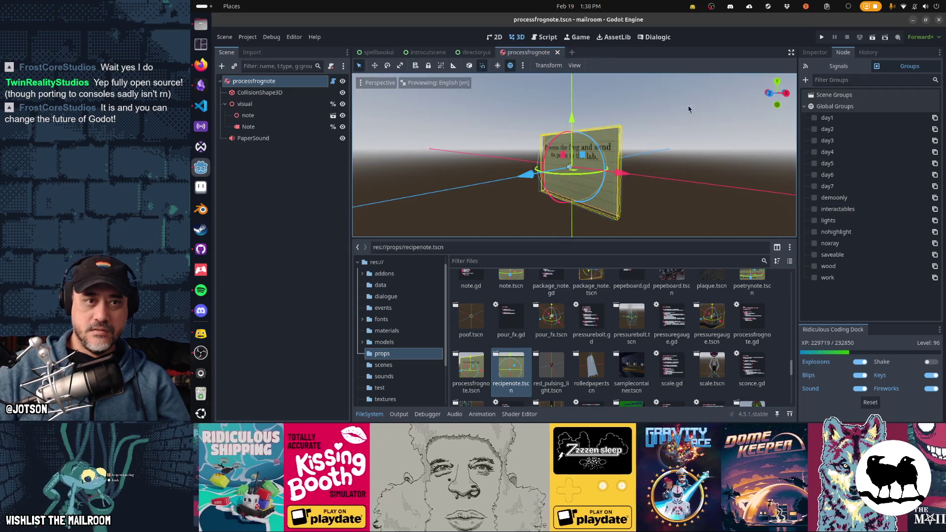
# Add processfrognote to the interactables group and save the scene.
pyautogui.click(814, 209)
pyautogui.hotkey('ctrl', 's')
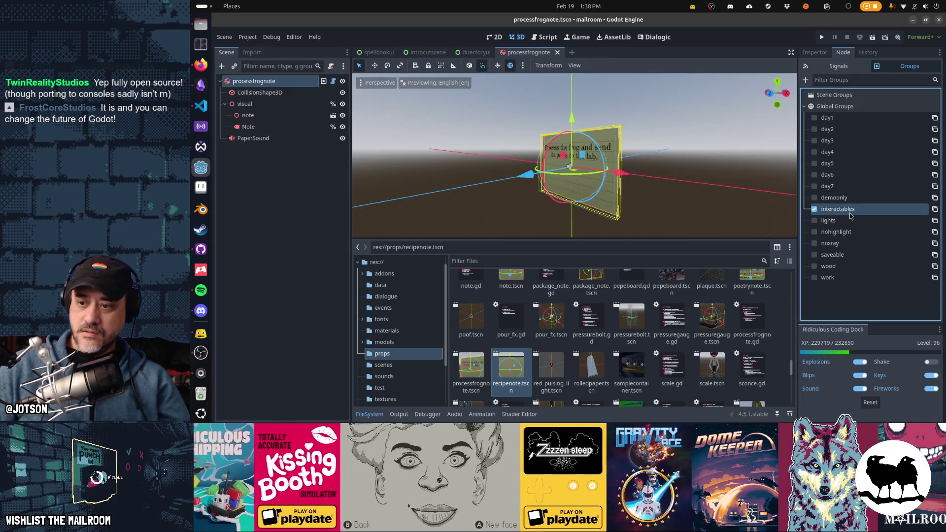
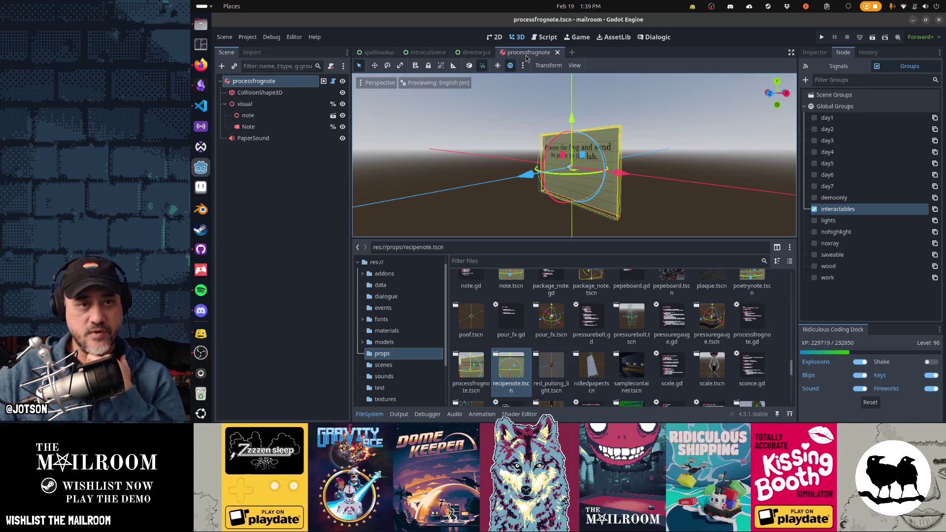
# Check the red pulsing light and rolled paper prop scenes and close them unchanged.
pyautogui.click(557, 52)
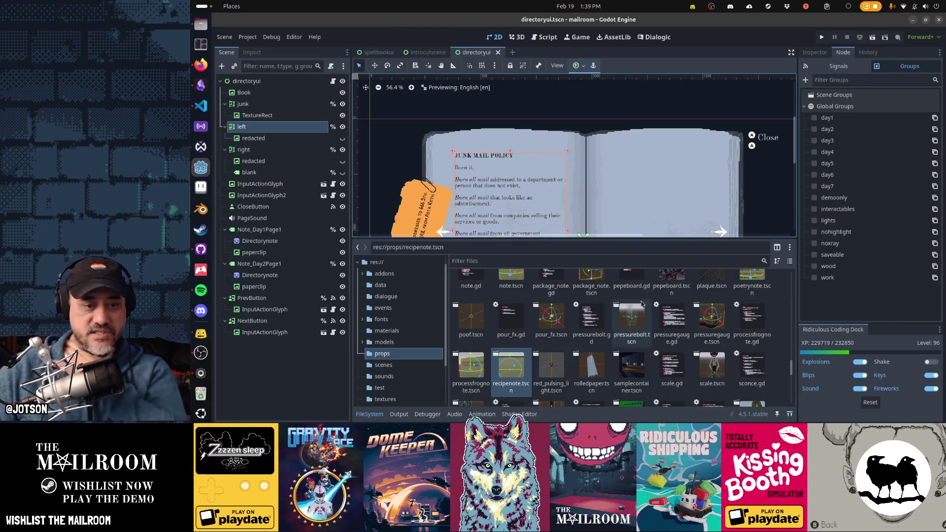
pyautogui.doubleClick(551, 368)
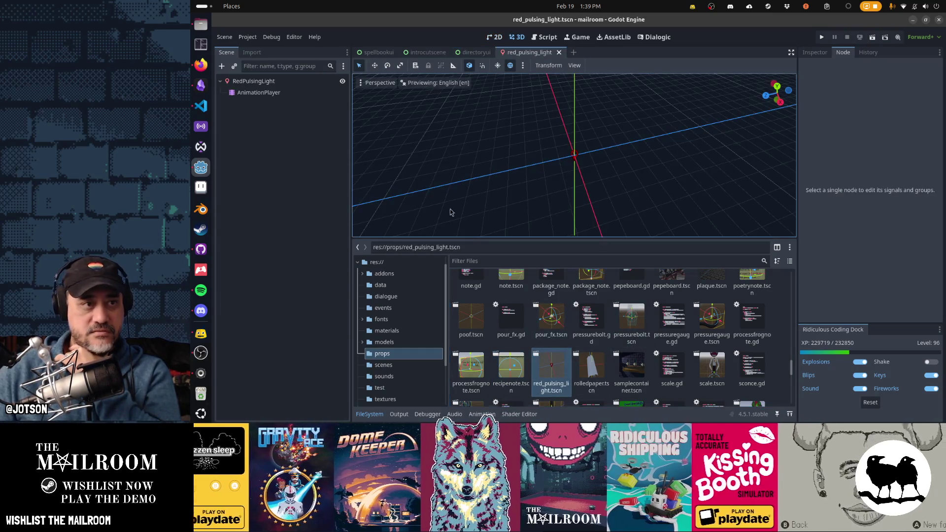
pyautogui.click(559, 52)
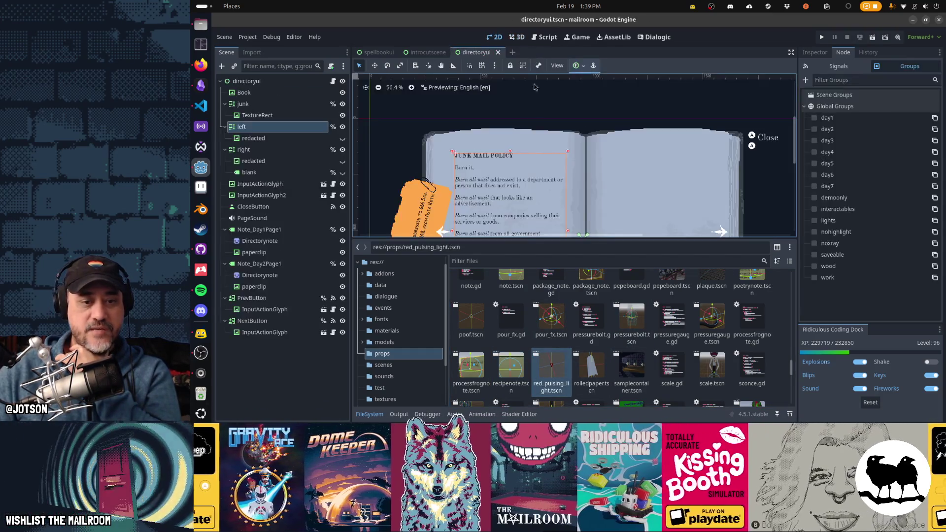
pyautogui.doubleClick(597, 364)
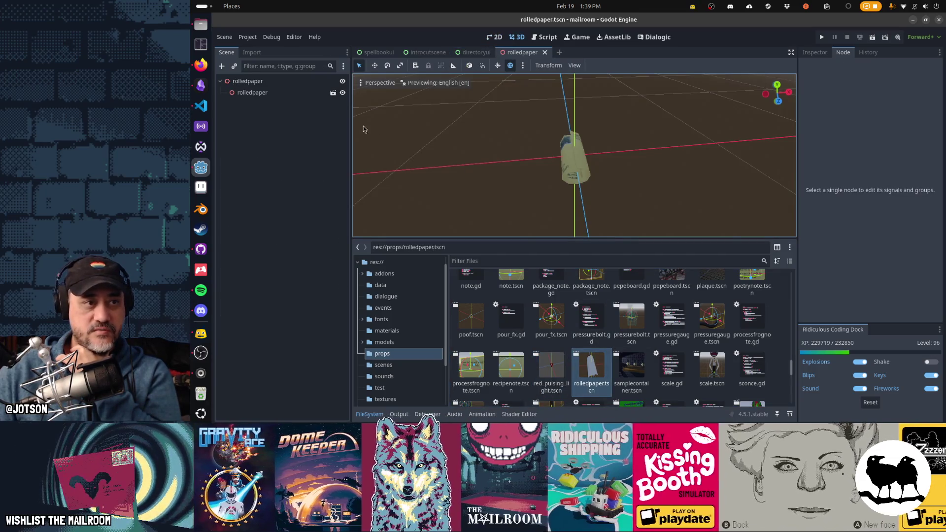
pyautogui.click(544, 52)
# Add the sample container prop to the interactables group and save it on closing.
pyautogui.doubleClick(632, 367)
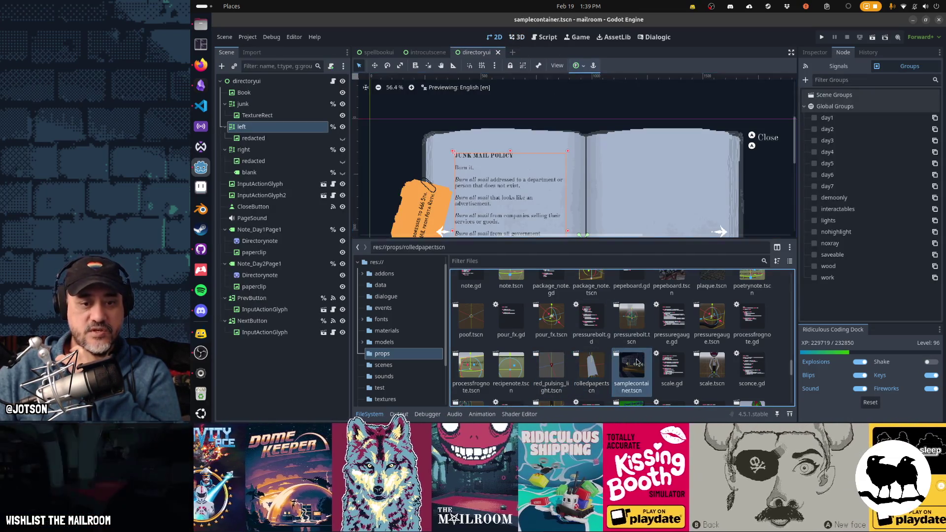
pyautogui.moveTo(593, 198); pyautogui.dragTo(570, 178)
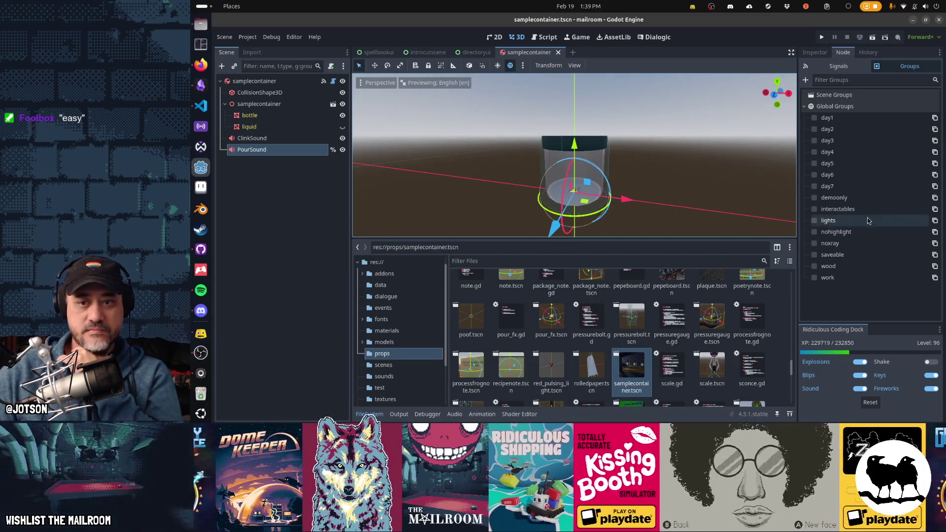
pyautogui.click(814, 209)
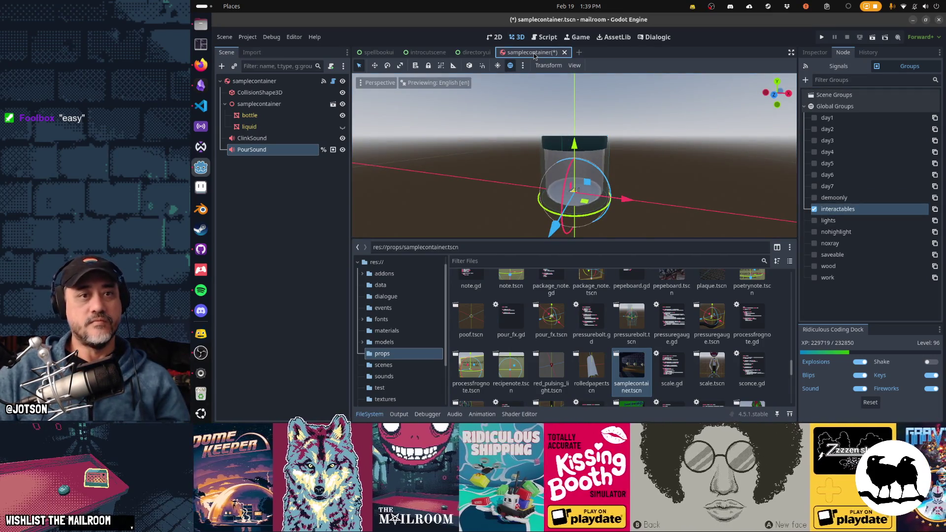
pyautogui.click(564, 52)
pyautogui.click(576, 224)
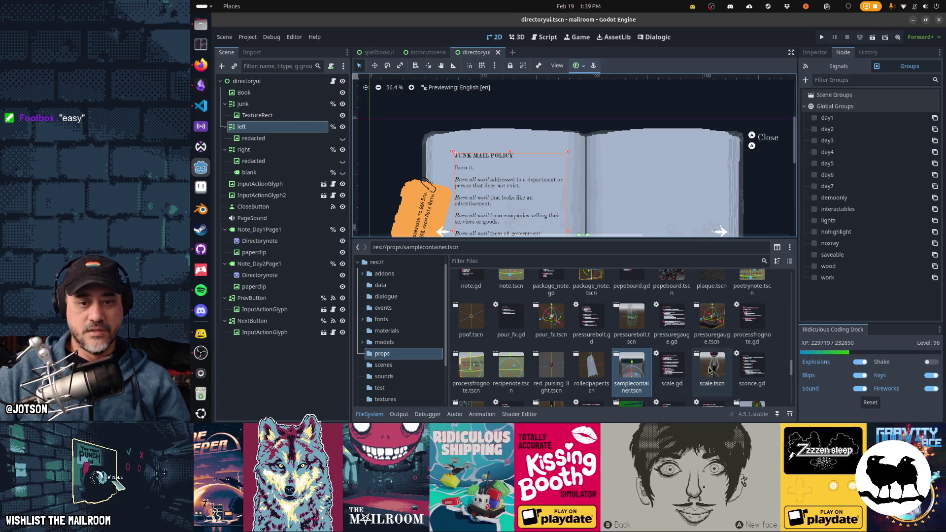
# Add the scale and sconce props to the interactables group and close their scenes.
pyautogui.doubleClick(712, 365)
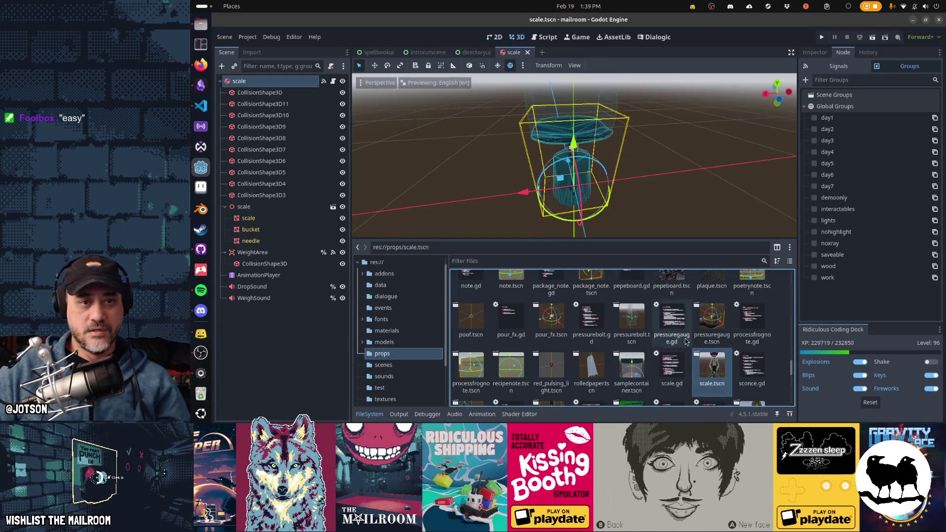
pyautogui.click(814, 209)
pyautogui.middleClick(515, 53)
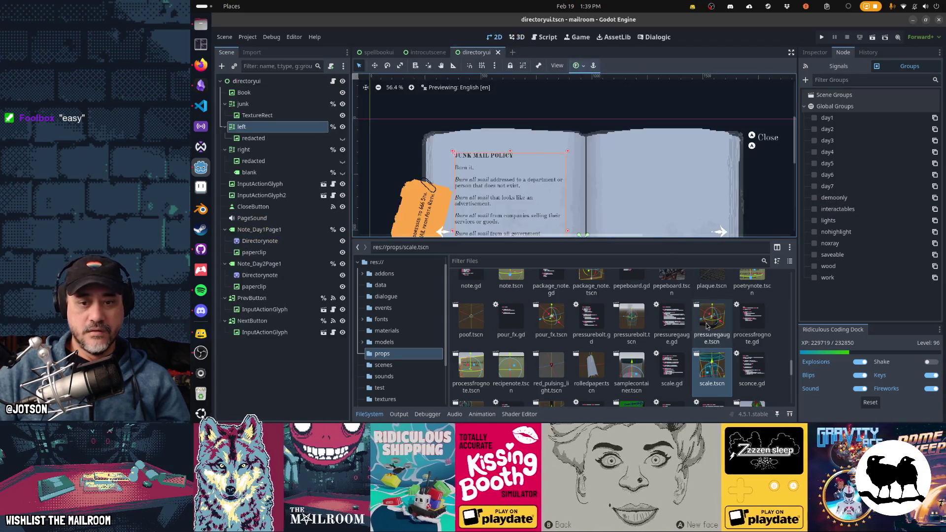
pyautogui.scroll(-1, 588, 347)
pyautogui.doubleClick(471, 380)
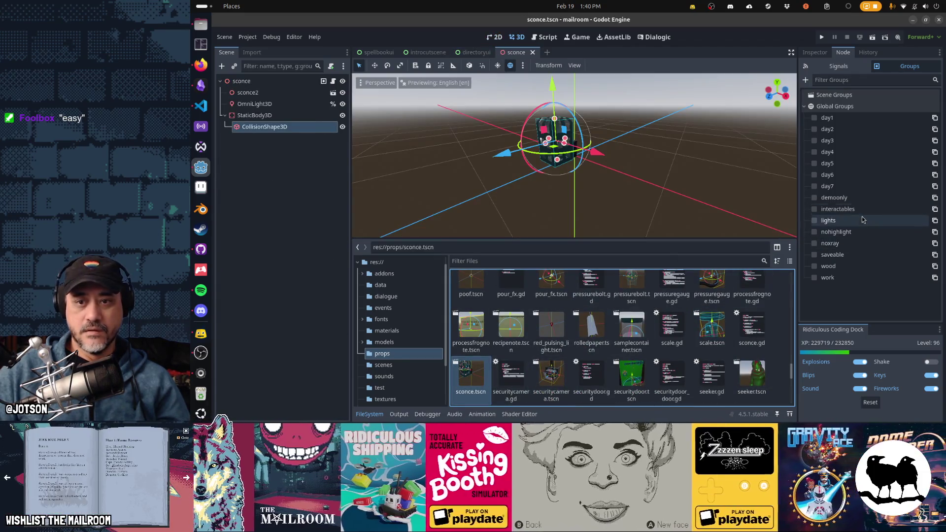
pyautogui.click(815, 209)
pyautogui.middleClick(512, 55)
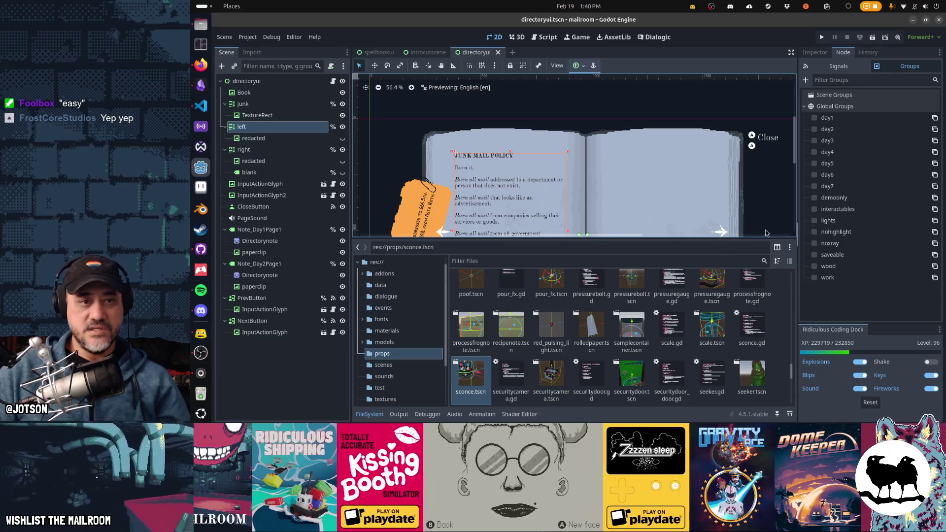
# Reopen the sconce and scale scenes to confirm the group, then close both.
pyautogui.hotkey('ctrl', 'shift', 't')
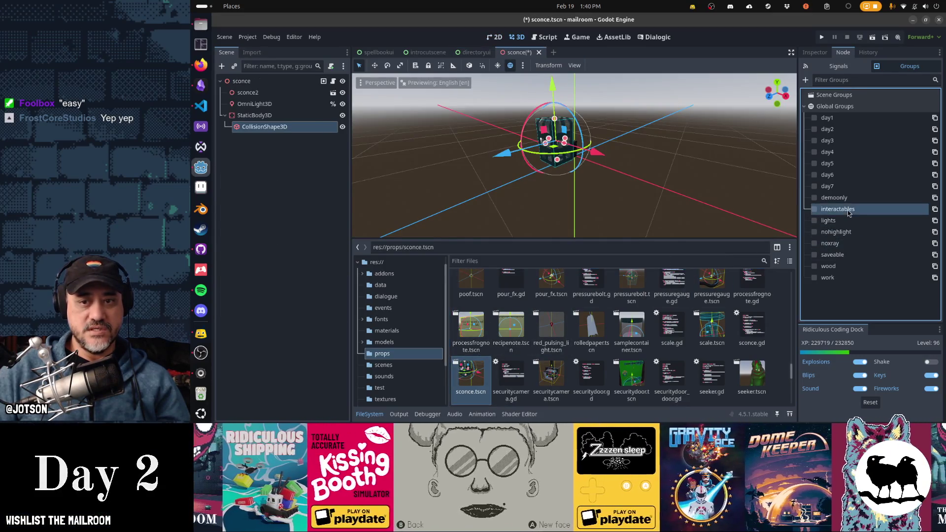
pyautogui.doubleClick(711, 325)
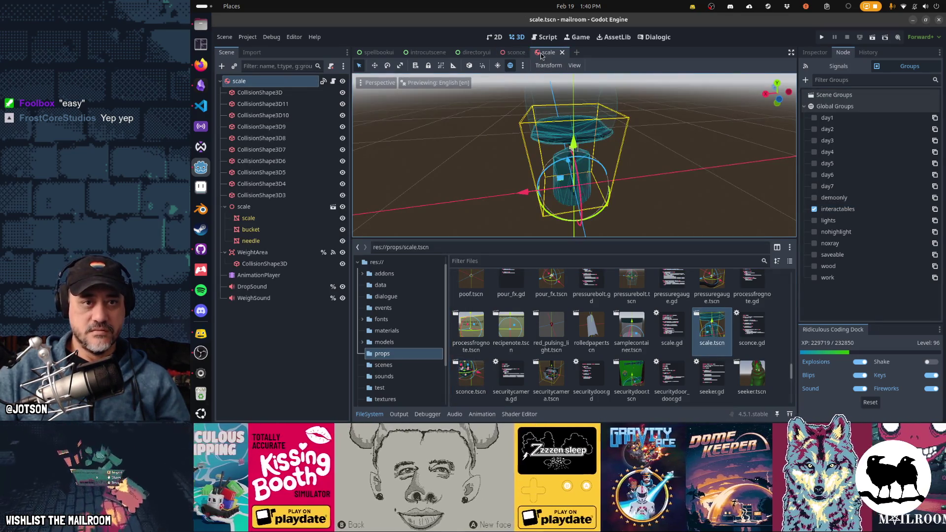
pyautogui.middleClick(542, 57)
pyautogui.middleClick(520, 55)
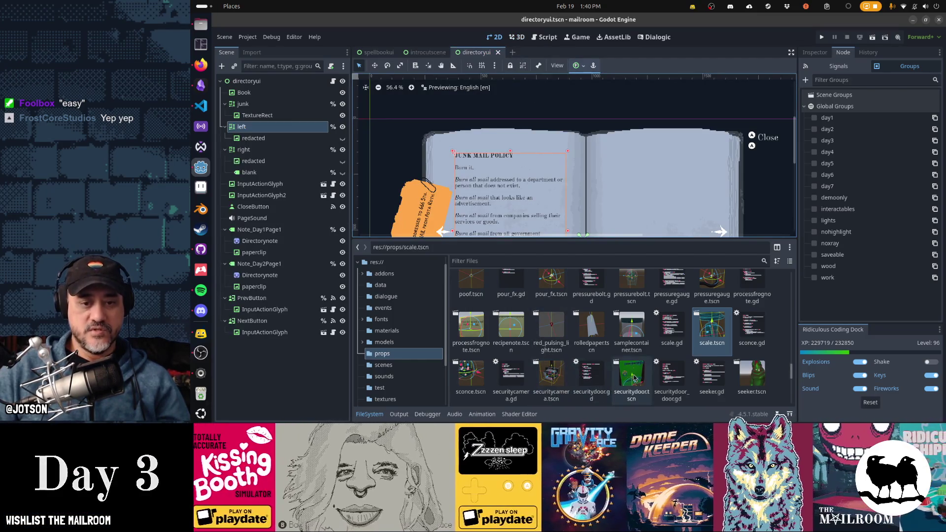
pyautogui.scroll(-2, 747, 384)
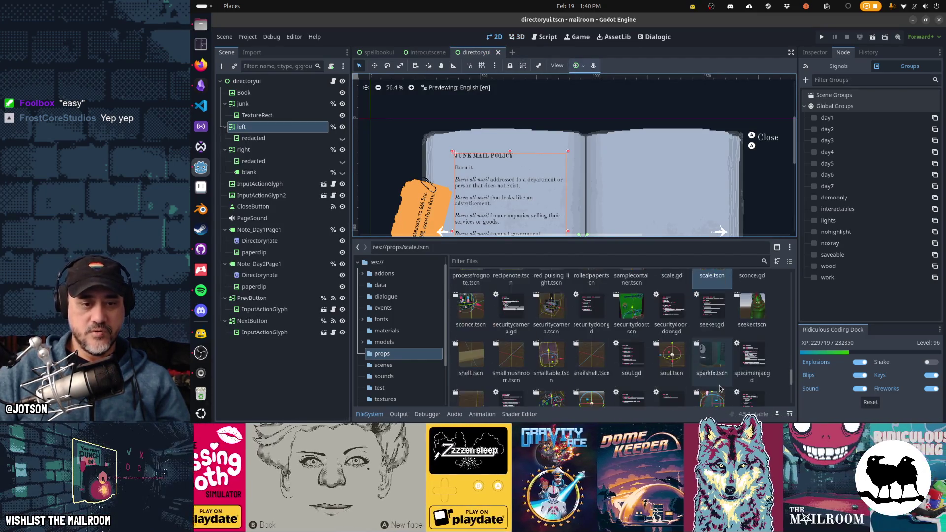
pyautogui.doubleClick(505, 367)
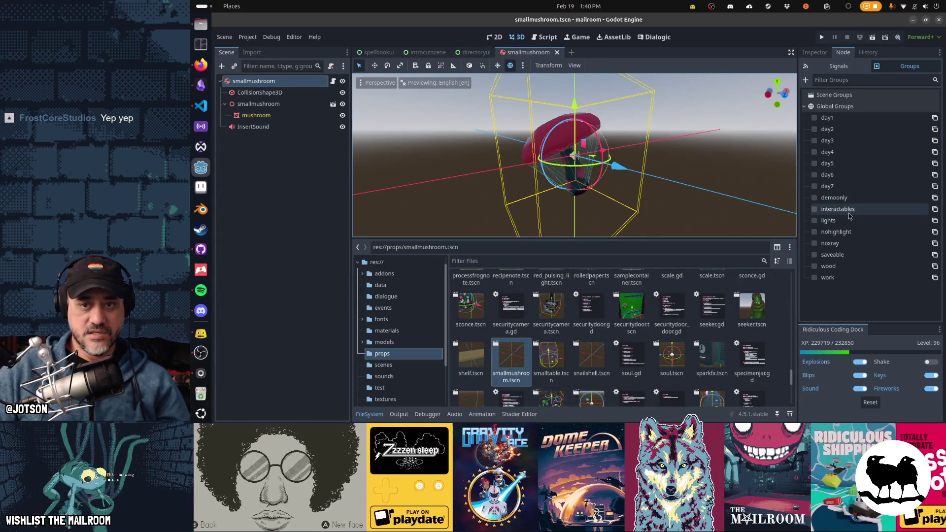
pyautogui.click(557, 52)
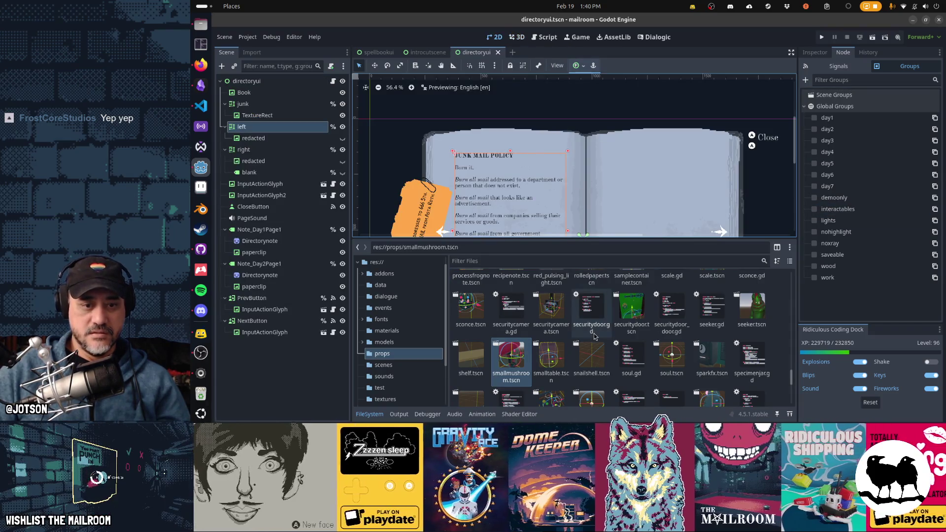
pyautogui.doubleClick(592, 357)
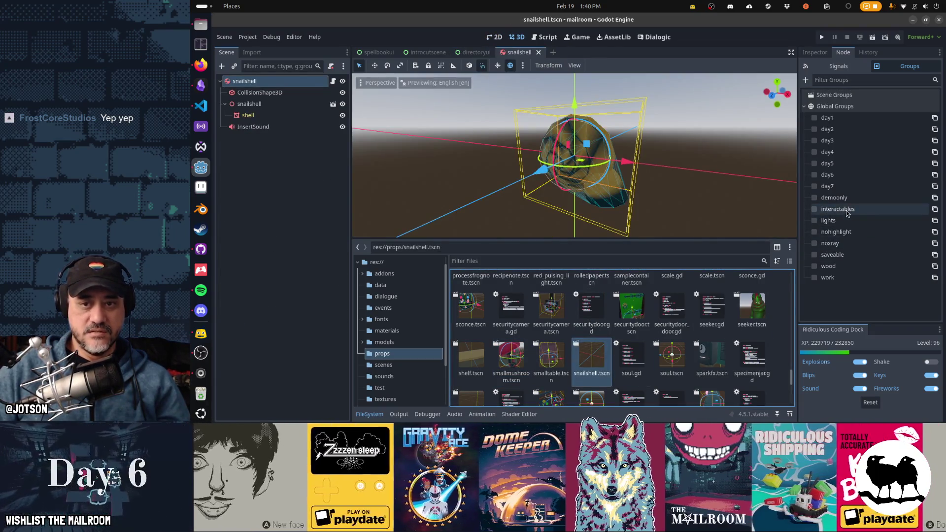
pyautogui.click(539, 52)
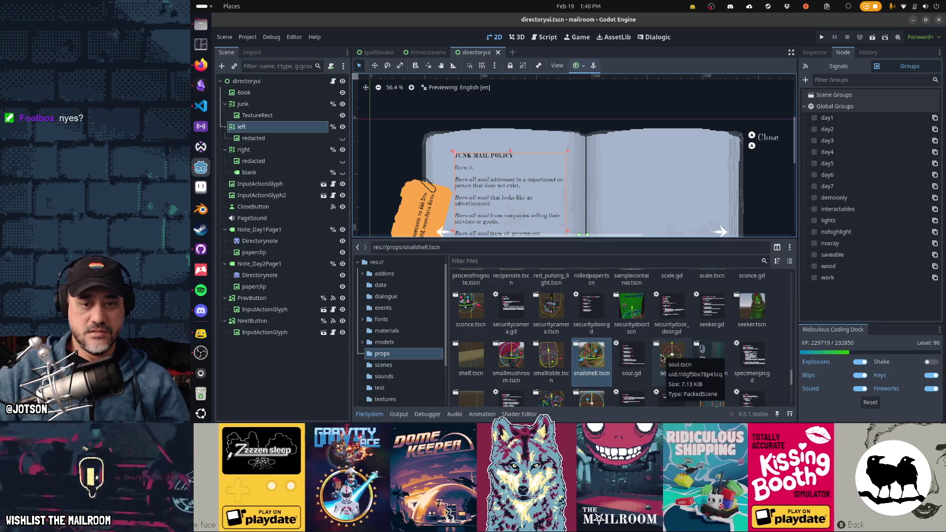
pyautogui.doubleClick(665, 358)
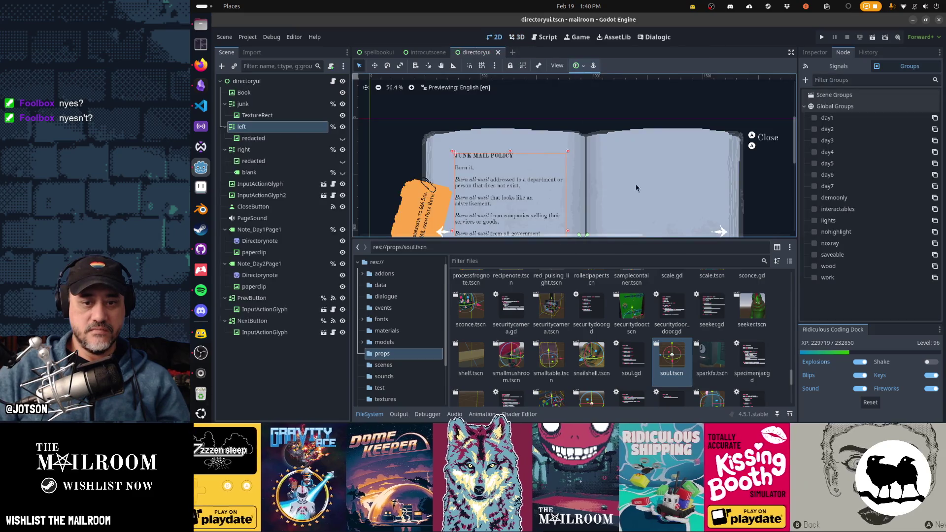
pyautogui.click(525, 52)
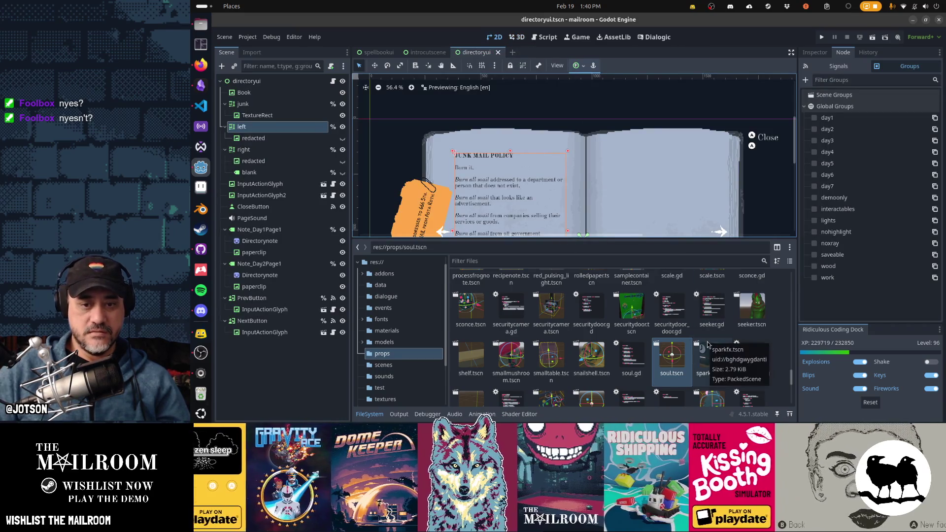
pyautogui.scroll(-1, 708, 341)
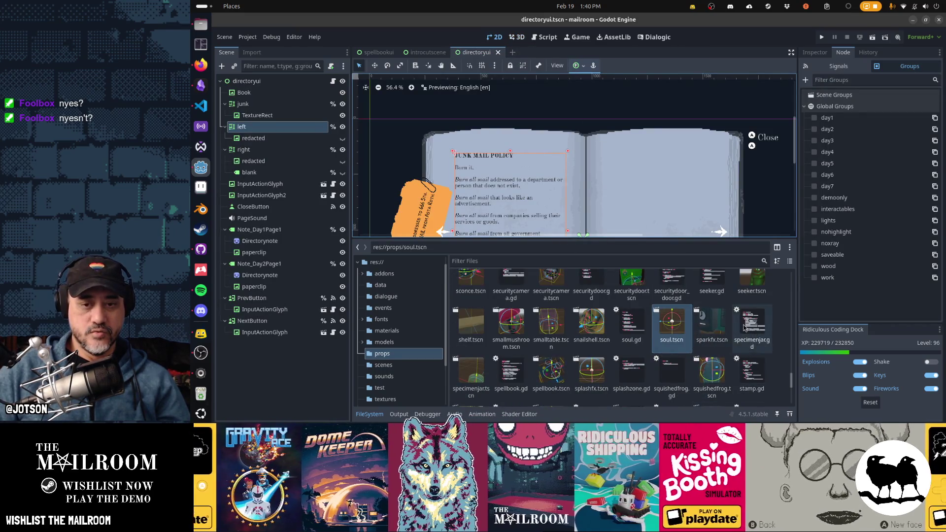
pyautogui.doubleClick(471, 374)
pyautogui.click(831, 211)
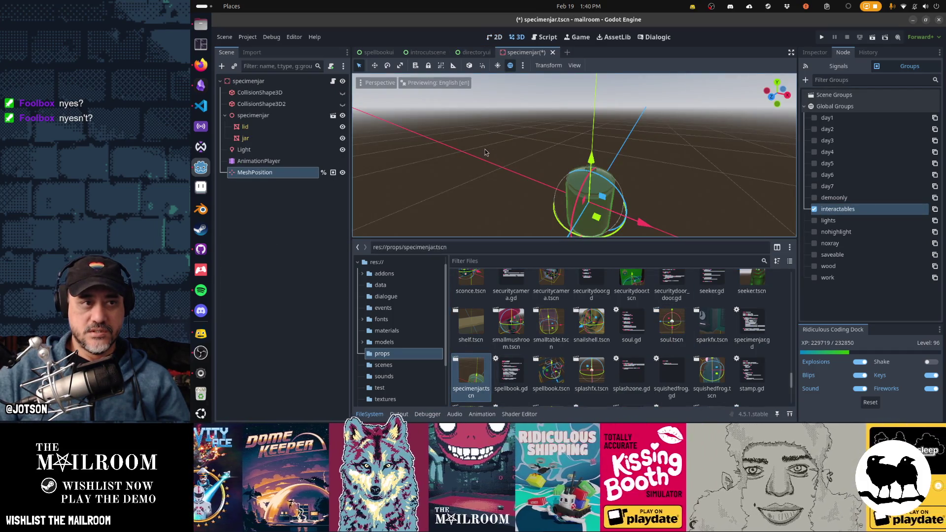
pyautogui.hotkey('ctrl', 's')
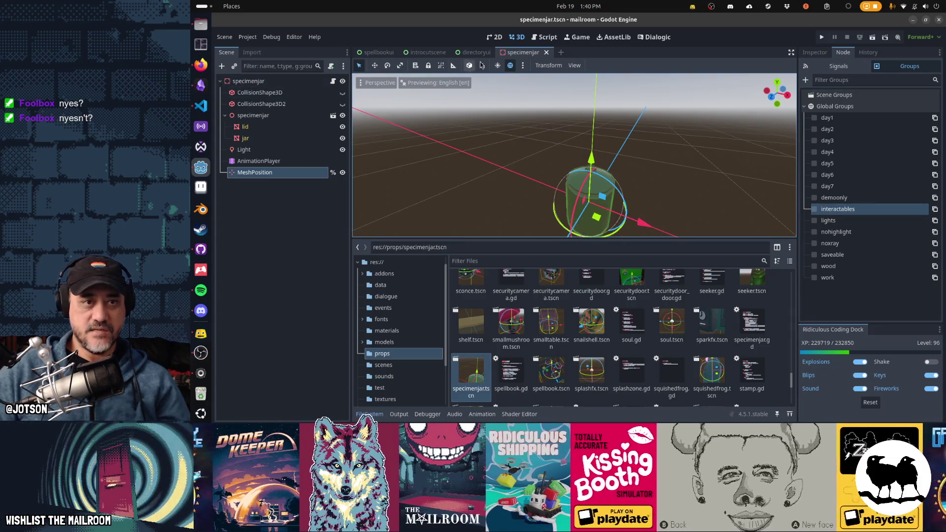
pyautogui.moveTo(553, 109)
pyautogui.mouseDown()
pyautogui.moveTo(594, 115)
pyautogui.moveTo(518, 145)
pyautogui.mouseUp()
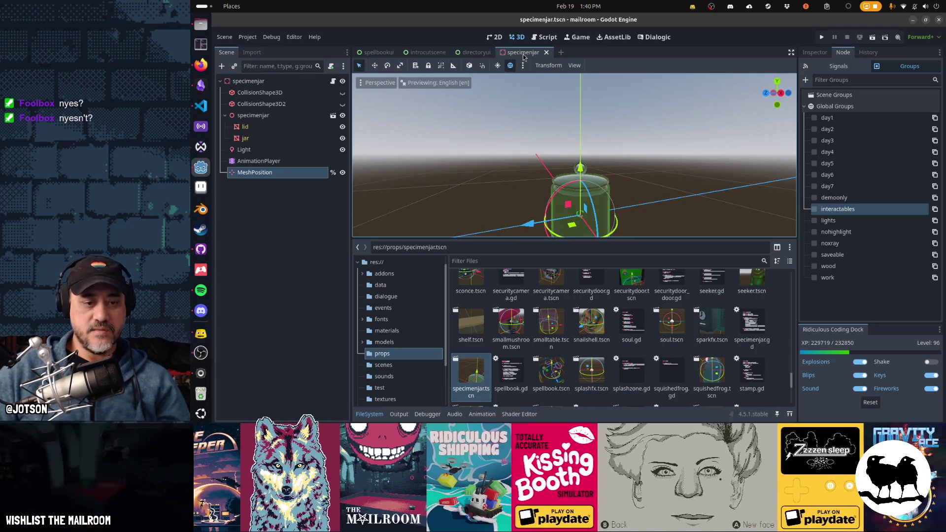
pyautogui.click(546, 53)
pyautogui.doubleClick(551, 373)
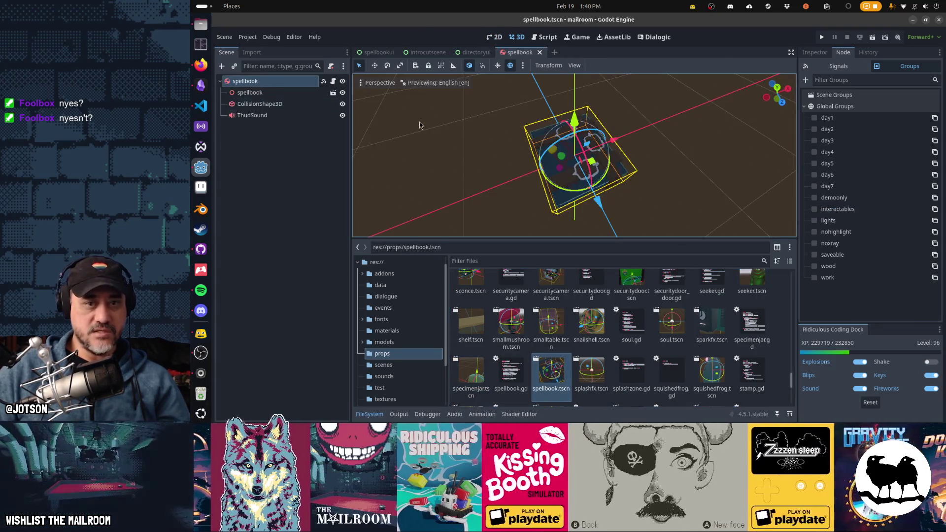
pyautogui.click(814, 209)
pyautogui.middleClick(516, 54)
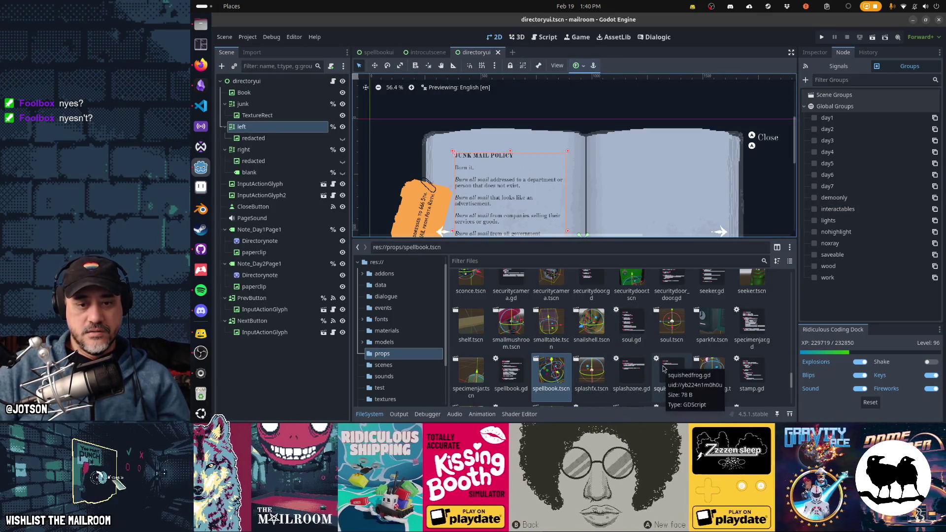
pyautogui.scroll(-1, 663, 370)
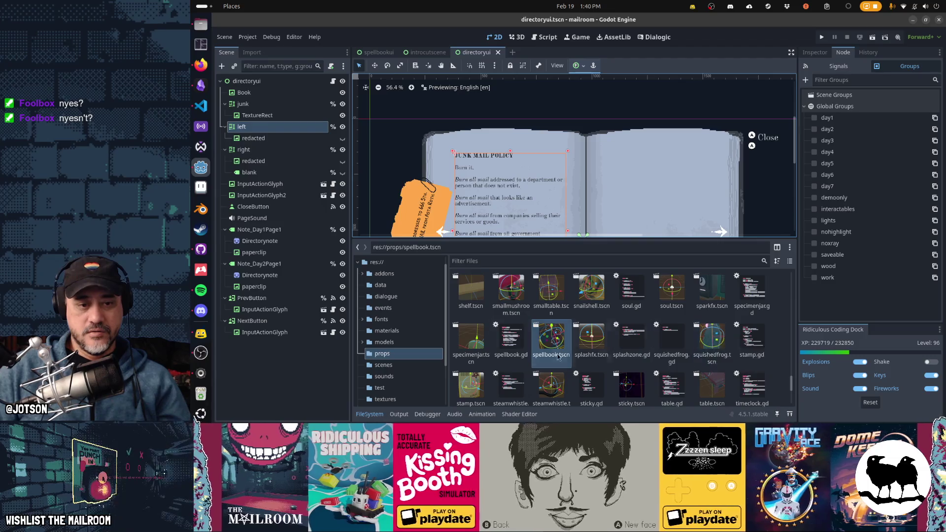
pyautogui.scroll(-1, 466, 355)
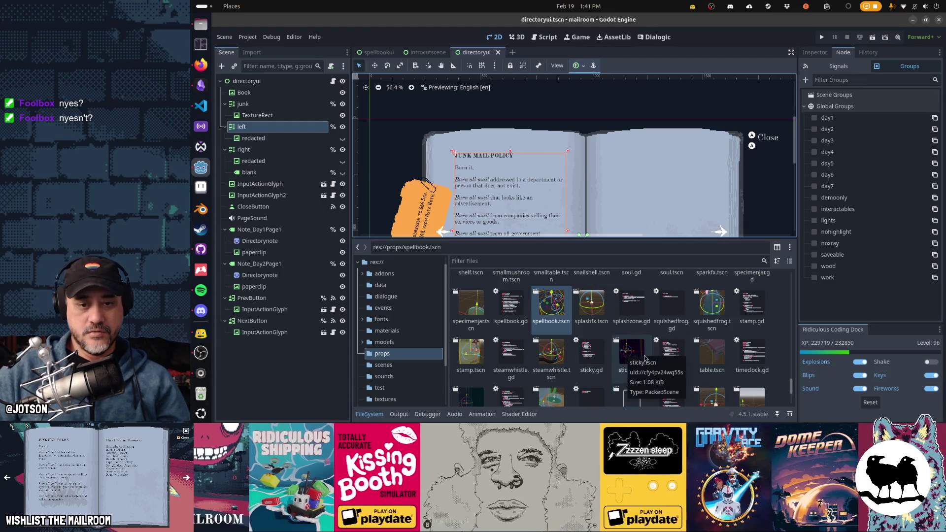
pyautogui.scroll(-1, 594, 351)
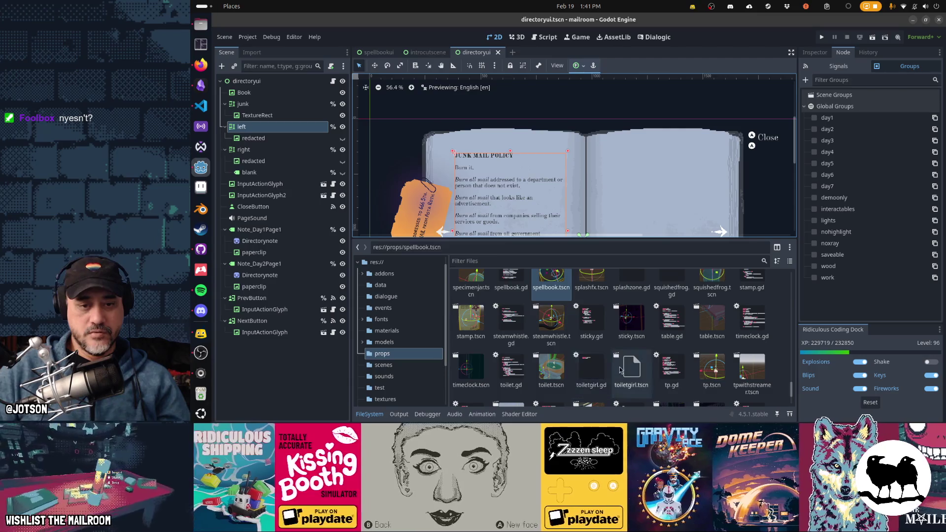
# Check the tp prop's root node groups and close its scene.
pyautogui.doubleClick(712, 368)
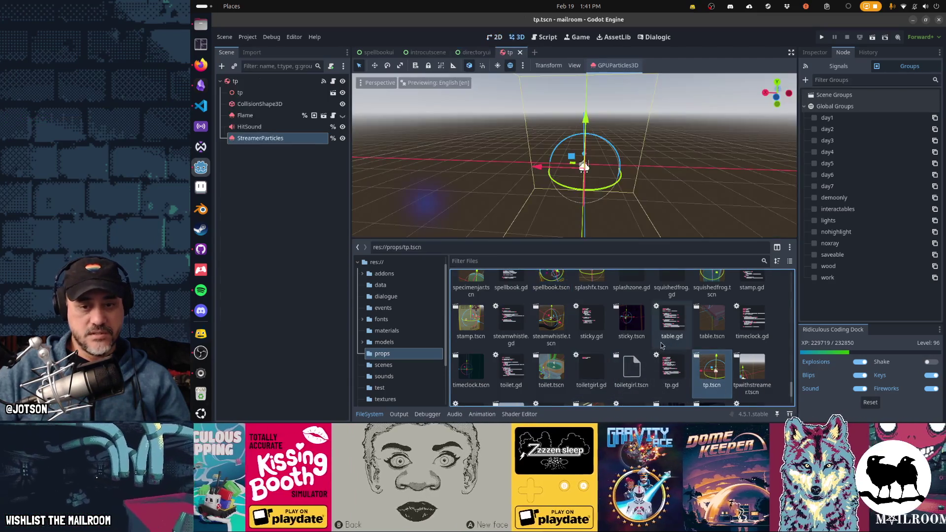
pyautogui.scroll(-1, 655, 348)
pyautogui.click(235, 81)
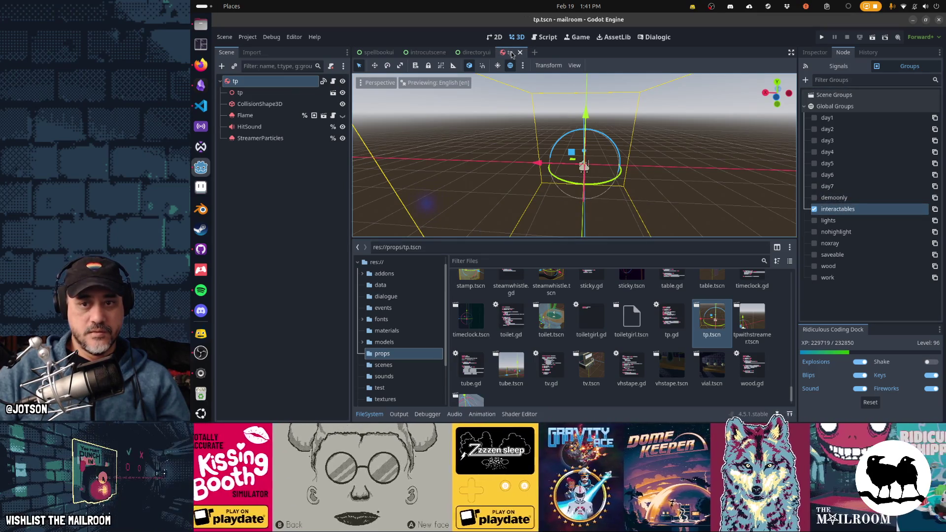
pyautogui.click(520, 52)
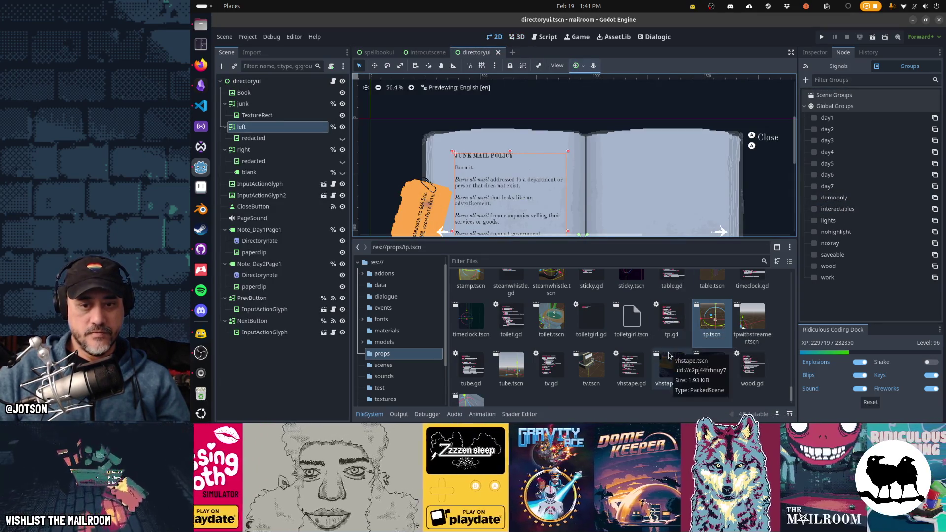
# Add tpwithstreamer to the interactables group, save and close it.
pyautogui.doubleClick(757, 327)
pyautogui.click(815, 209)
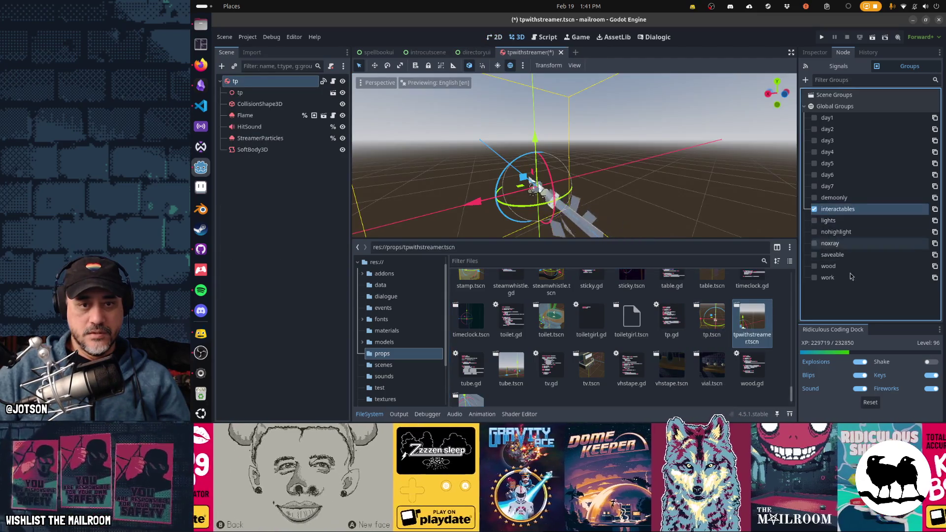
pyautogui.hotkey('ctrl', 's')
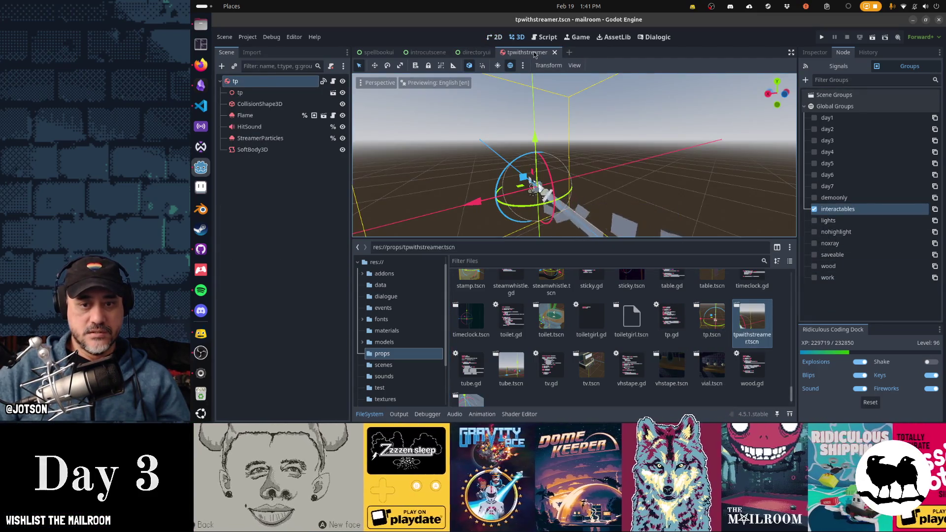
pyautogui.middleClick(535, 54)
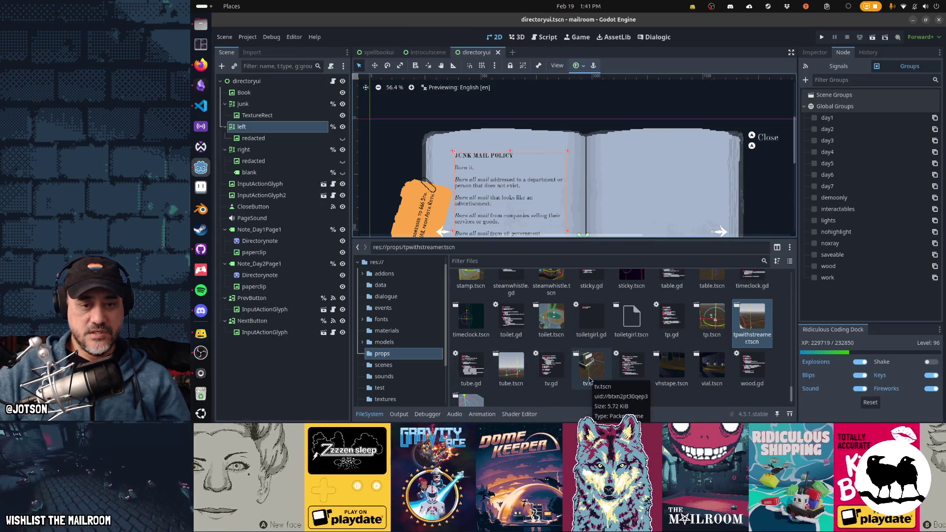
# Add the vhstape and vial props to interactables, close the scenes and browse the events folder.
pyautogui.doubleClick(672, 373)
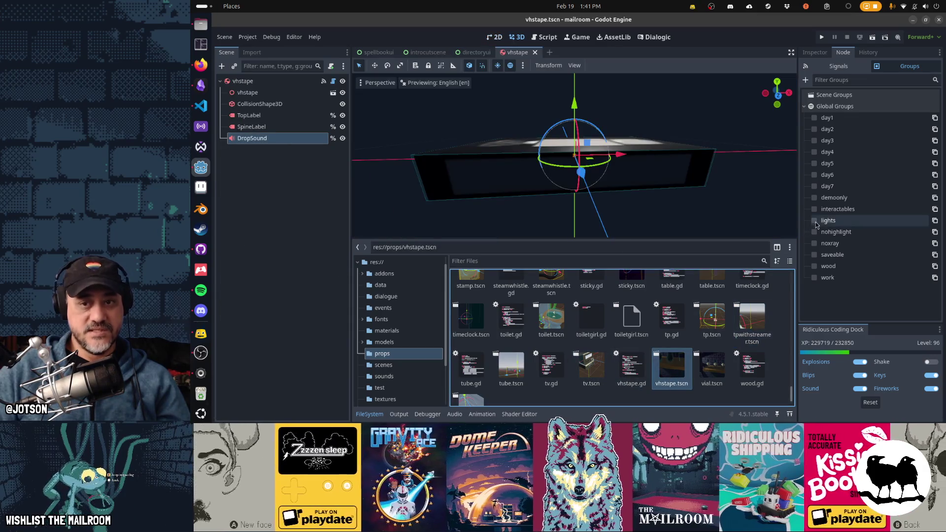
pyautogui.click(814, 210)
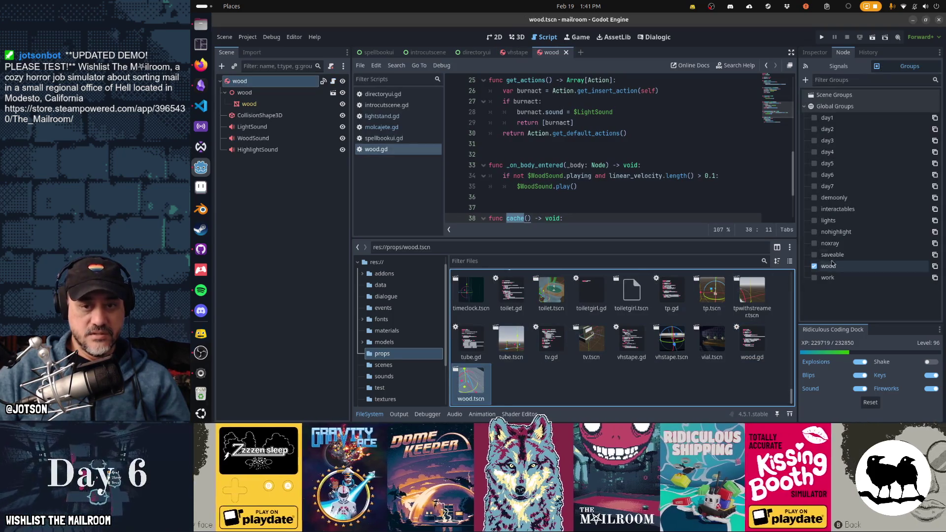
pyautogui.doubleClick(729, 335)
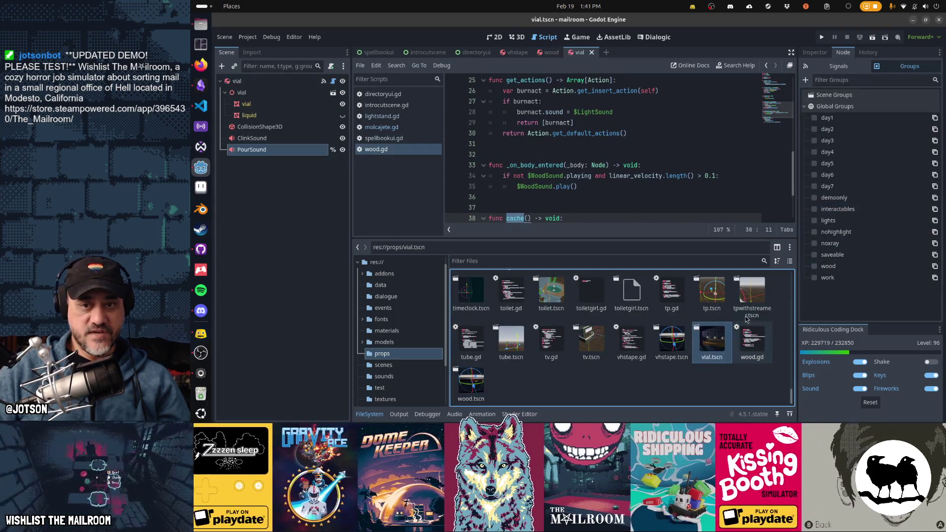
pyautogui.click(814, 209)
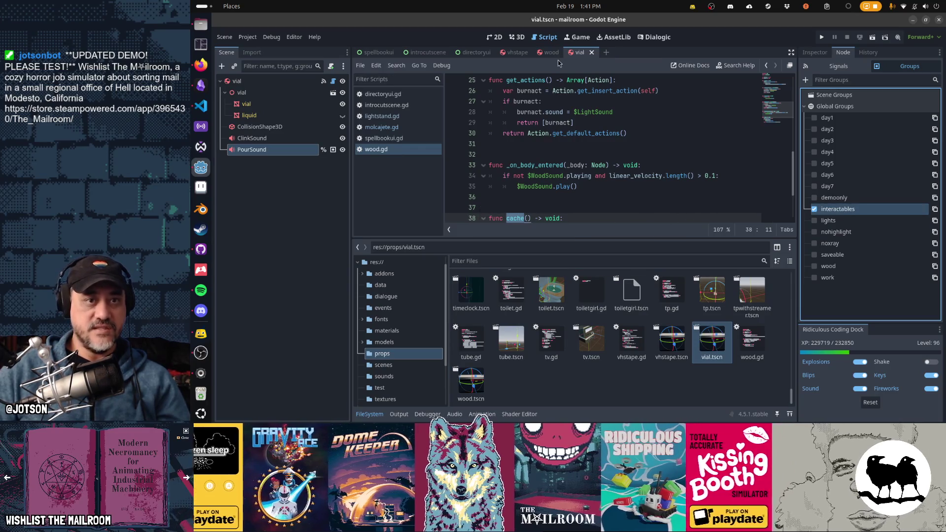
pyautogui.hotkey('ctrl', 'shift', 'w')
pyautogui.hotkey('ctrl', 'shift', 'w')
pyautogui.hotkey('ctrl', 'shift', 'w')
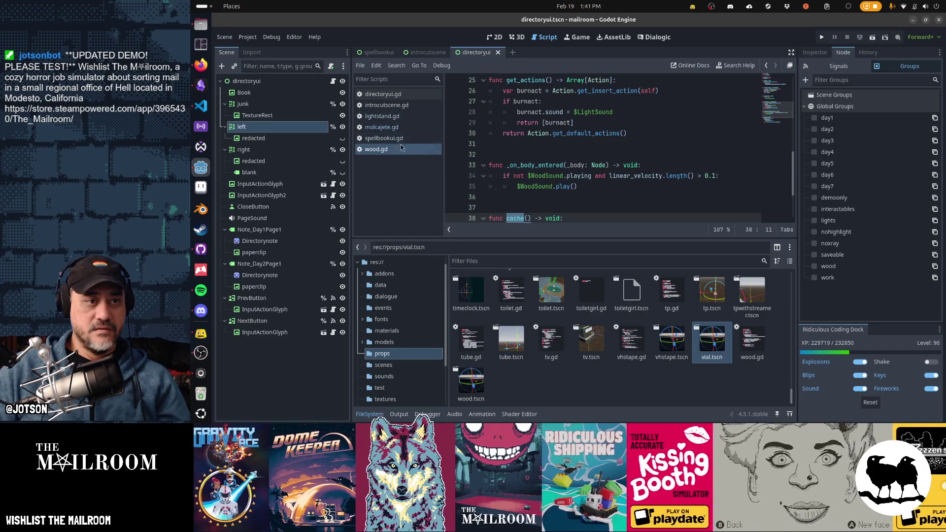
pyautogui.click(399, 309)
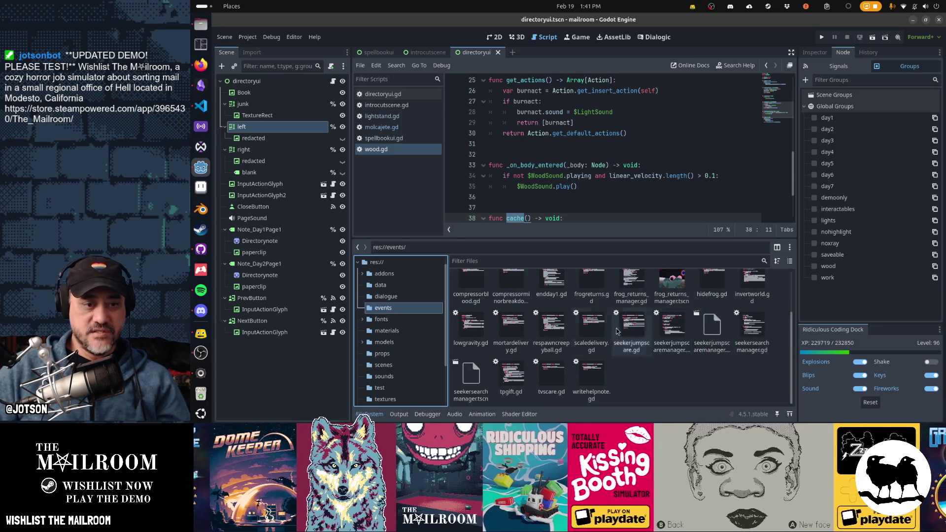
# Insert Global.Stage.get_tree().set_group("interactables", "sleeping", false) before return true in lowgravity.gd and run with F5.
pyautogui.doubleClick(472, 326)
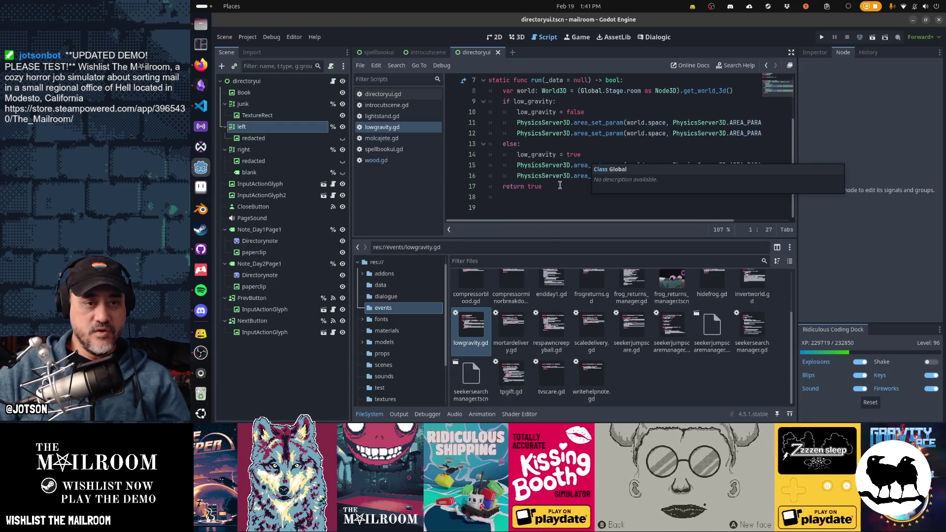
pyautogui.click(625, 187)
pyautogui.press('Return')
pyautogui.press('Up')
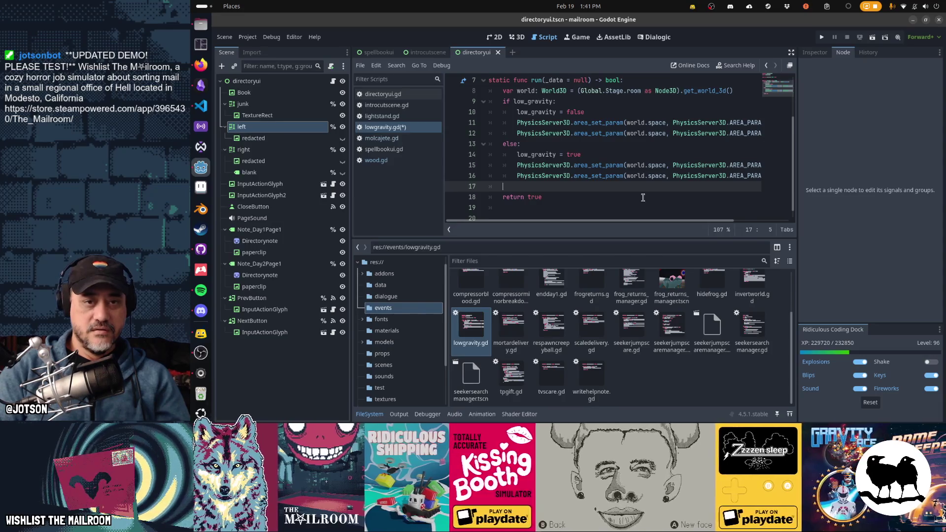
pyautogui.write('get_tree')
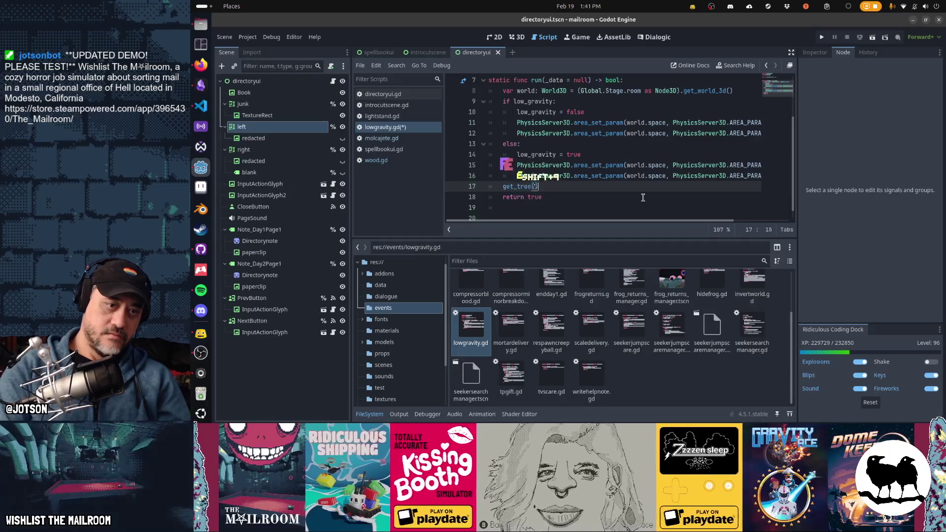
pyautogui.write('(')
pyautogui.write('al.')
pyautogui.write('Stage.')
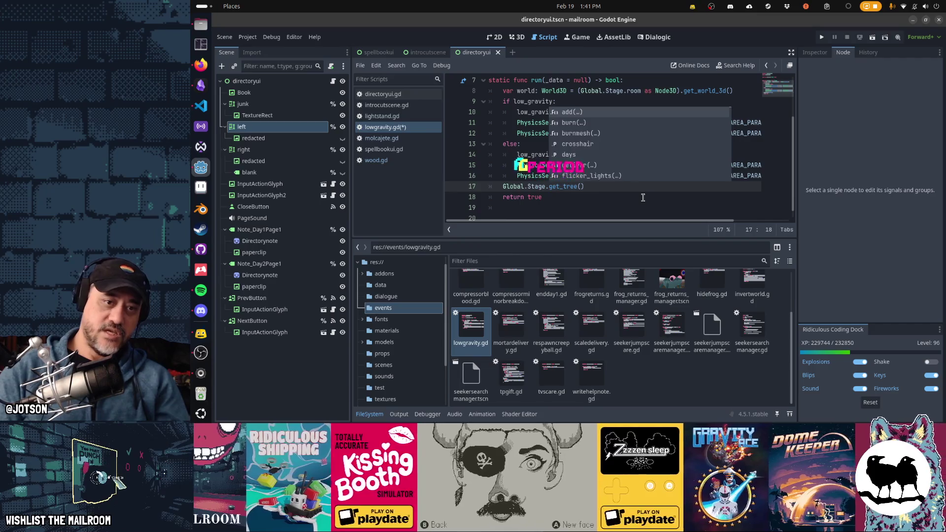
pyautogui.press('End')
pyautogui.write('.')
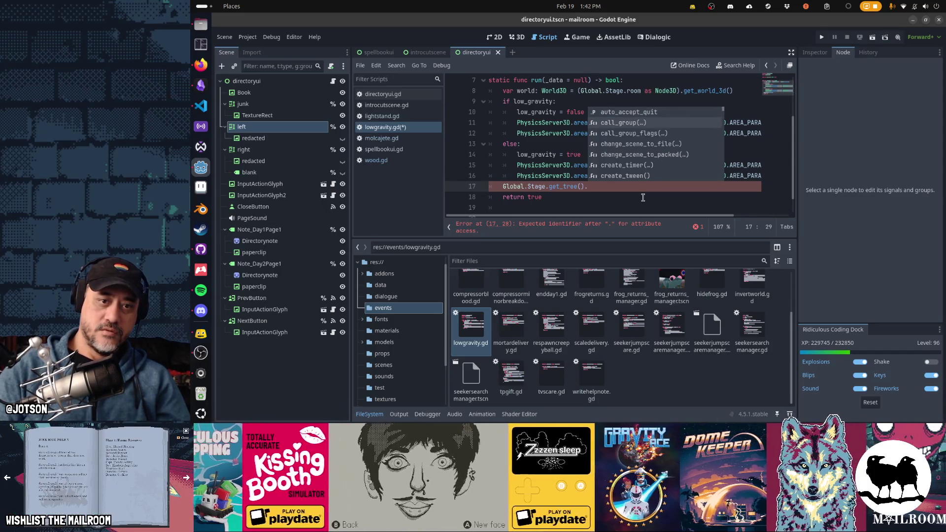
pyautogui.write('gr')
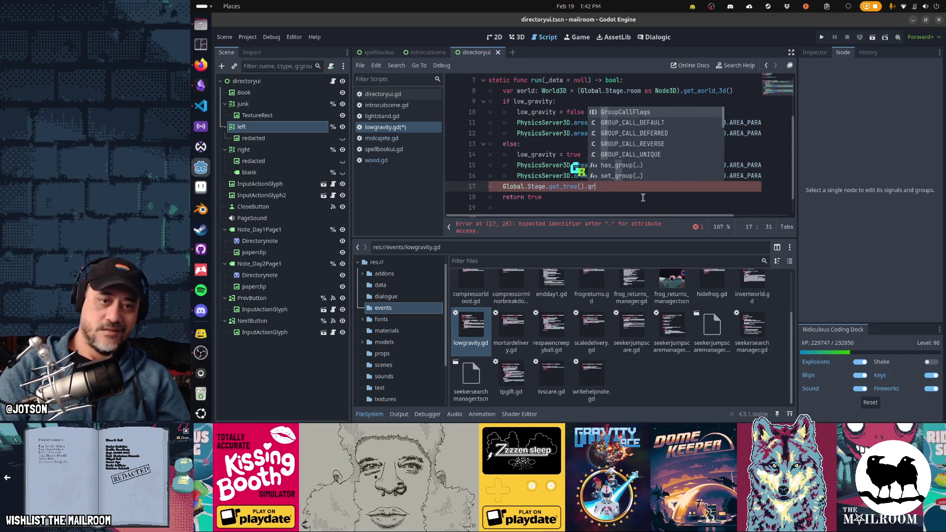
pyautogui.write('oup')
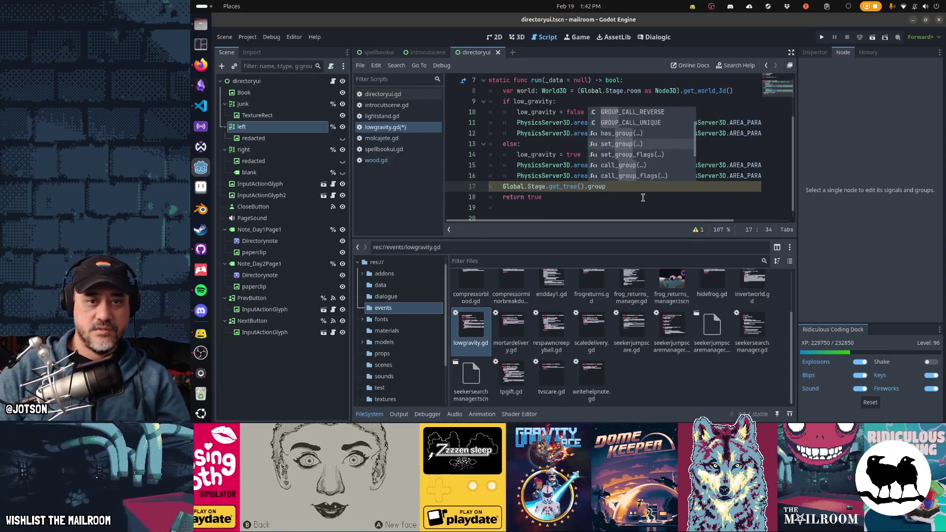
pyautogui.press('Down')
pyautogui.press('Return')
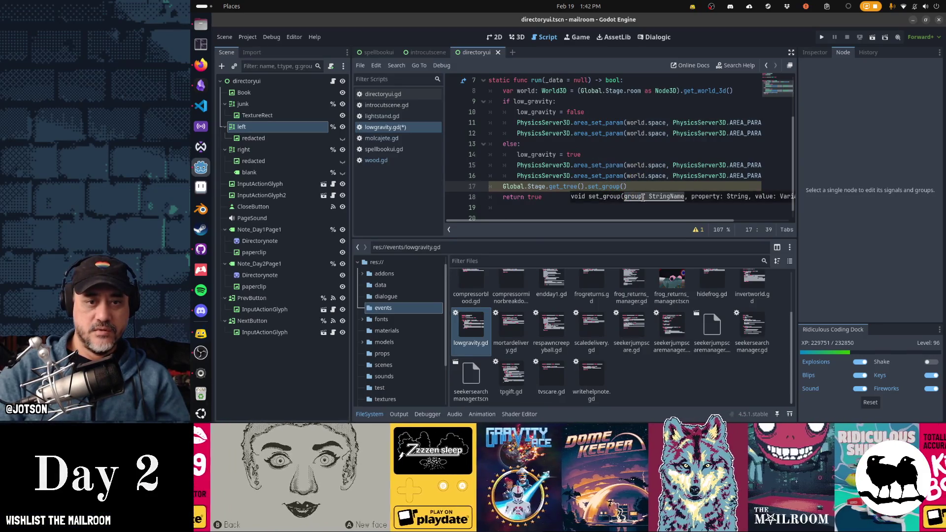
pyautogui.write('interactables')
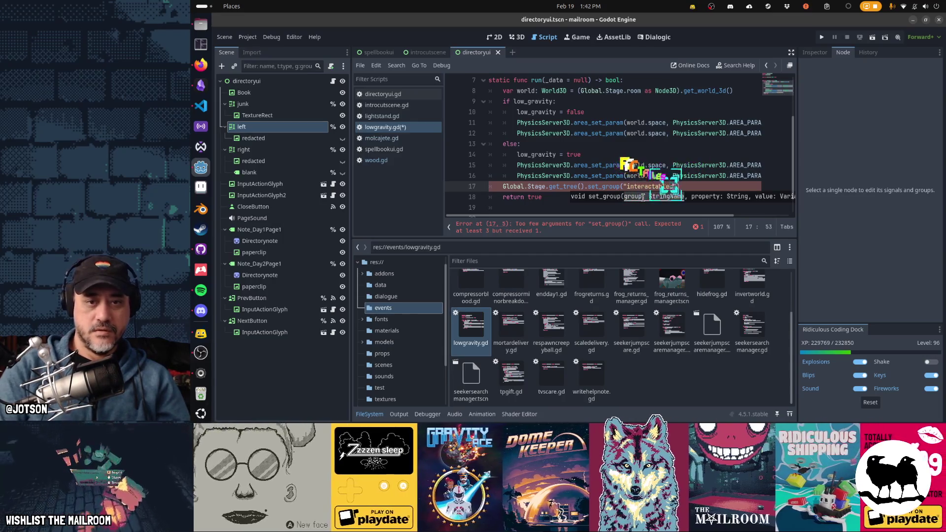
pyautogui.write('", "')
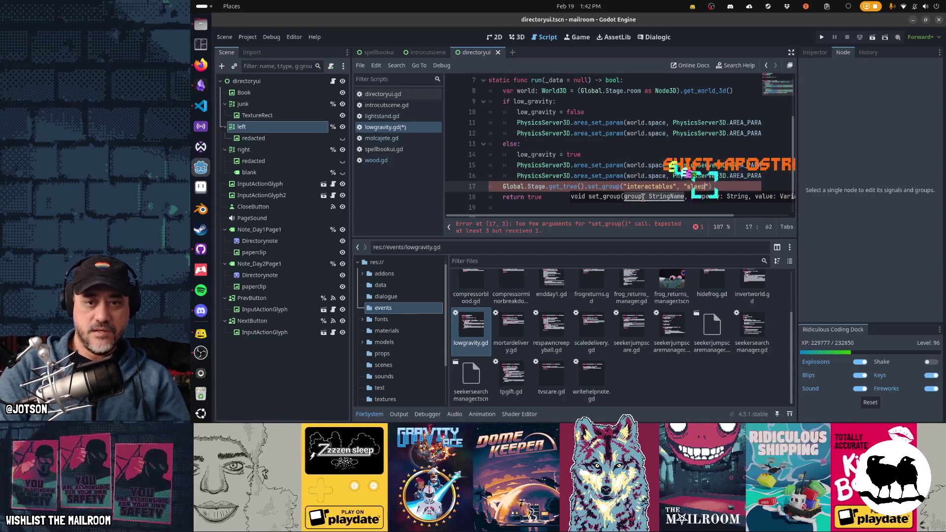
pyautogui.write('sleeping", false')
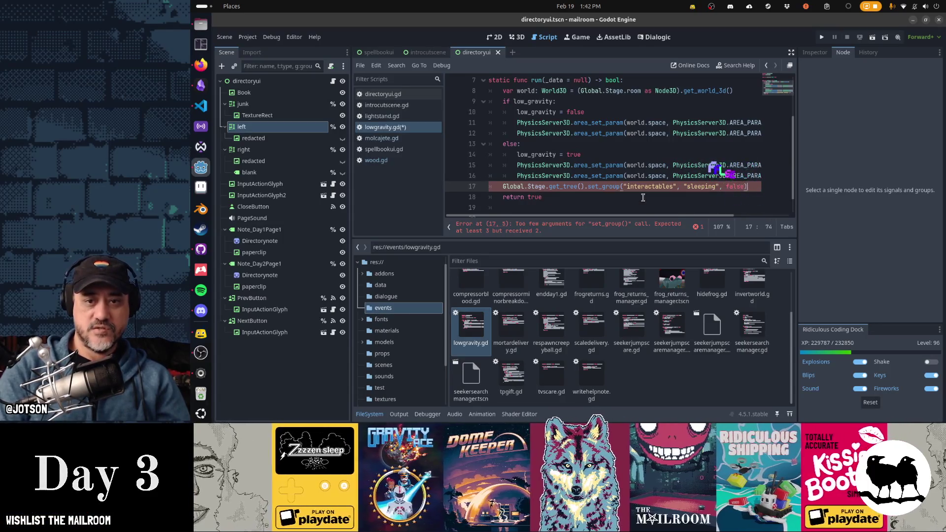
pyautogui.scroll(-1, 643, 197)
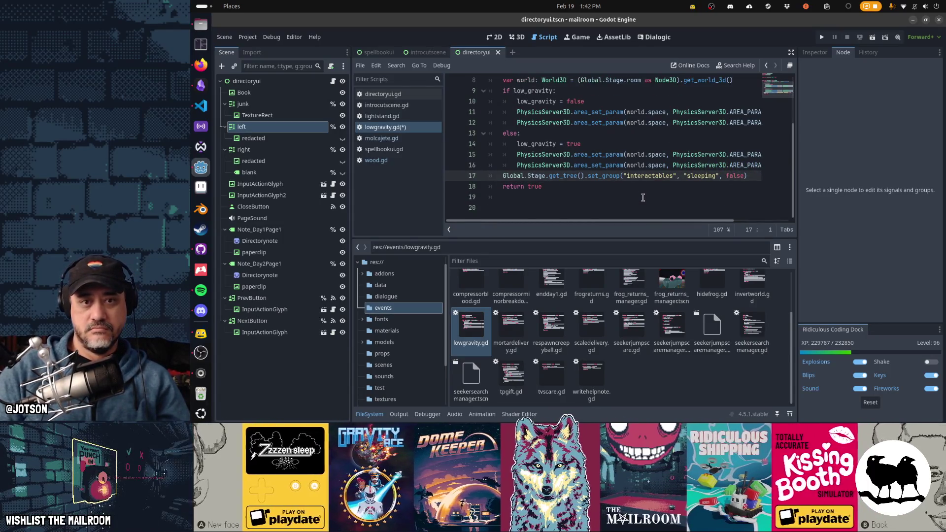
pyautogui.press('F5')
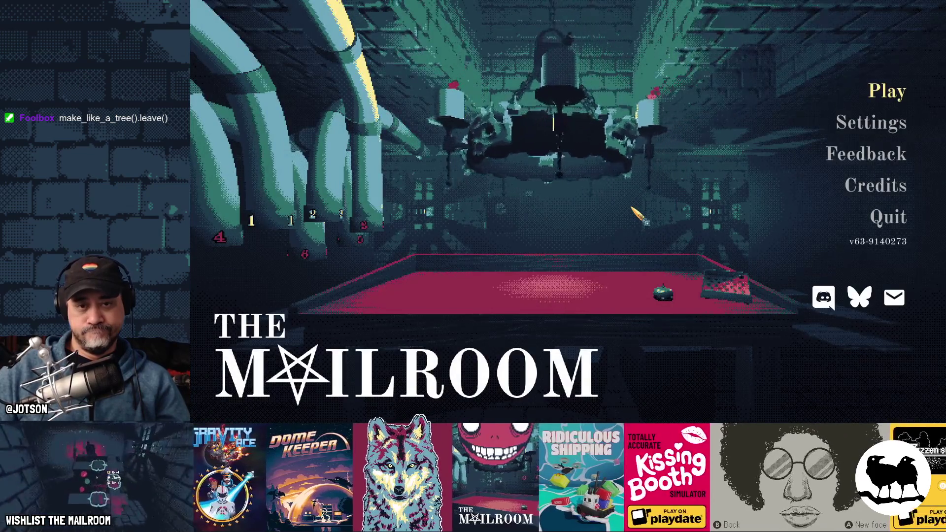
# Start the game, pick up the spellbook, read it, cast the spell and put it down.
pyautogui.press('Return')
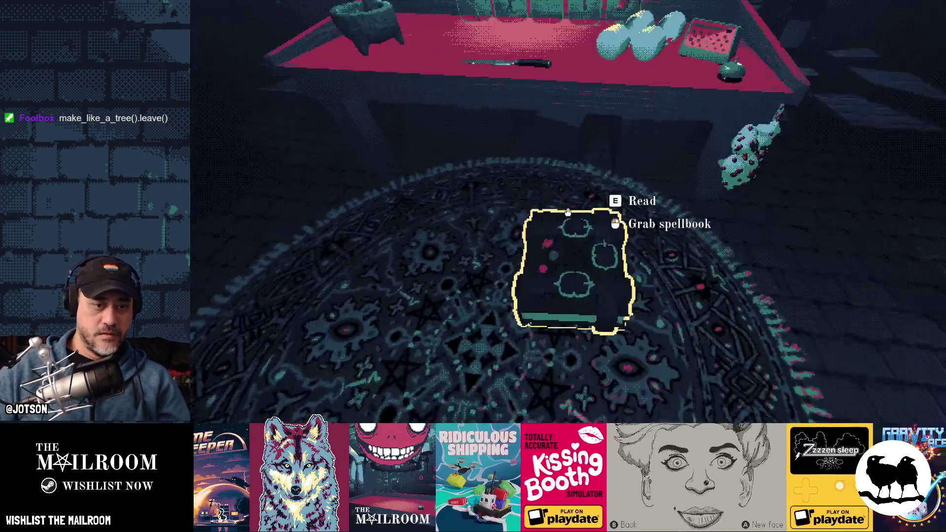
pyautogui.click(568, 214)
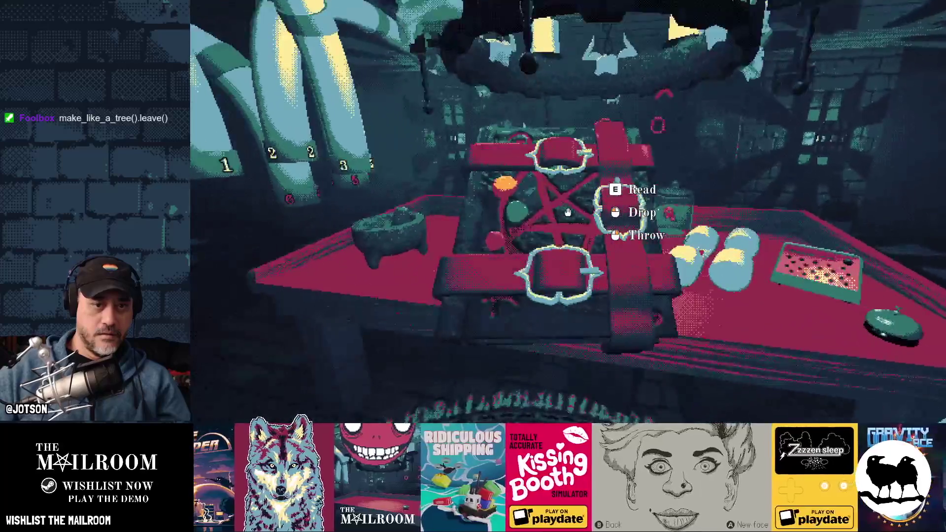
pyautogui.press('e')
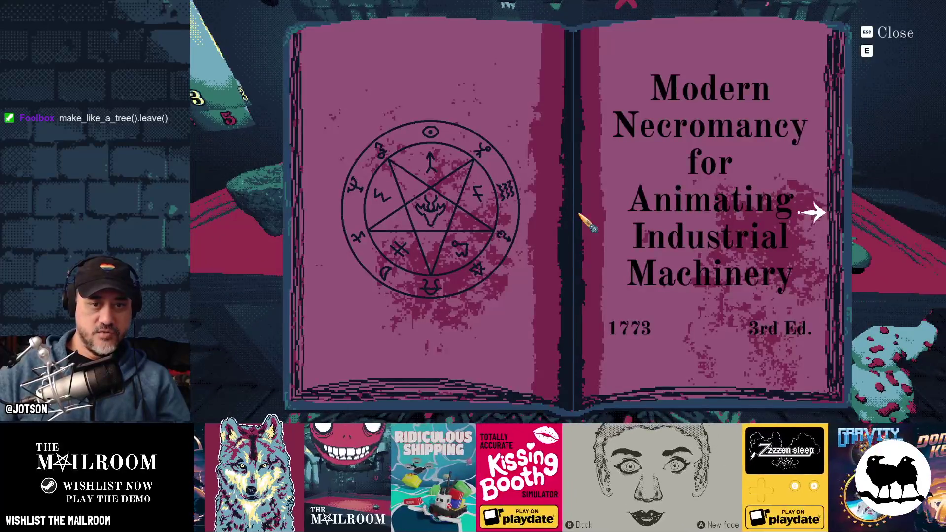
pyautogui.click(814, 213)
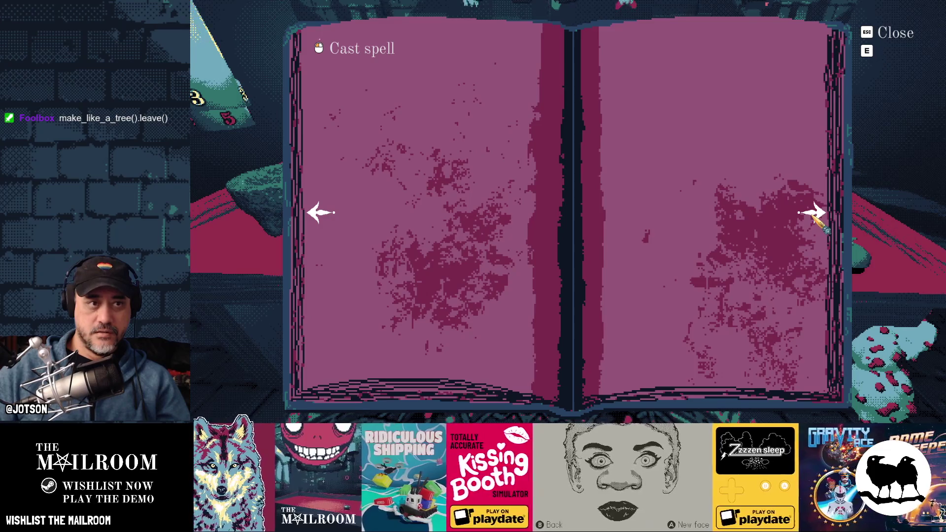
pyautogui.click(377, 50)
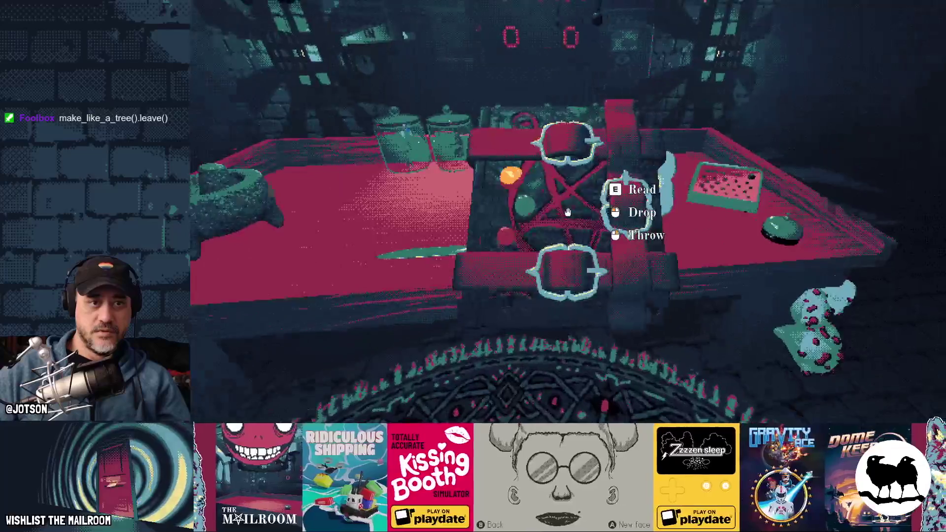
pyautogui.click(567, 214)
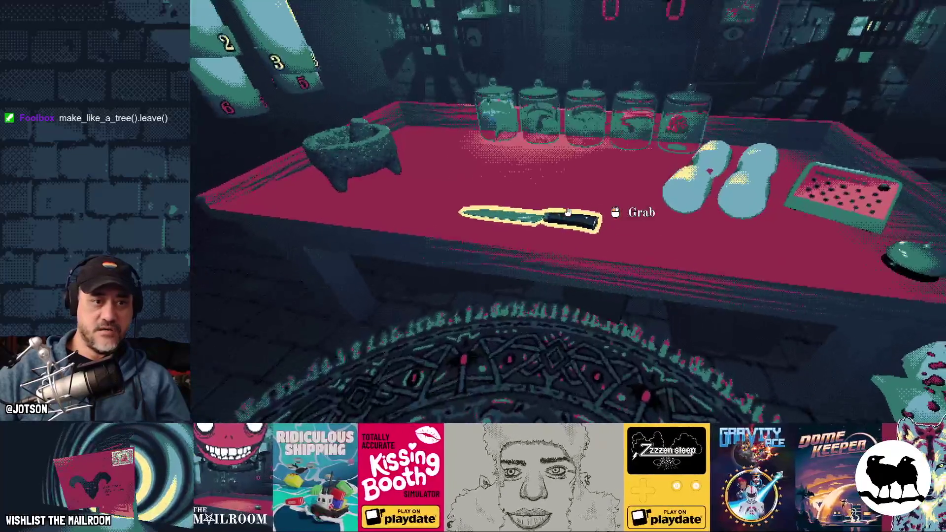
# Grab and drop the knife, canister, spellbook and fire extinguisher, ending with the floating spellbook in hand.
pyautogui.click(567, 214)
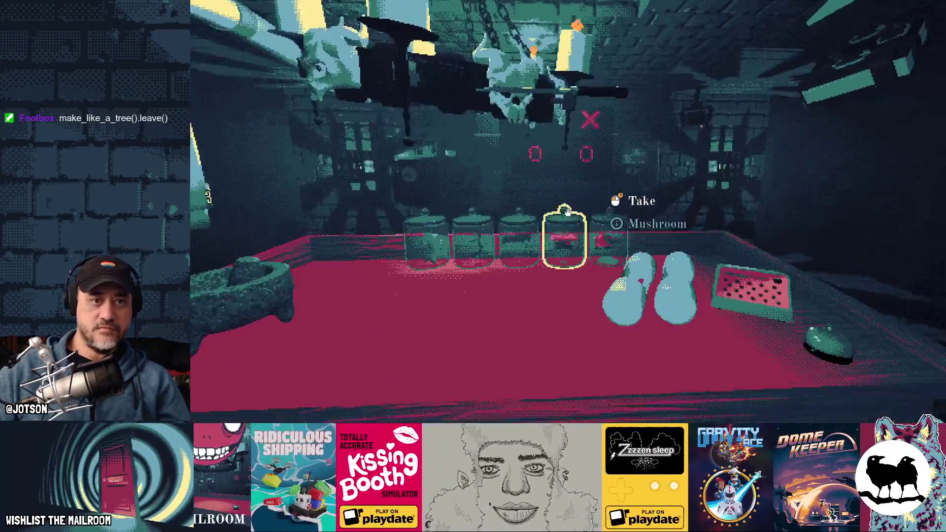
pyautogui.click(567, 213)
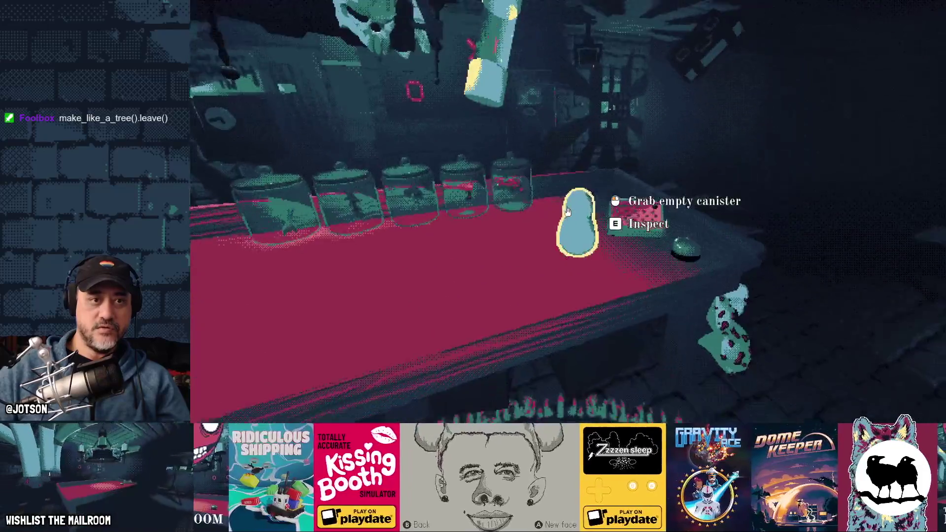
pyautogui.click(567, 213)
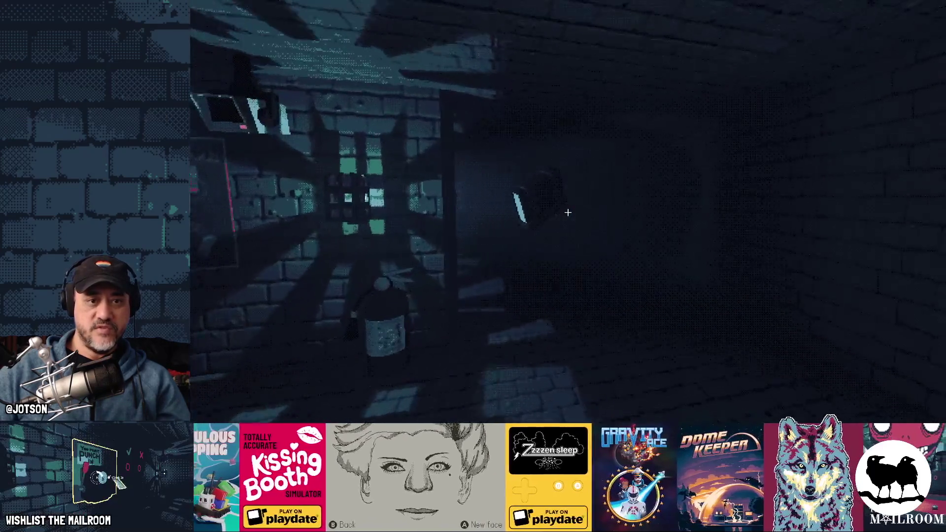
pyautogui.click(566, 214)
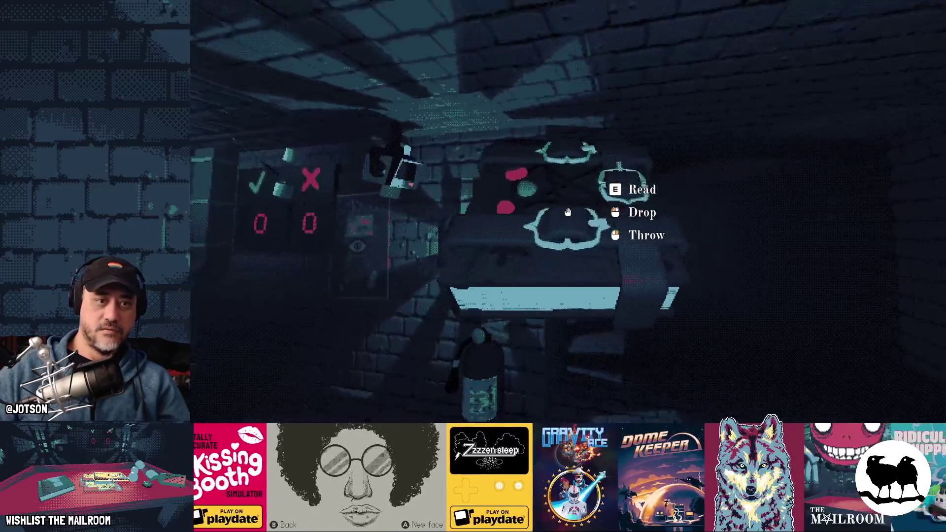
pyautogui.click(567, 213)
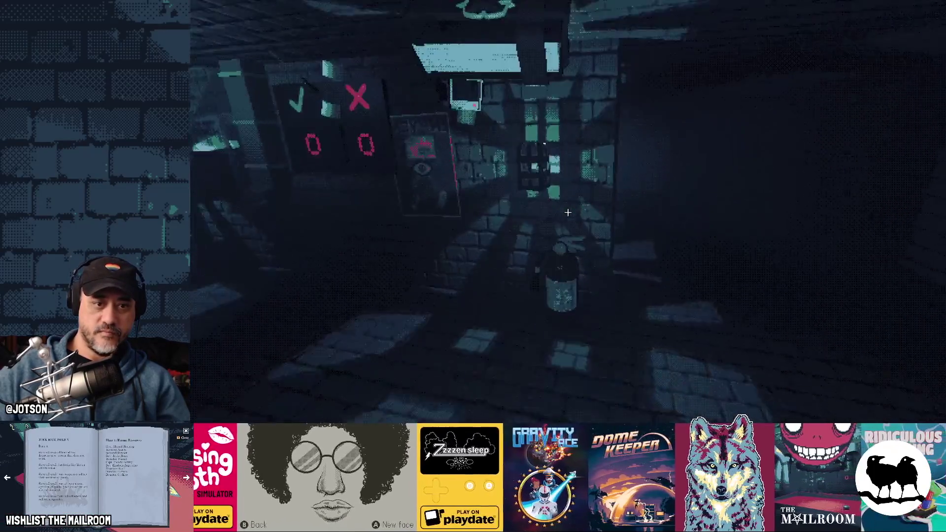
pyautogui.click(567, 213)
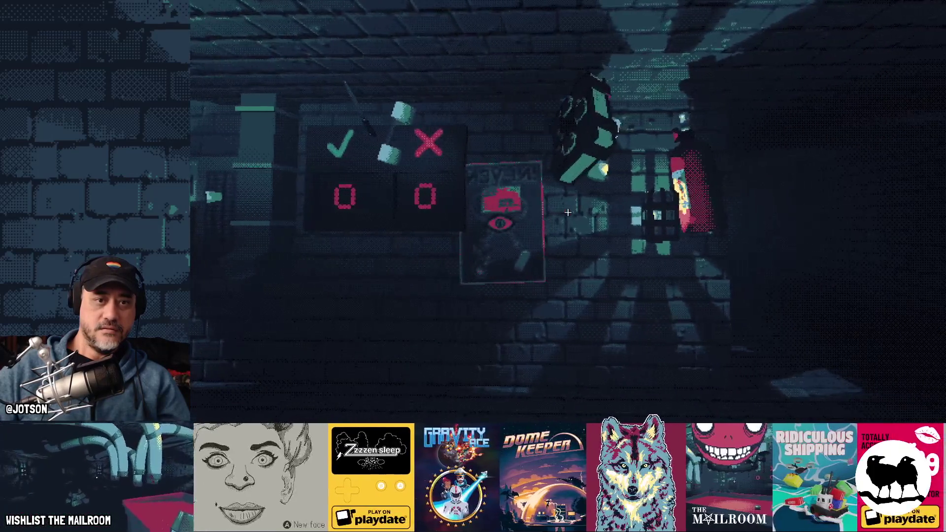
pyautogui.click(566, 213)
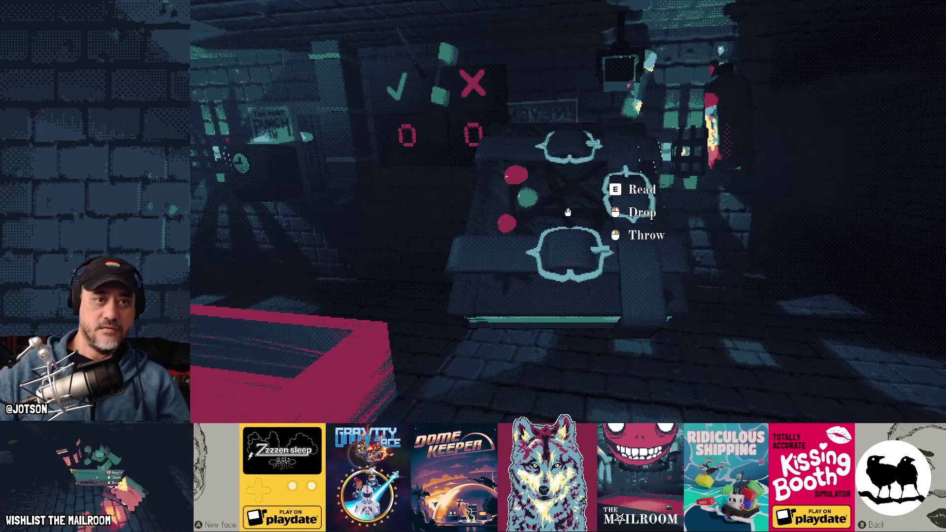
# Read the spellbook, turn to the spell page and close it to watch the Machine Room props float.
pyautogui.press('e')
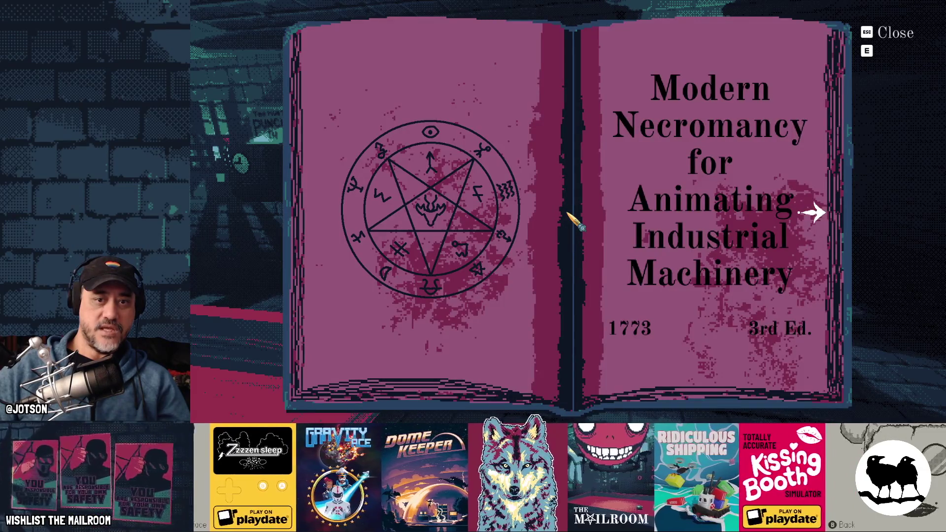
pyautogui.click(814, 215)
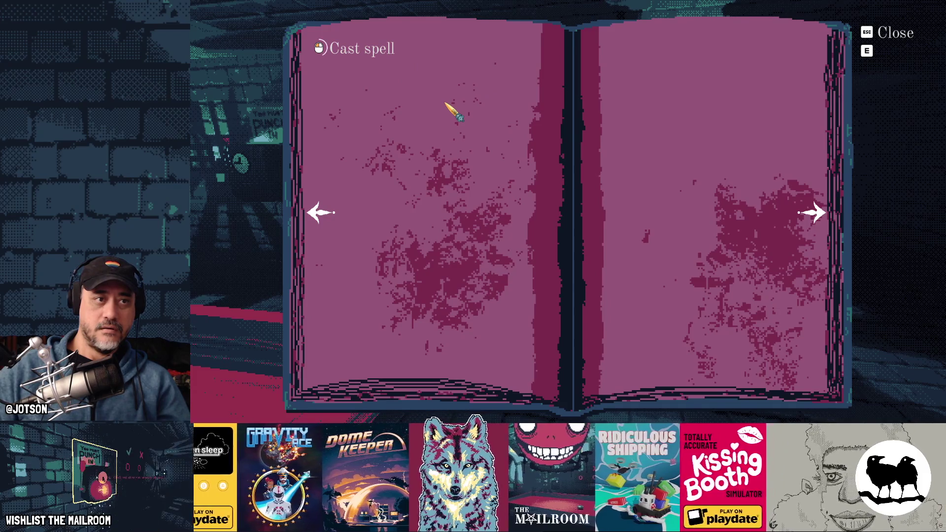
pyautogui.press('e')
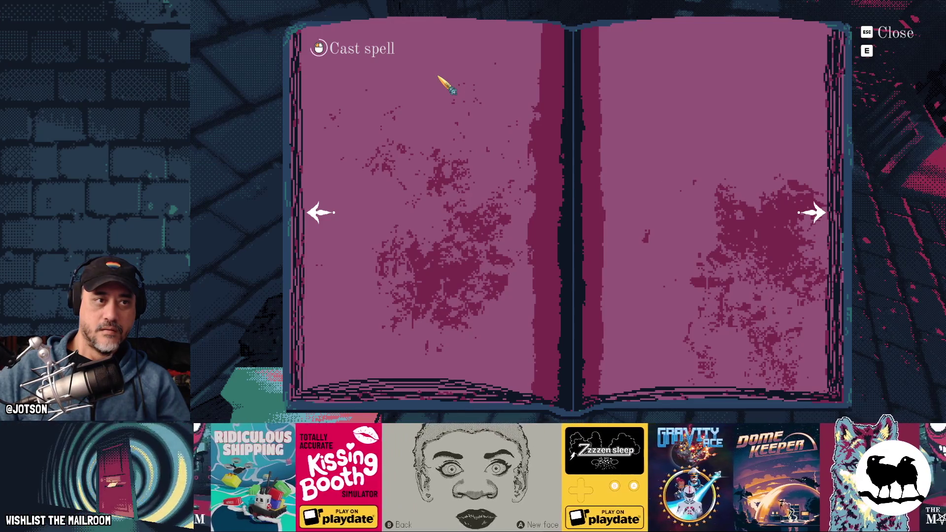
pyautogui.press('e')
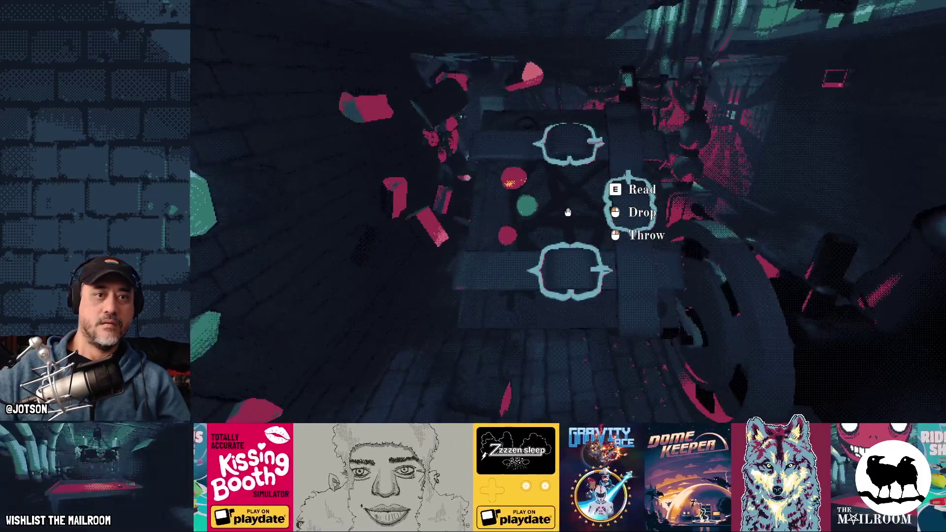
pyautogui.press('e')
pyautogui.press('e')
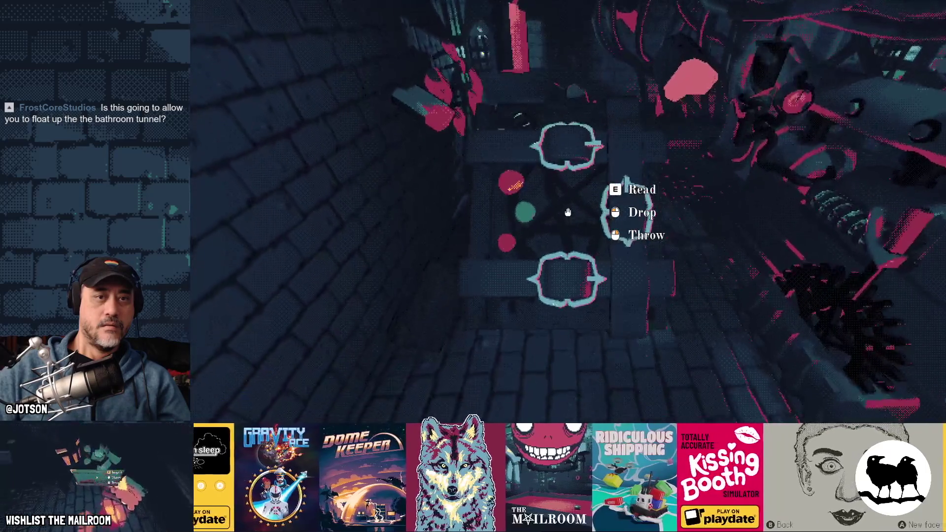
# Cast the spellbook's spell again and close the book to watch the floating props.
pyautogui.press('e')
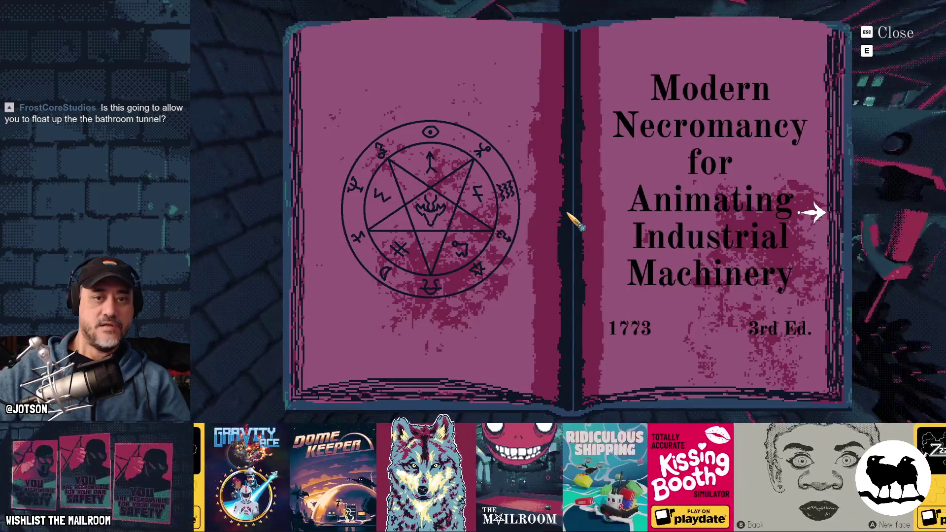
pyautogui.click(814, 214)
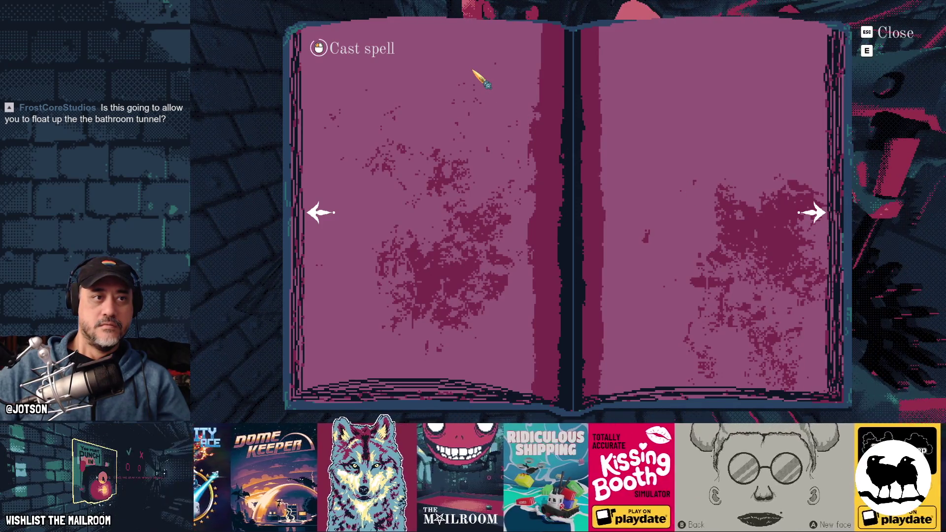
pyautogui.press('e')
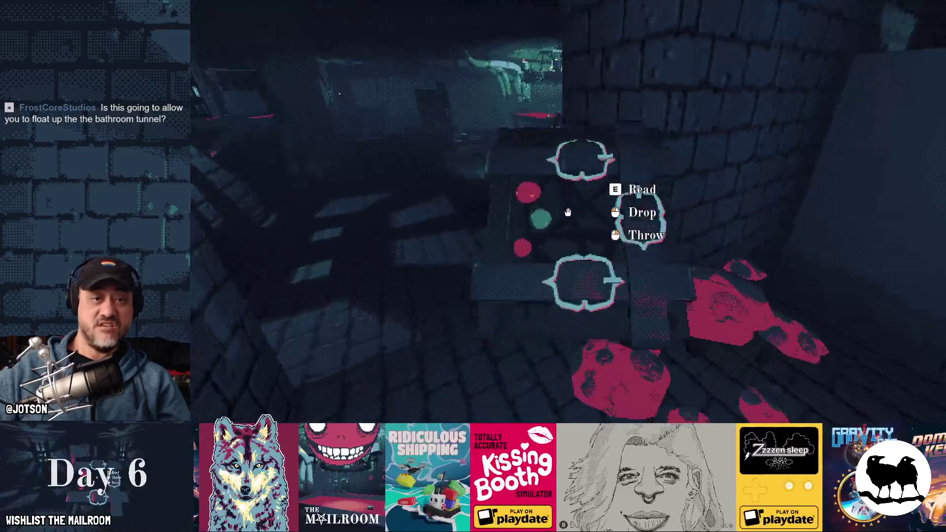
pyautogui.press('e')
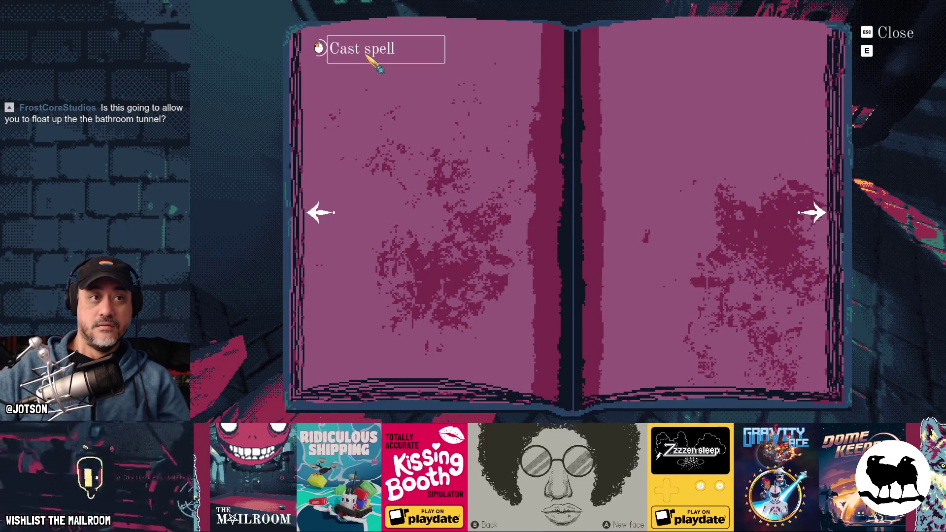
pyautogui.press('Escape')
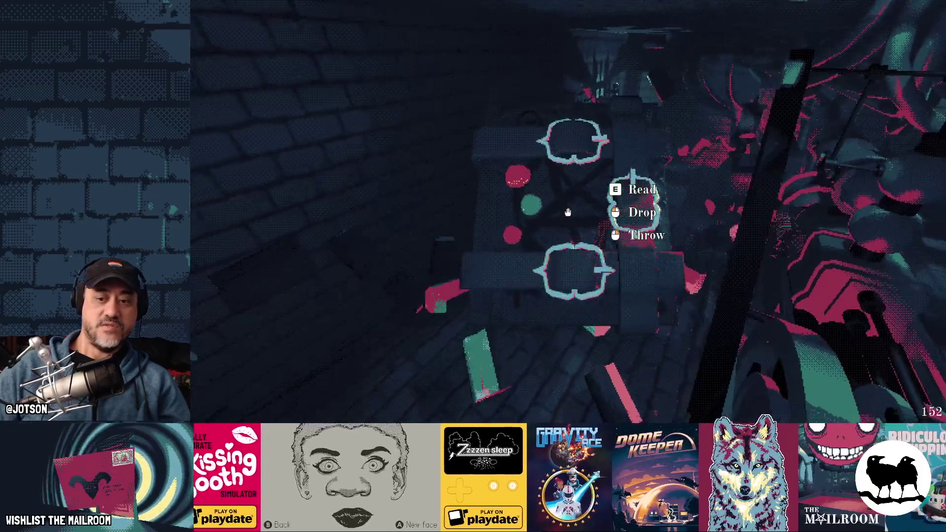
# Cast the spell one more time, put down the held item and stop the game with F8.
pyautogui.press('e')
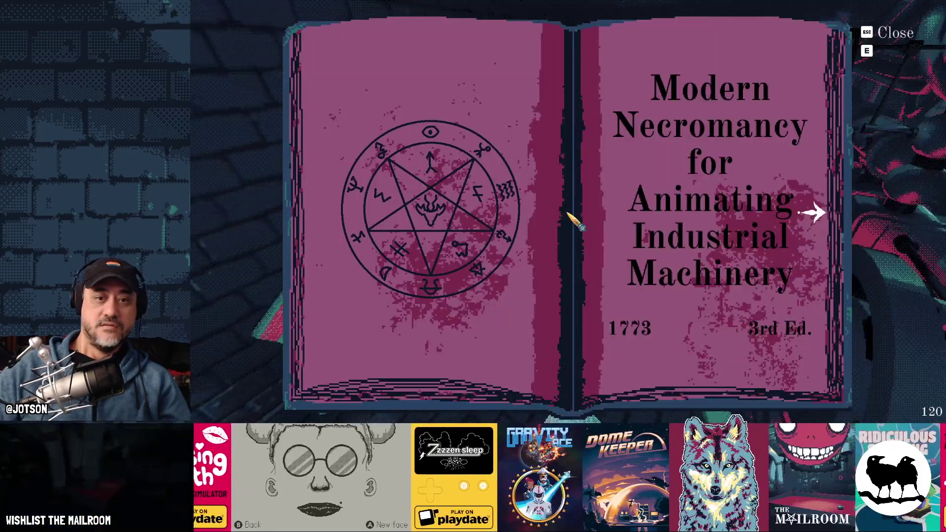
pyautogui.click(814, 231)
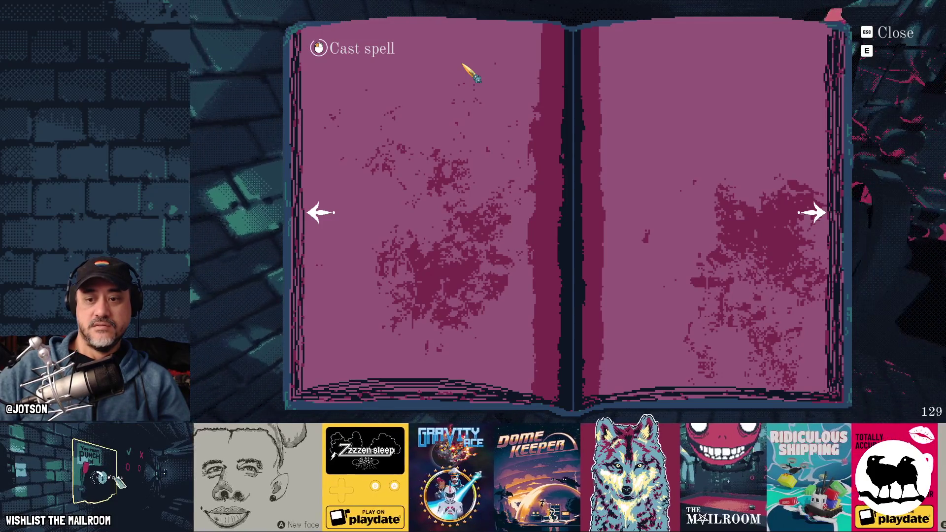
pyautogui.press('e')
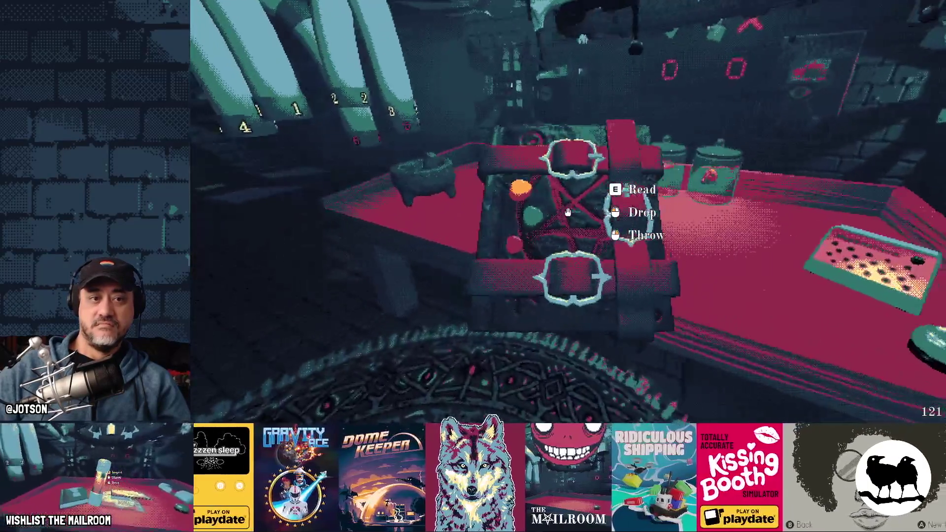
pyautogui.click(567, 212)
pyautogui.press('F8')
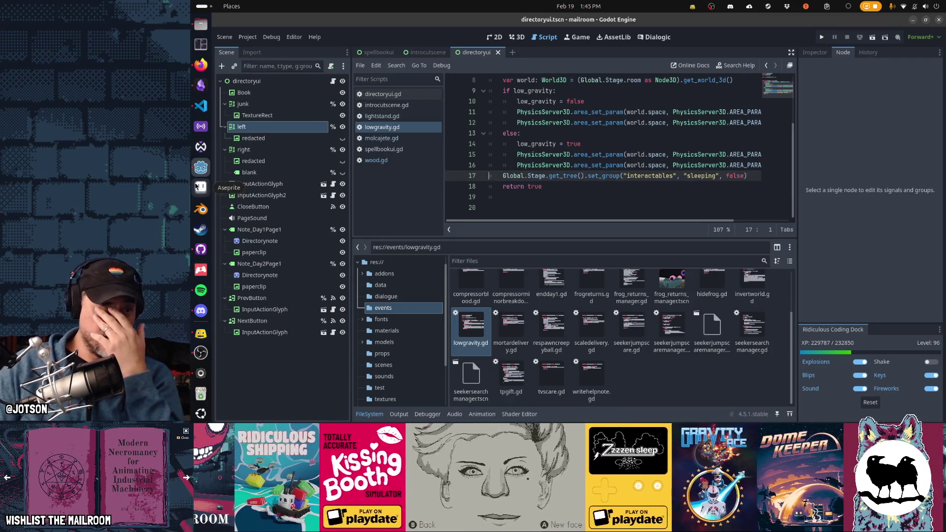
# Find canister.tscn via quick search, add its root node to interactables and save.
pyautogui.click(549, 166)
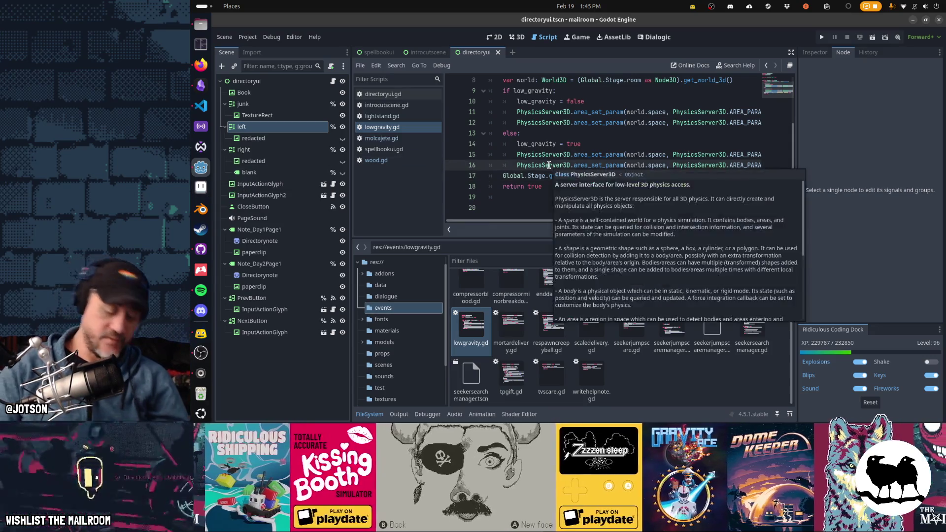
pyautogui.hotkey('shift', 'alt', 'o')
pyautogui.write('canister')
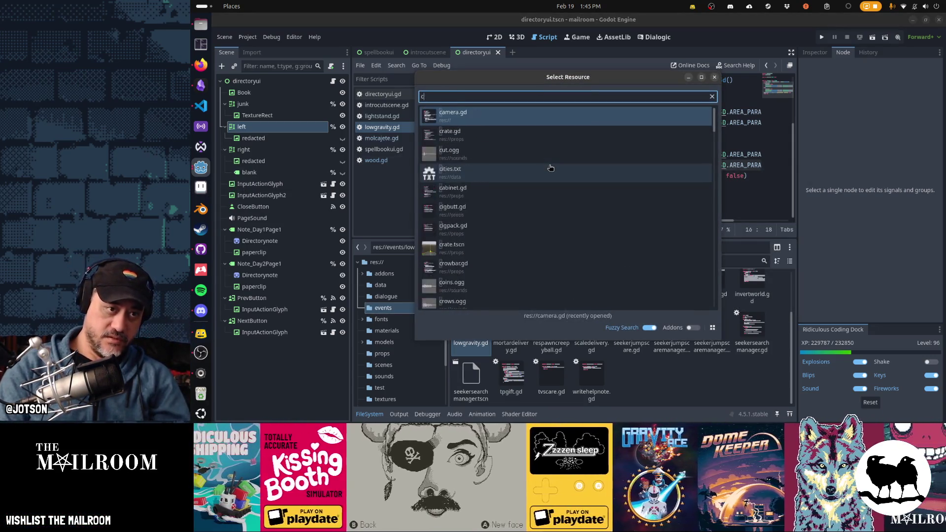
pyautogui.press('Return')
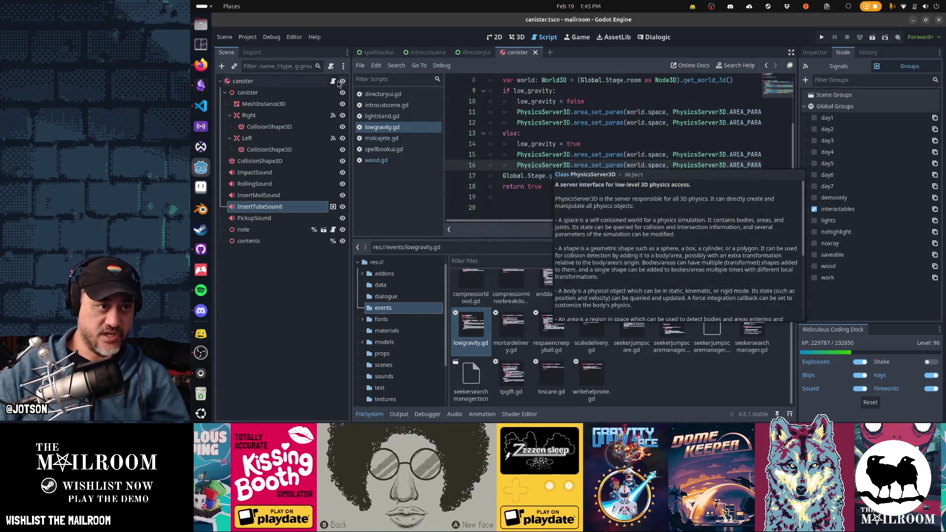
pyautogui.click(299, 83)
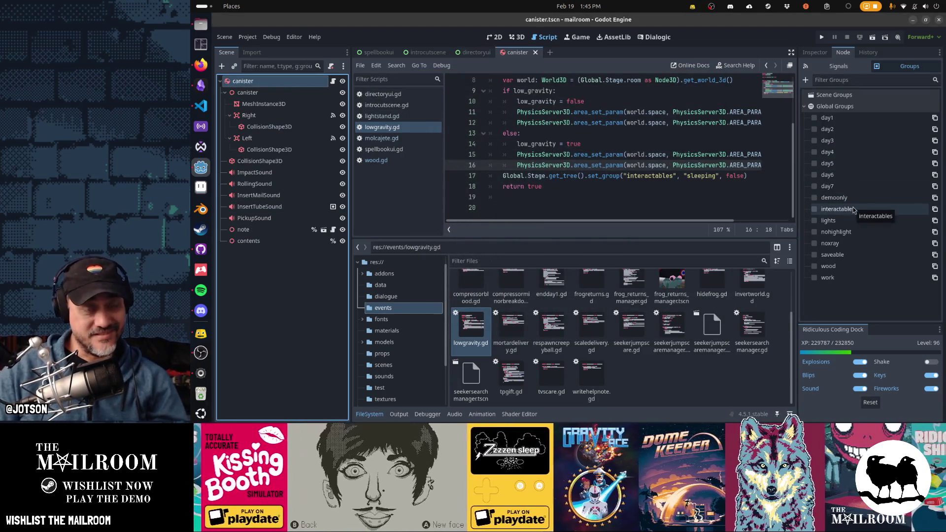
pyautogui.click(854, 210)
pyautogui.click(608, 147)
pyautogui.hotkey('ctrl', 's')
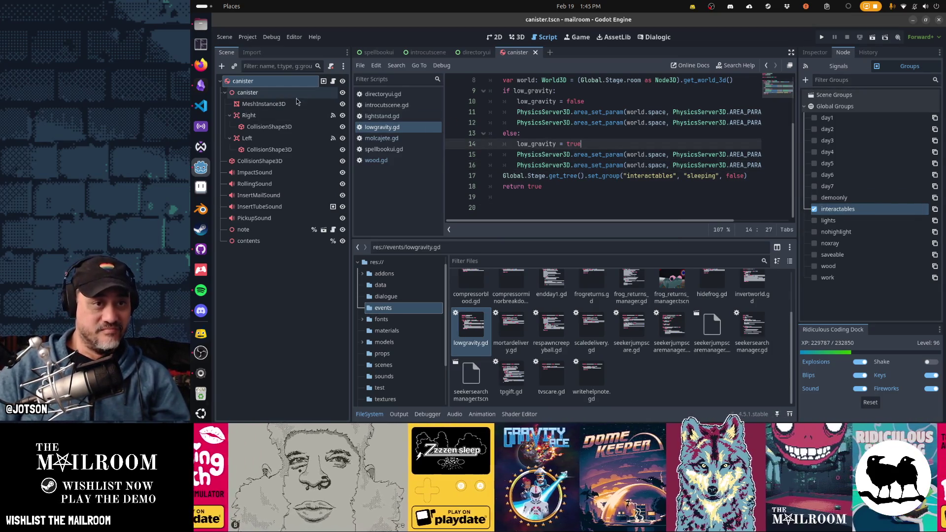
# In fireextinguisher.tscn, remove FireFx from the interactables group and save the scene.
pyautogui.hotkey('shift', 'alt', 'o')
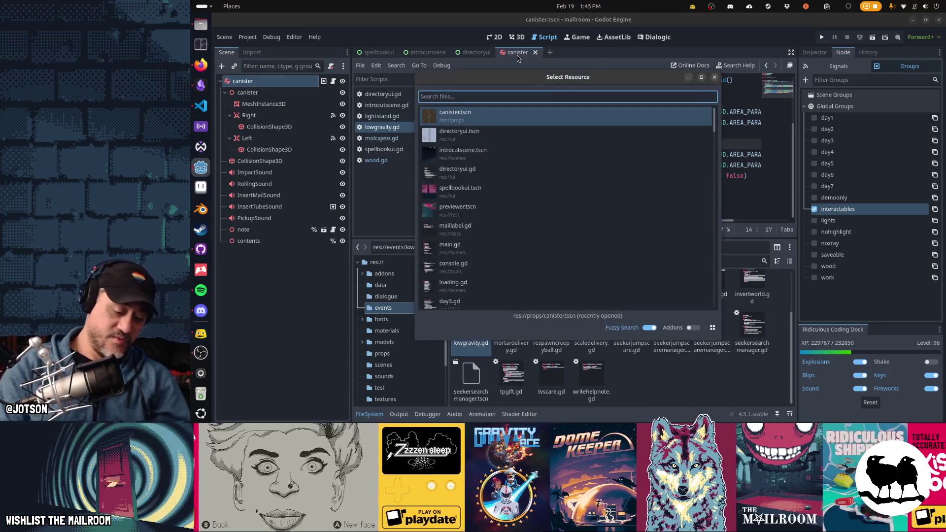
pyautogui.write('fire')
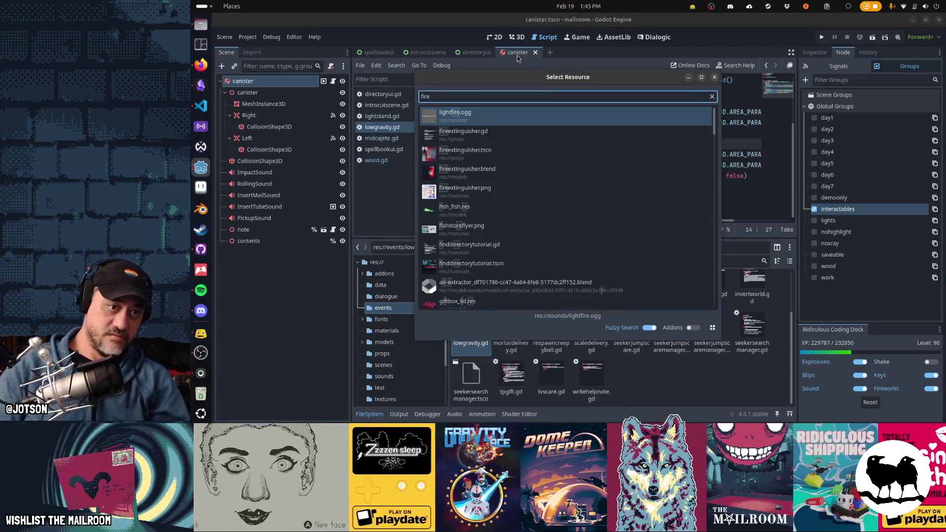
pyautogui.press('Down')
pyautogui.press('Down')
pyautogui.press('Return')
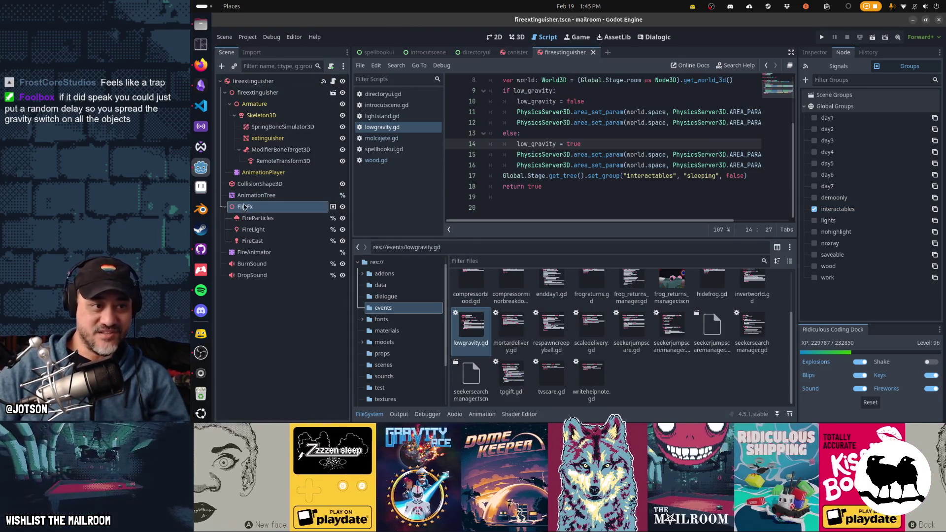
pyautogui.click(814, 208)
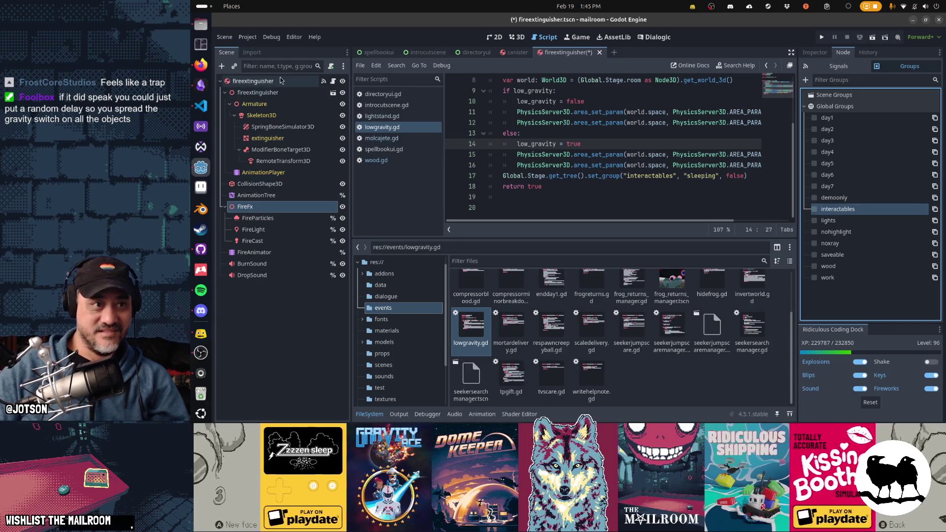
pyautogui.click(281, 79)
pyautogui.hotkey('ctrl', 's')
# Adjust a canister child node's group membership, save the canister scene and switch to VS Code.
pyautogui.click(518, 52)
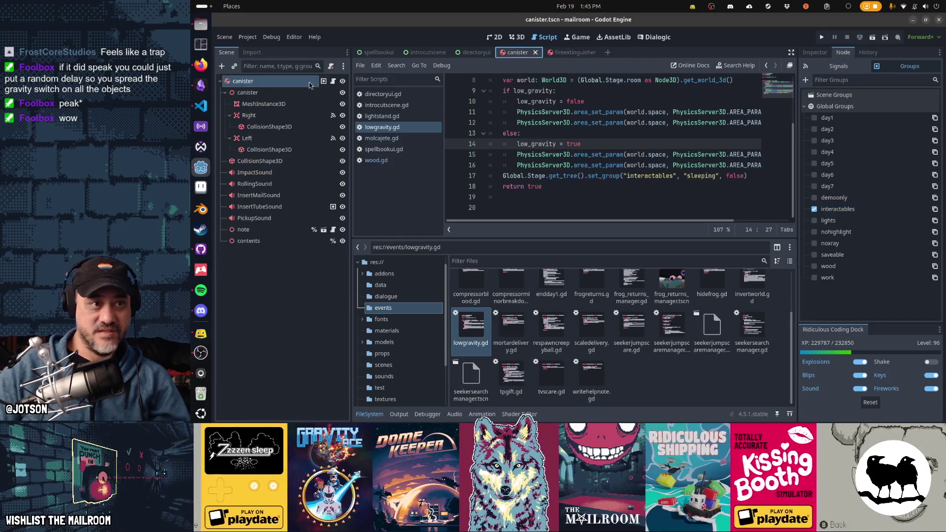
pyautogui.click(277, 97)
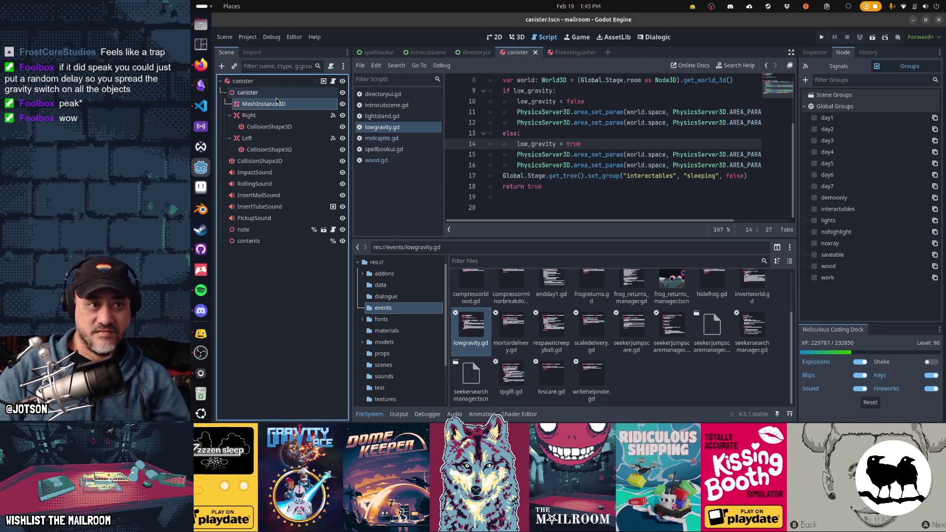
pyautogui.press('Down')
pyautogui.press('Down')
pyautogui.press('Down')
pyautogui.press('Down')
pyautogui.press('Down')
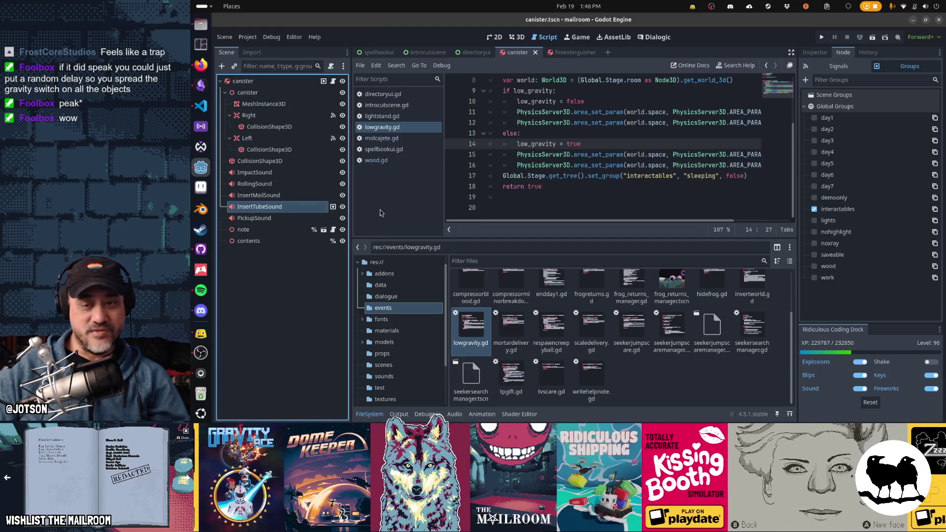
pyautogui.click(834, 220)
pyautogui.click(243, 81)
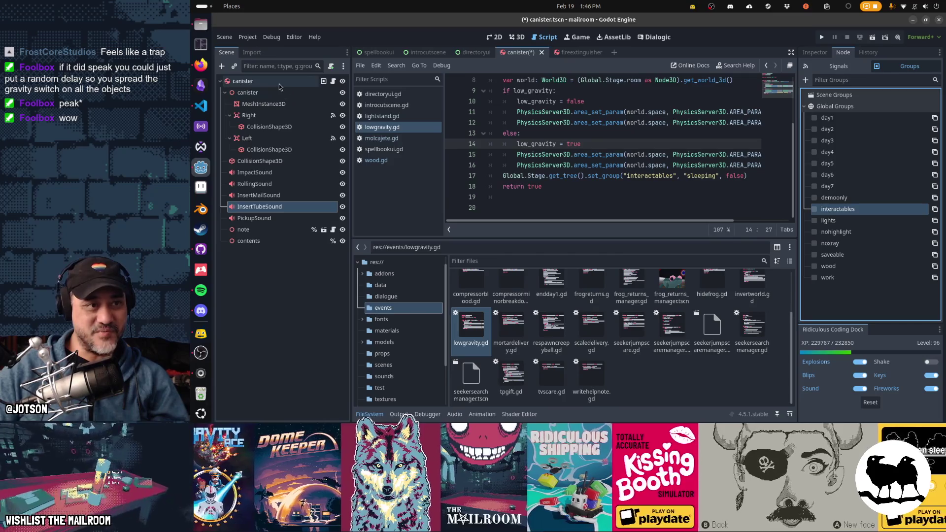
pyautogui.hotkey('ctrl', 's')
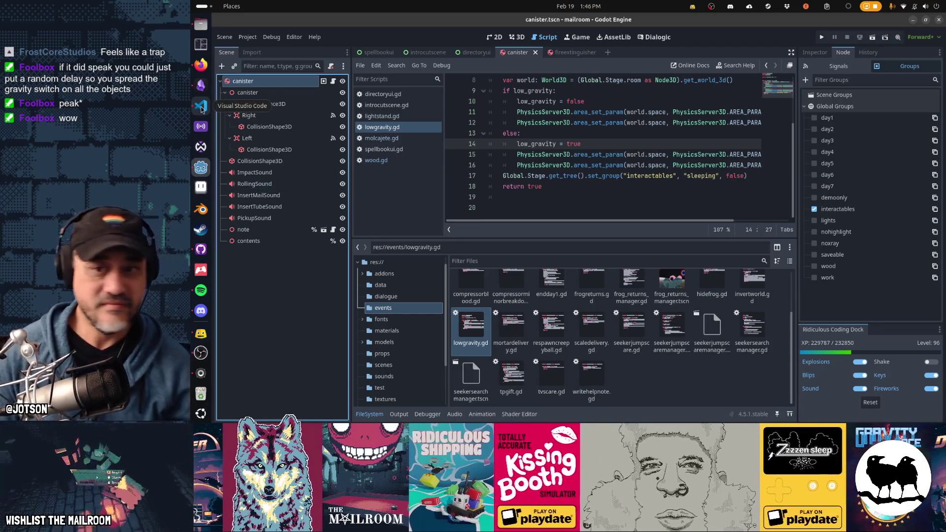
pyautogui.hotkey('alt', 'Tab')
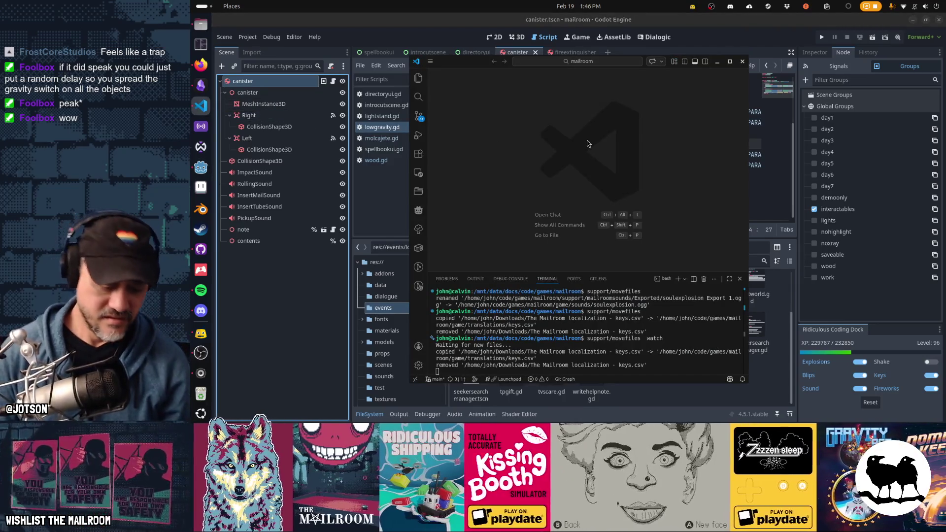
# Search the project for "interactables", maximize the window and widen the results sidebar.
pyautogui.hotkey('ctrl', 'shift', 'f')
pyautogui.write('interacta')
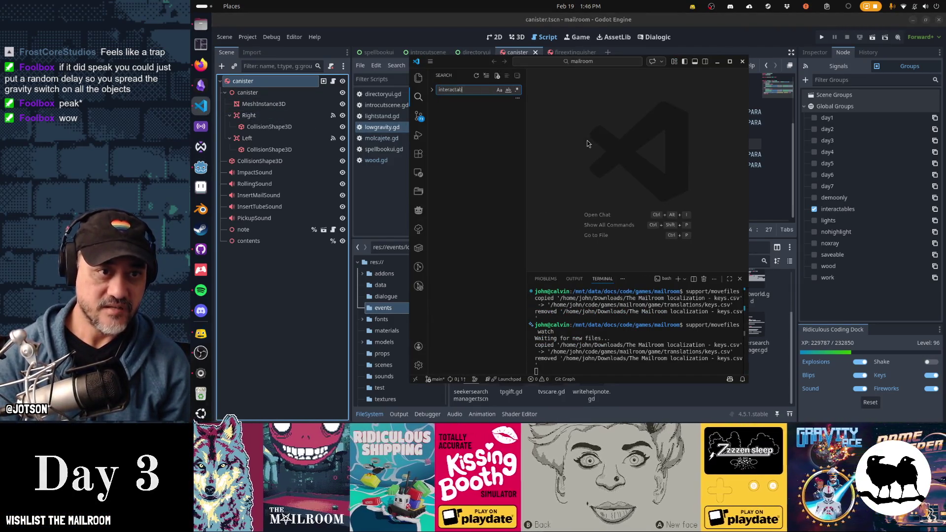
pyautogui.write('bles')
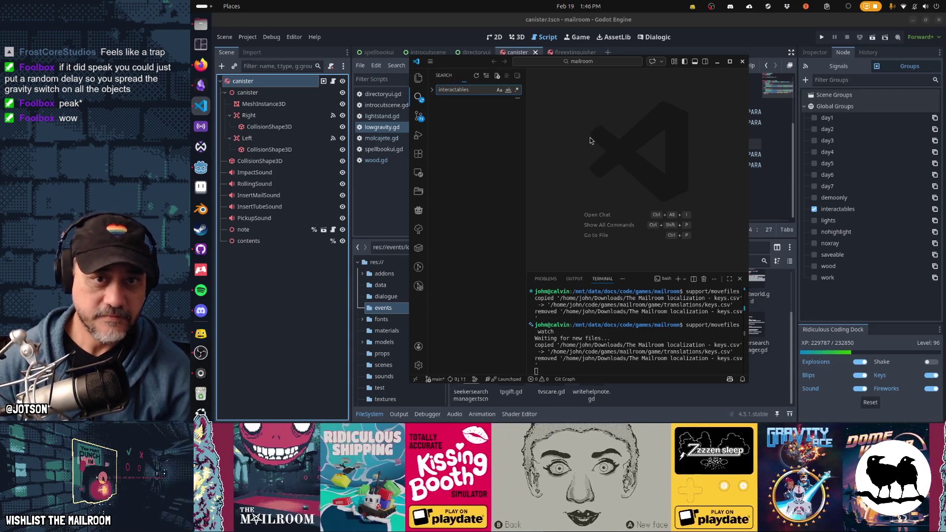
pyautogui.click(731, 64)
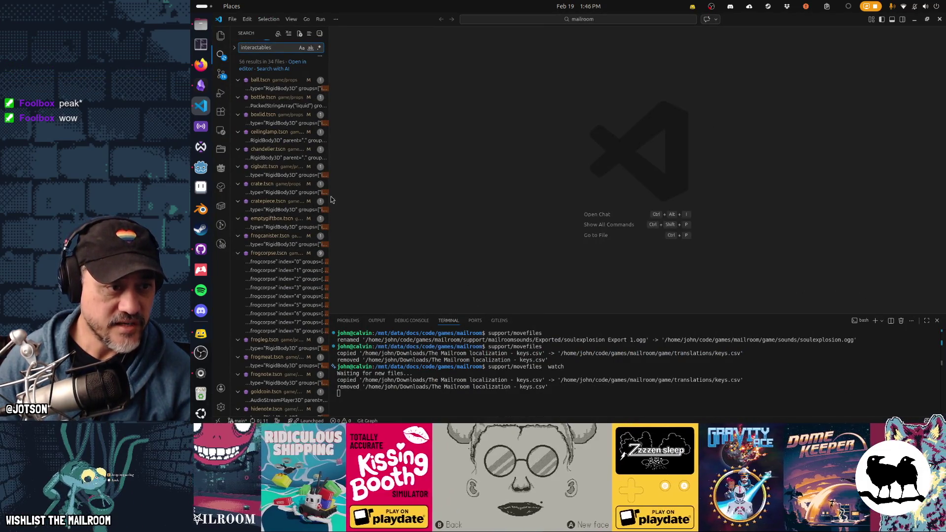
pyautogui.moveTo(332, 200); pyautogui.dragTo(520, 197)
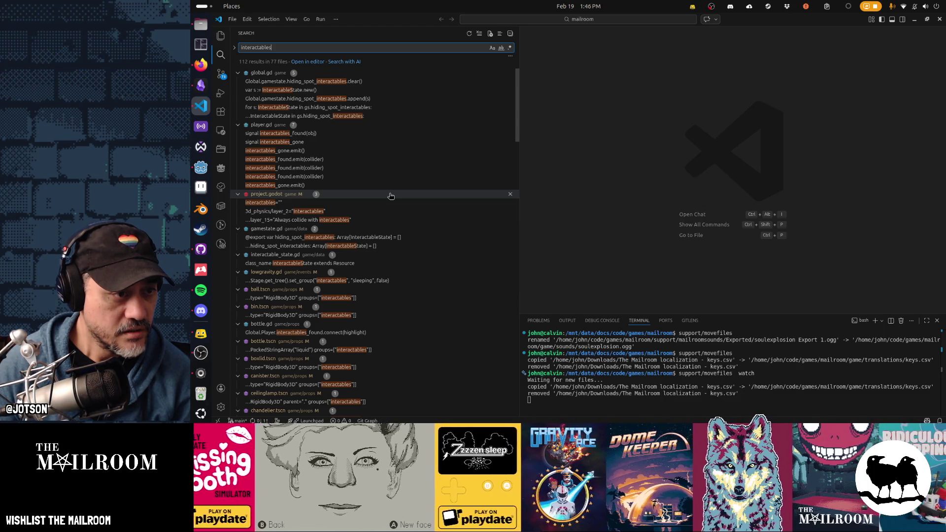
# Collapse the project.godot and .gd script result groups, then return to Godot's quick file finder.
pyautogui.click(239, 194)
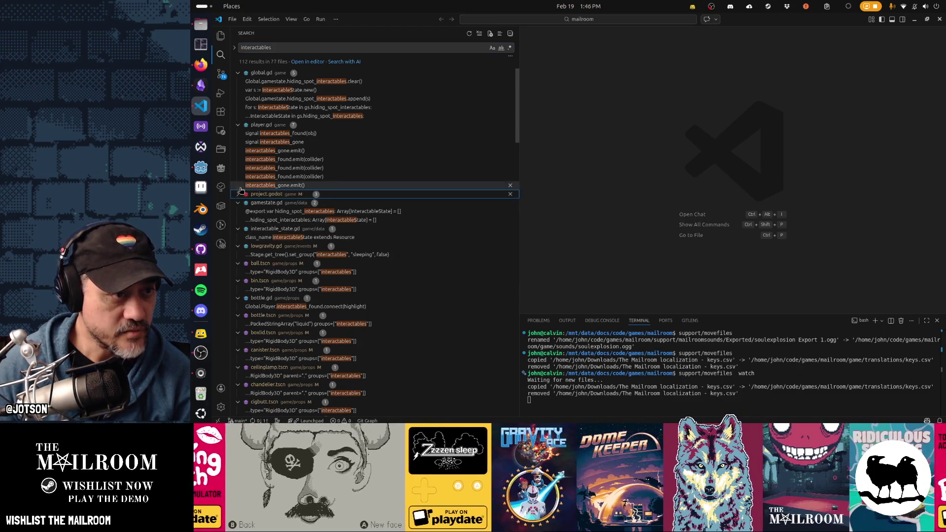
pyautogui.click(239, 126)
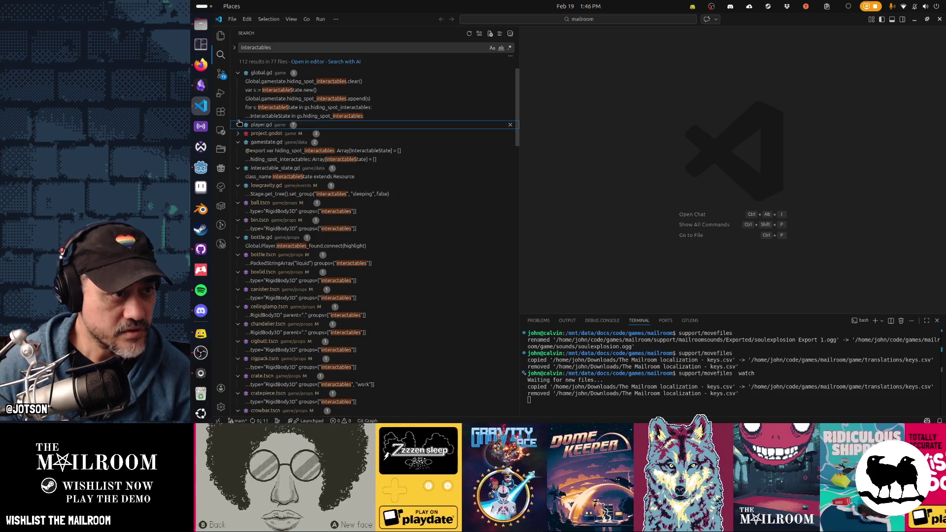
pyautogui.click(238, 75)
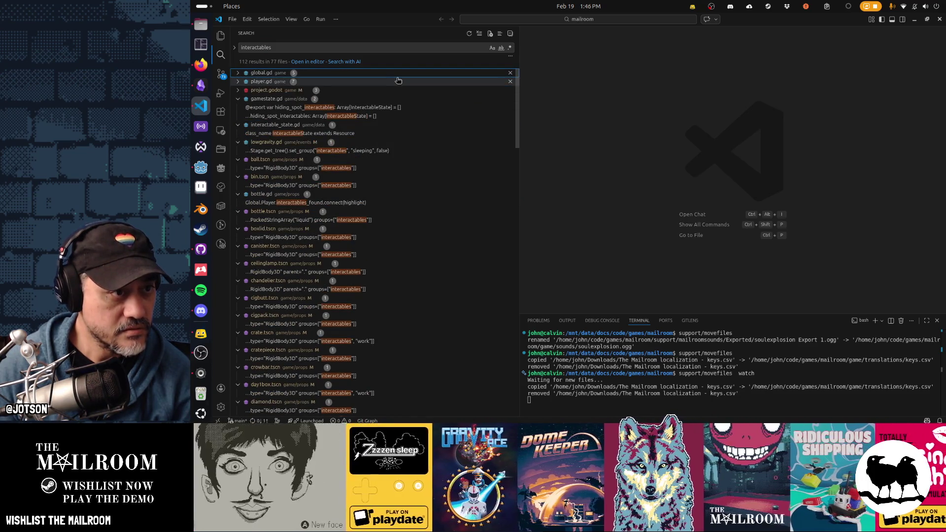
pyautogui.click(239, 100)
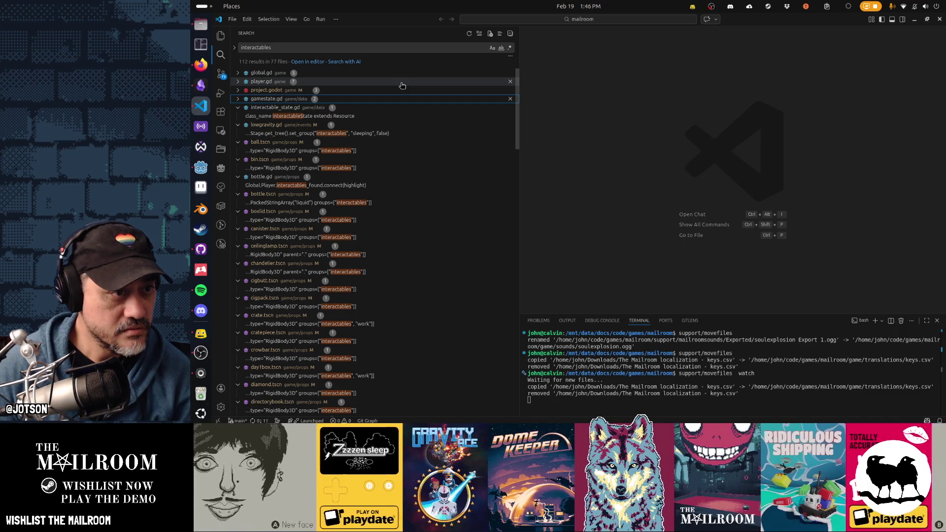
pyautogui.click(237, 108)
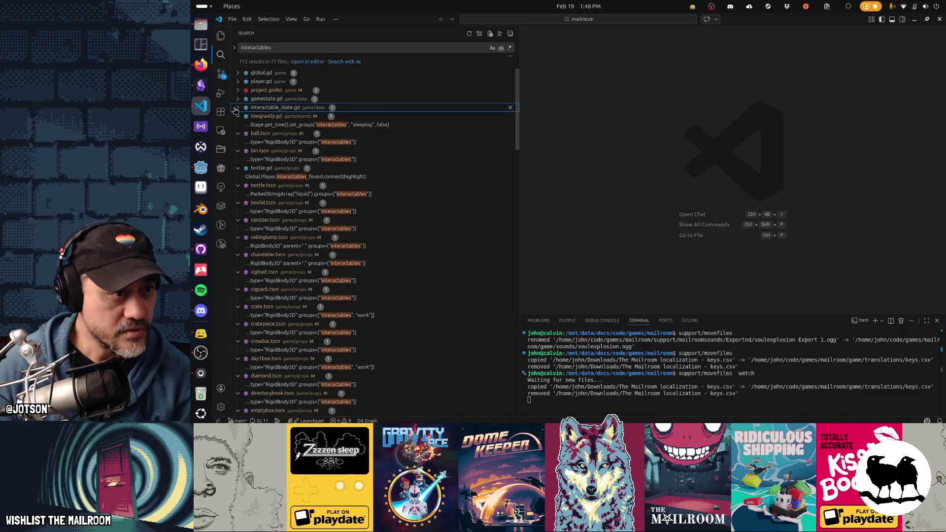
pyautogui.click(239, 116)
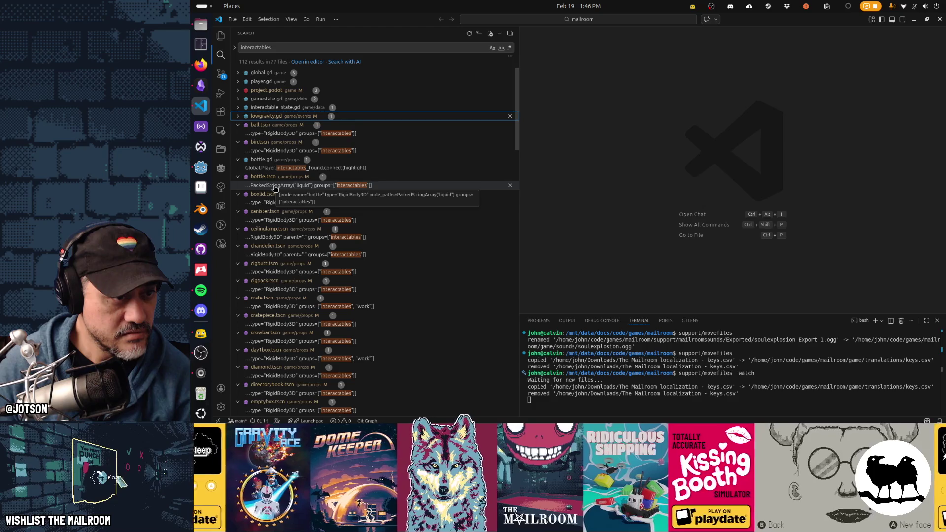
pyautogui.click(238, 159)
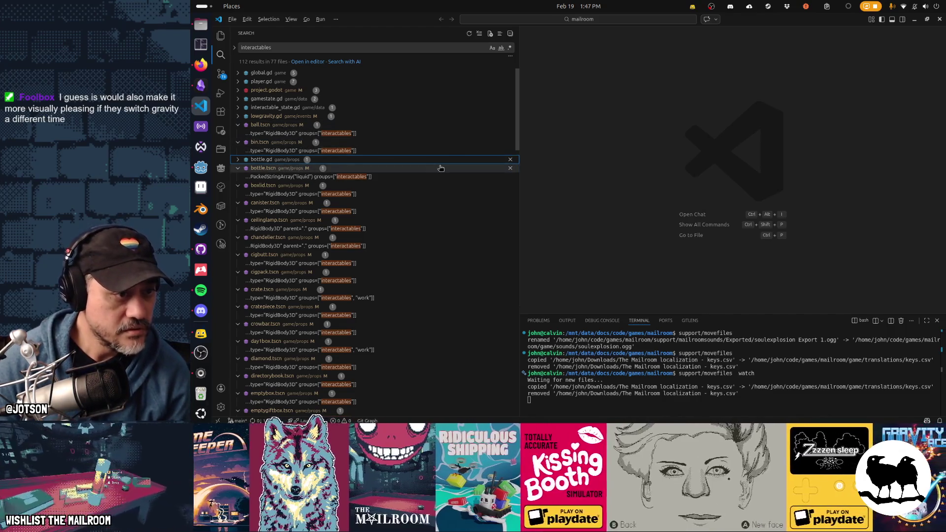
pyautogui.hotkey('alt', 'Tab')
pyautogui.hotkey('shift', 'alt', 'o')
pyautogui.write('bottle.t')
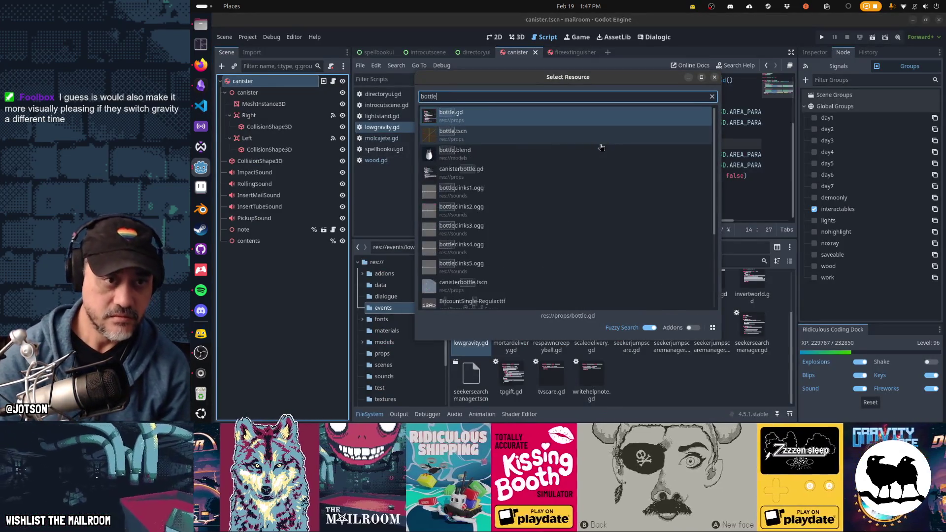
# Open bottle.tscn, step through its scene tree nodes, then return to the VS Code search results.
pyautogui.press('Return')
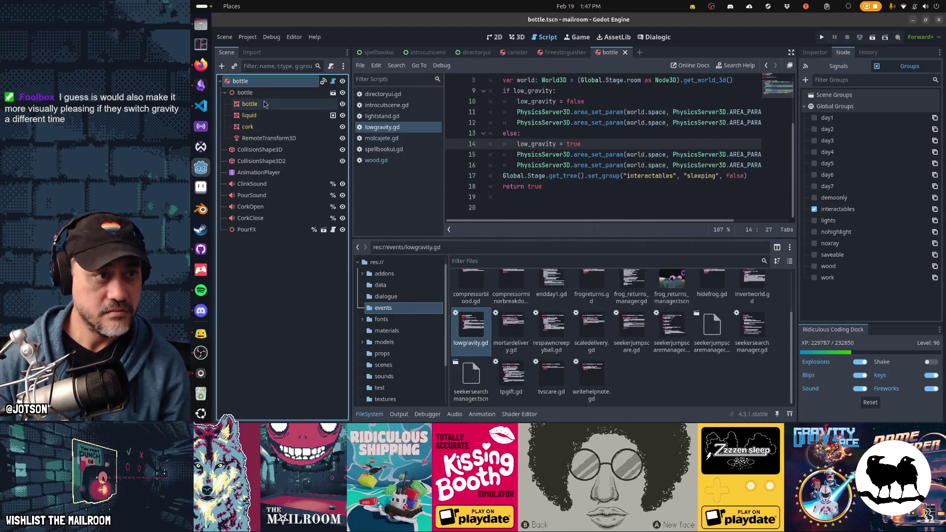
pyautogui.press('Down')
pyautogui.press('Down')
pyautogui.press('Down')
pyautogui.press('Down')
pyautogui.press('Down')
pyautogui.press('Down')
pyautogui.press('Down')
pyautogui.press('Down')
pyautogui.press('Down')
pyautogui.press('Down')
pyautogui.press('Down')
pyautogui.press('Down')
pyautogui.press('Down')
pyautogui.press('Up')
pyautogui.press('Up')
pyautogui.press('Up')
pyautogui.press('Up')
pyautogui.press('Up')
pyautogui.press('Up')
pyautogui.hotkey('alt', 'Tab')
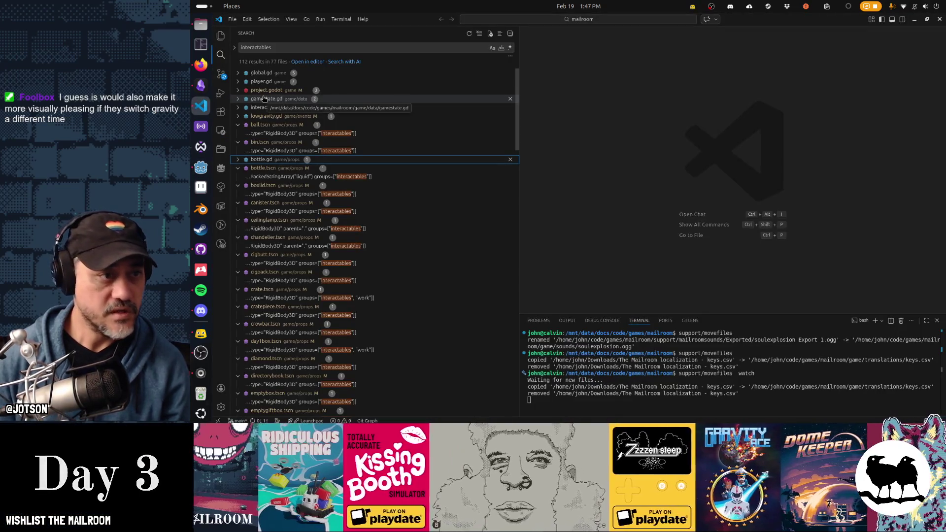
pyautogui.moveTo(296, 177)
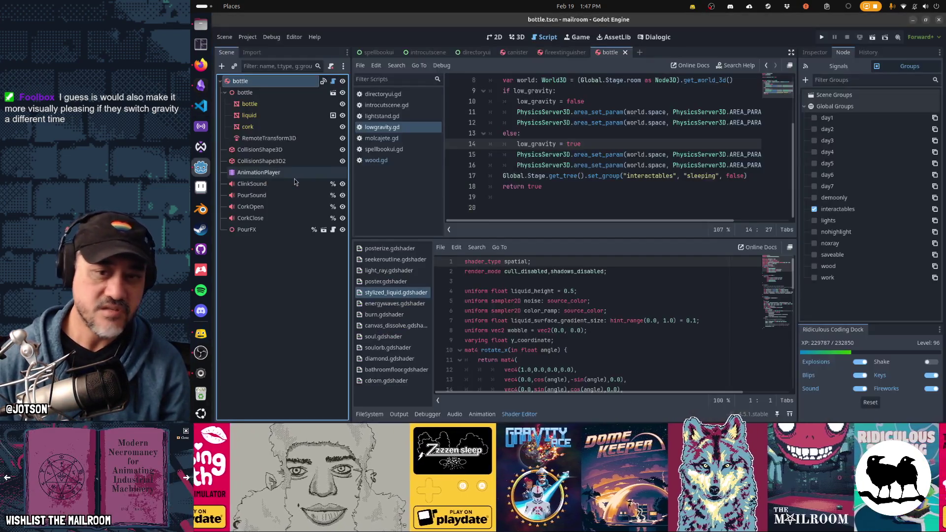
pyautogui.scroll(-10, 294, 180)
# Step through the frog, frogcorpse and goldcoin interactables matches, landing on goldcoin's CoinSound node, then return to Godot.
pyautogui.click(294, 179)
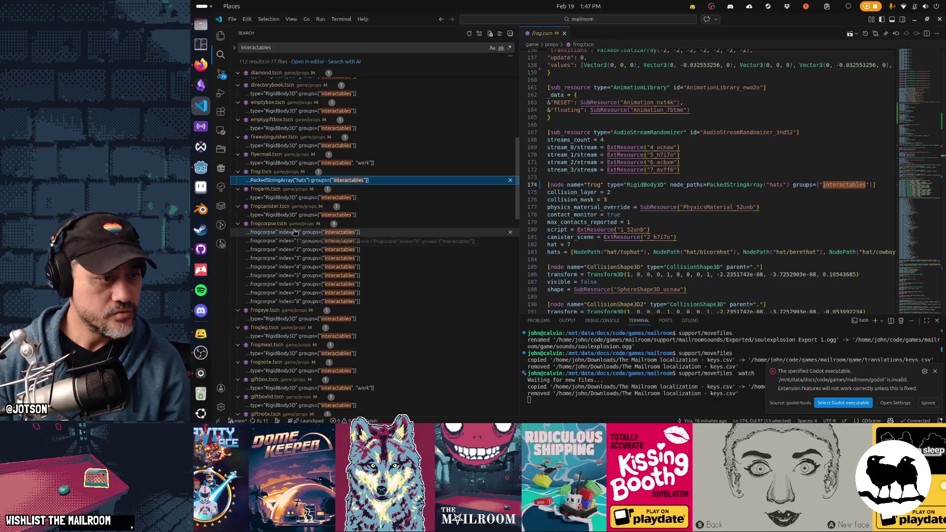
pyautogui.click(294, 232)
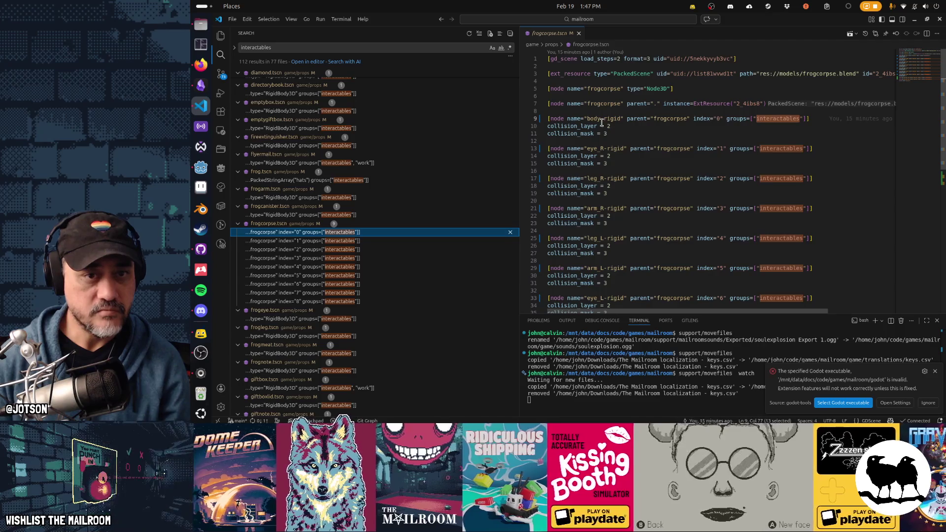
pyautogui.scroll(-2, 612, 201)
pyautogui.scroll(-2, 611, 211)
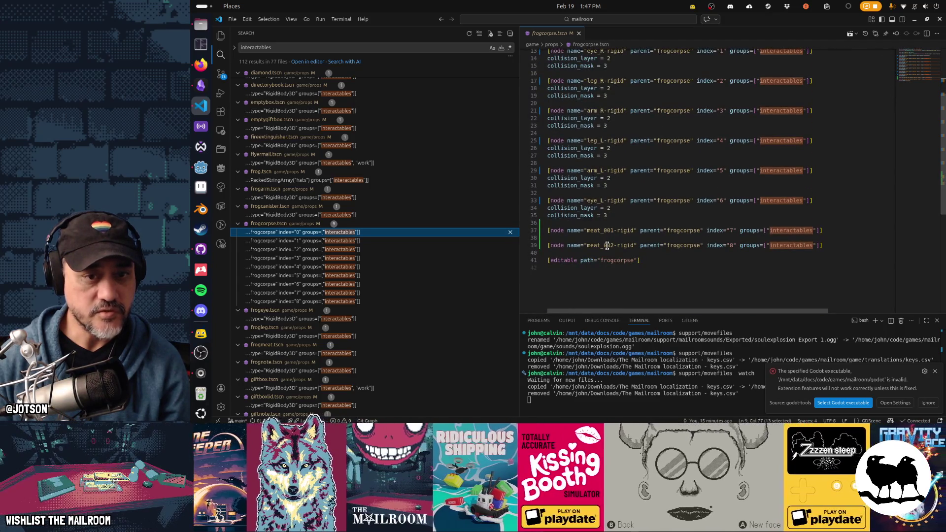
pyautogui.scroll(-3, 298, 244)
pyautogui.scroll(-1, 298, 244)
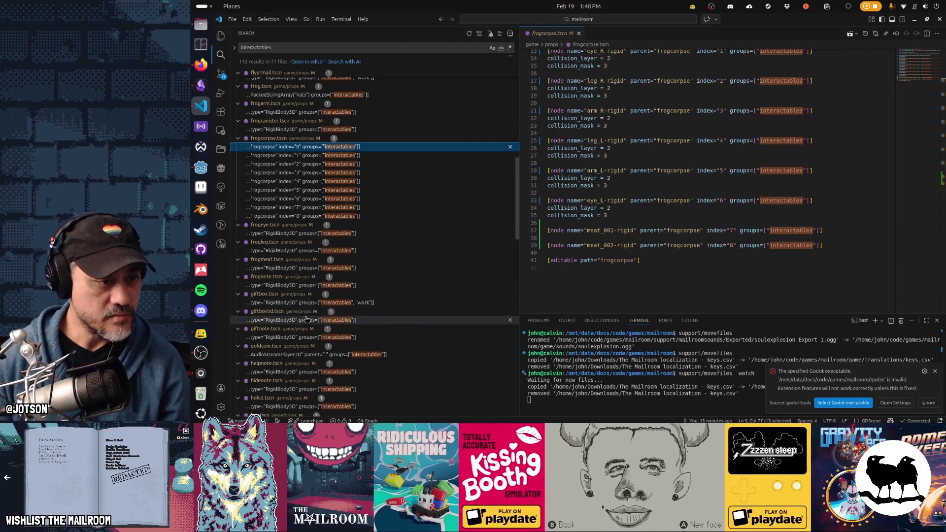
pyautogui.scroll(-2, 307, 318)
pyautogui.scroll(-1, 308, 318)
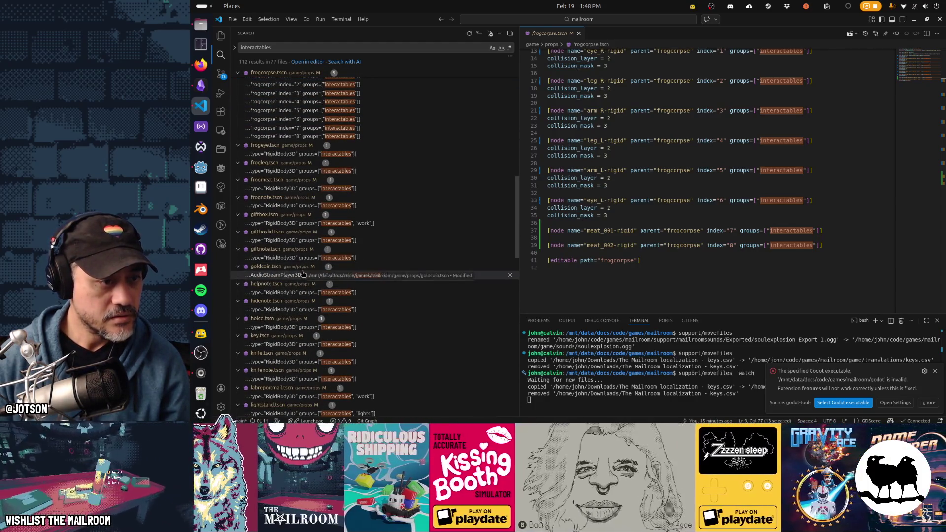
pyautogui.click(302, 274)
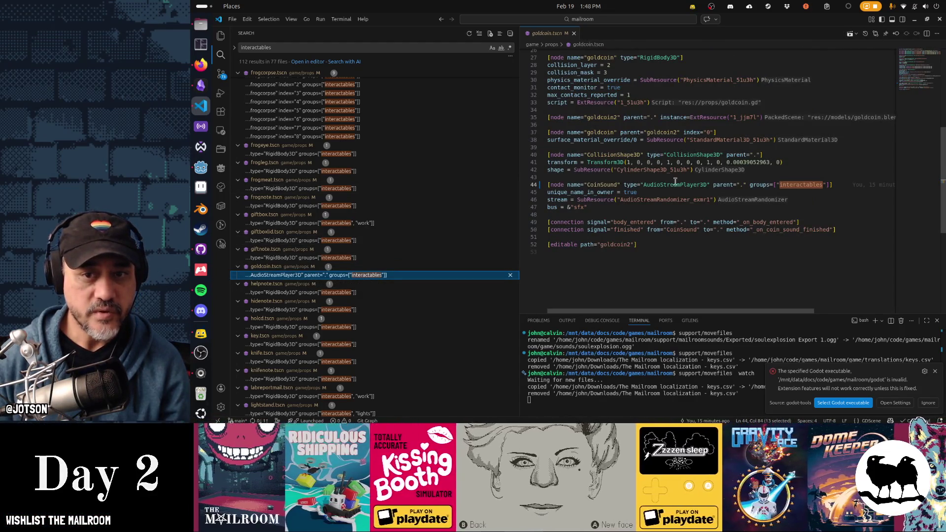
pyautogui.hotkey('alt', 'Tab')
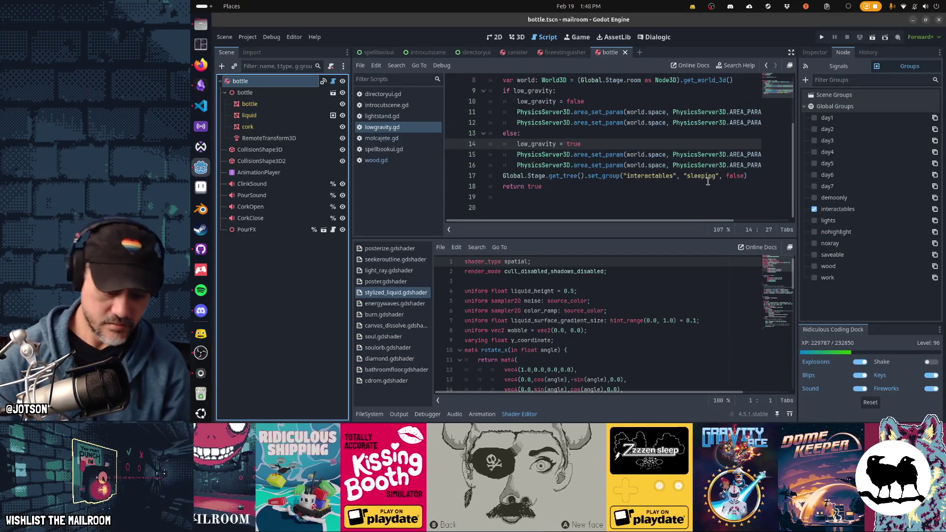
# Quick-open goldcoin.tscn, take CoinSound out of interactables and confirm the root keeps the group.
pyautogui.hotkey('alt', 'shift', 'o')
pyautogui.write('goldcoin')
pyautogui.press('Down')
pyautogui.press('Return')
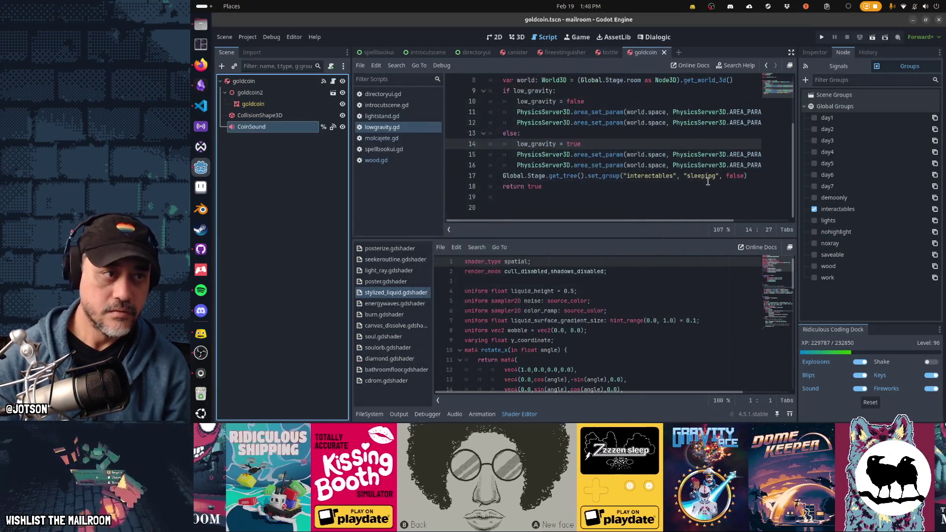
pyautogui.click(814, 211)
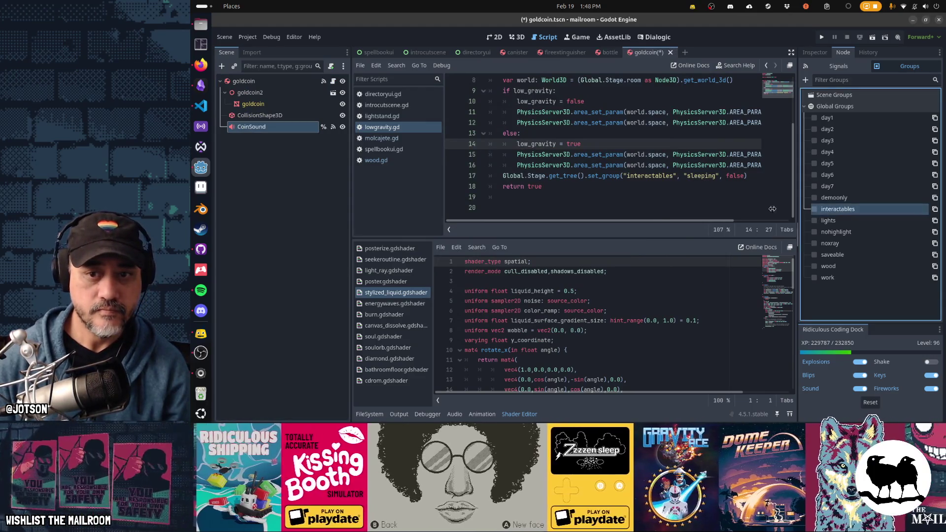
pyautogui.click(299, 81)
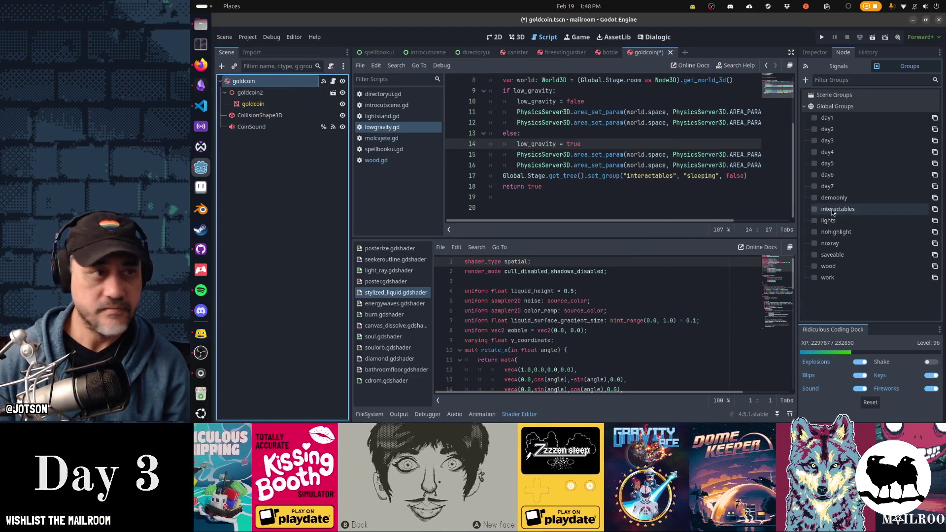
pyautogui.hotkey('alt', 'Tab')
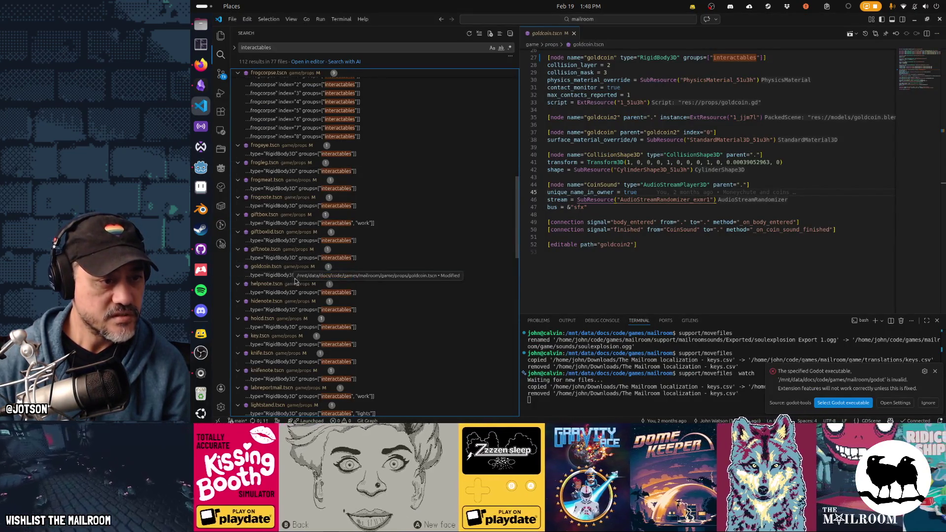
pyautogui.scroll(-3, 390, 294)
pyautogui.scroll(-2, 370, 284)
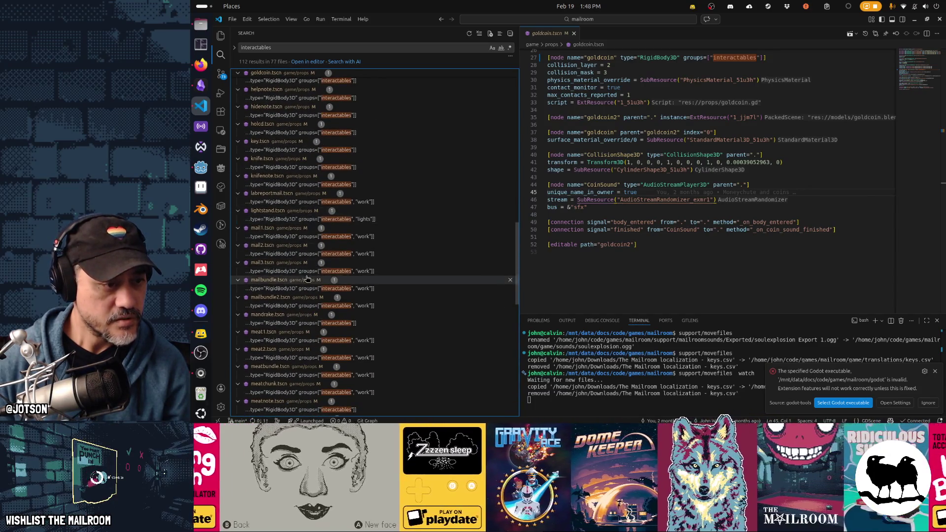
pyautogui.scroll(-3, 296, 237)
pyautogui.scroll(-2, 293, 267)
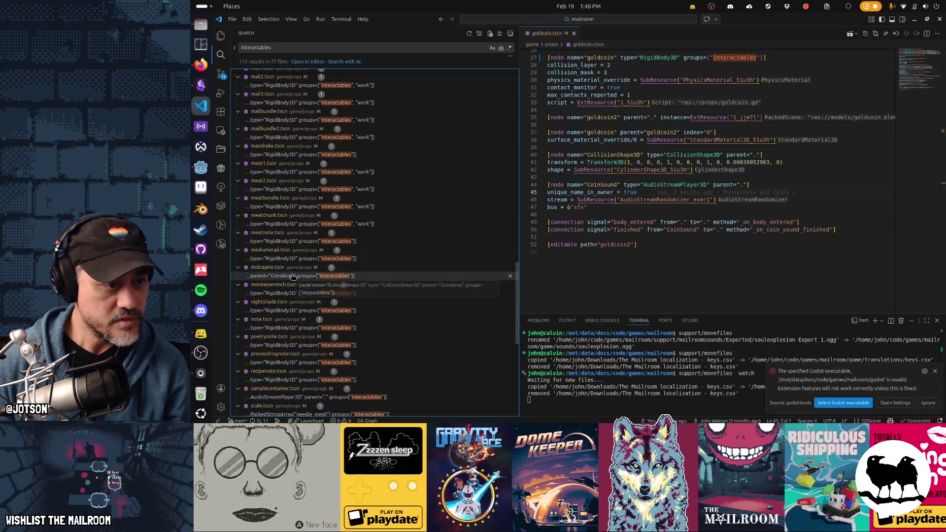
# Quick-open molcajete.tscn, remove its collision shape from interactables and check the root and GrindArea shape's groups.
pyautogui.hotkey('alt', 'Tab')
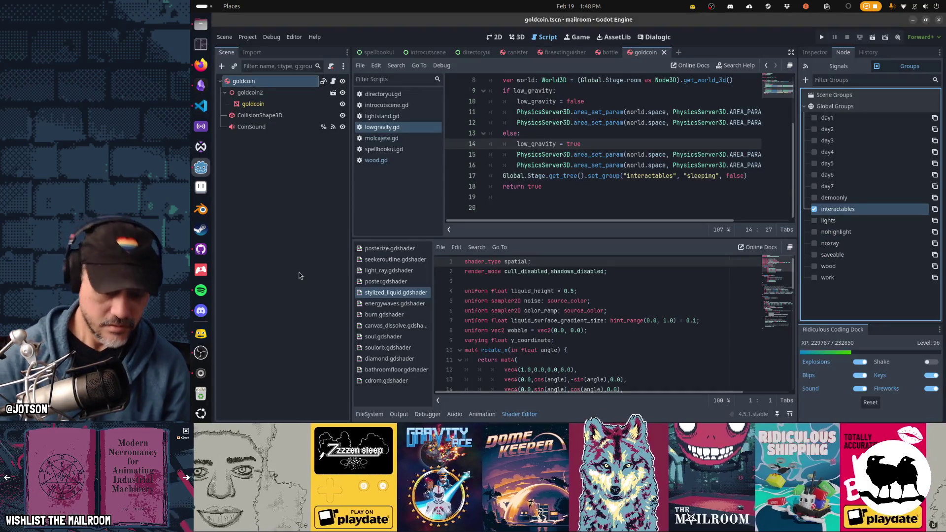
pyautogui.hotkey('shift', 'alt', 'o')
pyautogui.write('molca')
pyautogui.press('Down')
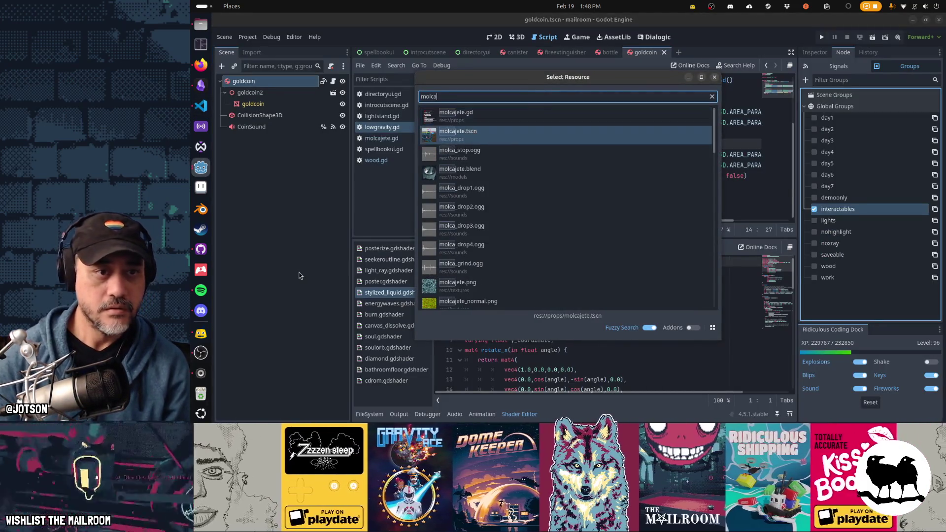
pyautogui.press('Return')
pyautogui.click(814, 210)
pyautogui.click(257, 83)
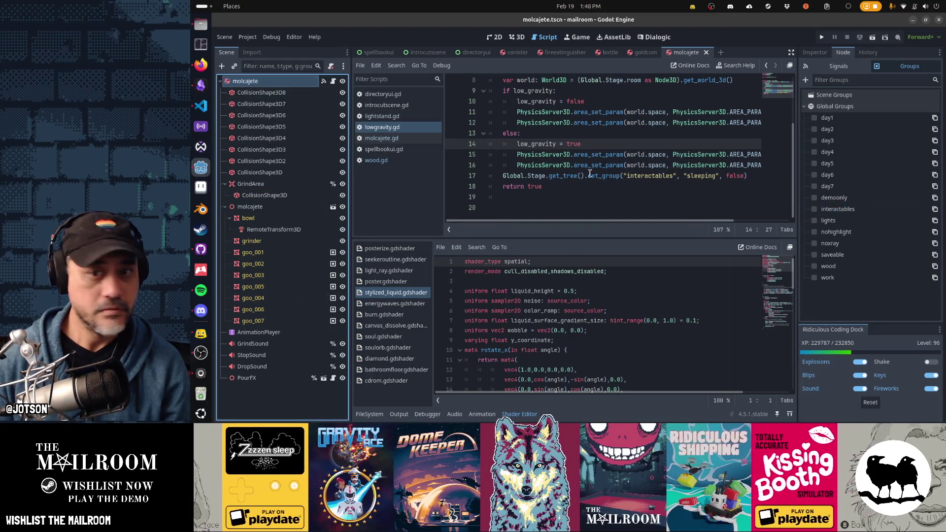
pyautogui.hotkey('alt', 'Tab')
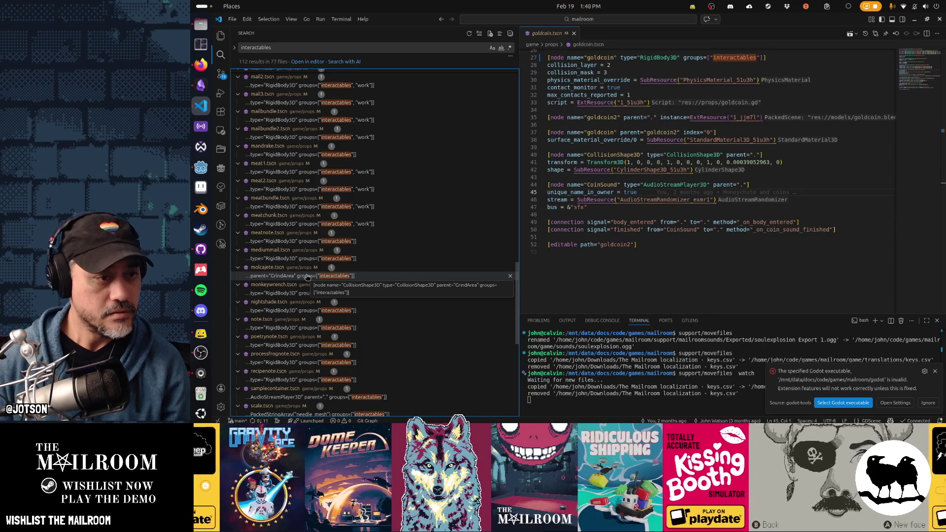
pyautogui.click(307, 276)
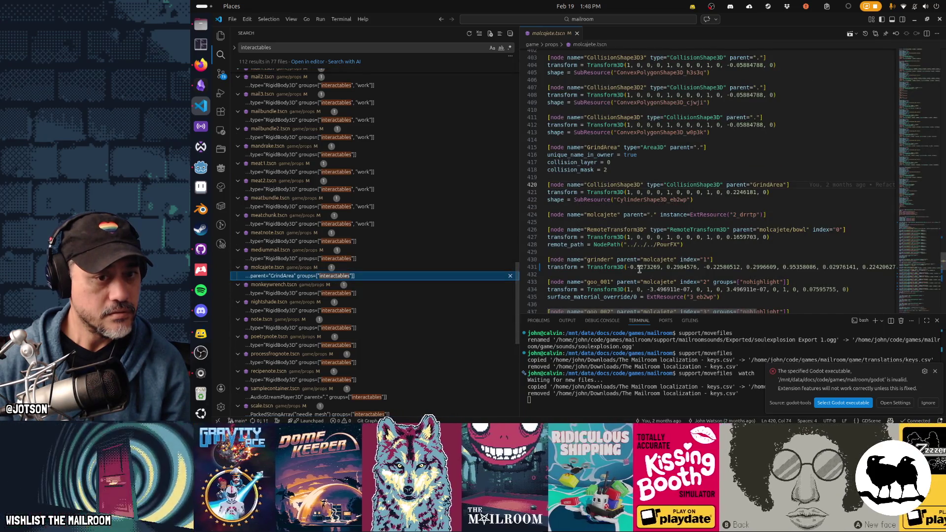
pyautogui.hotkey('alt', 'Tab')
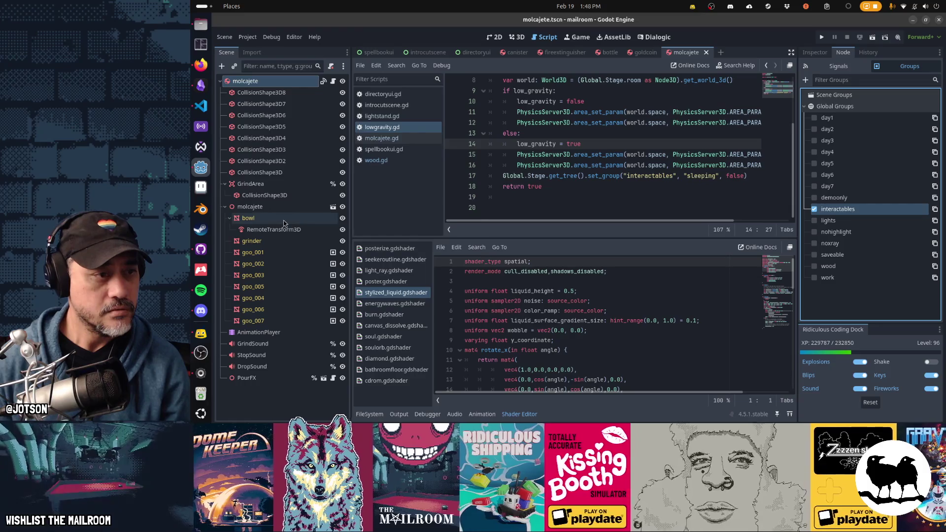
pyautogui.click(282, 197)
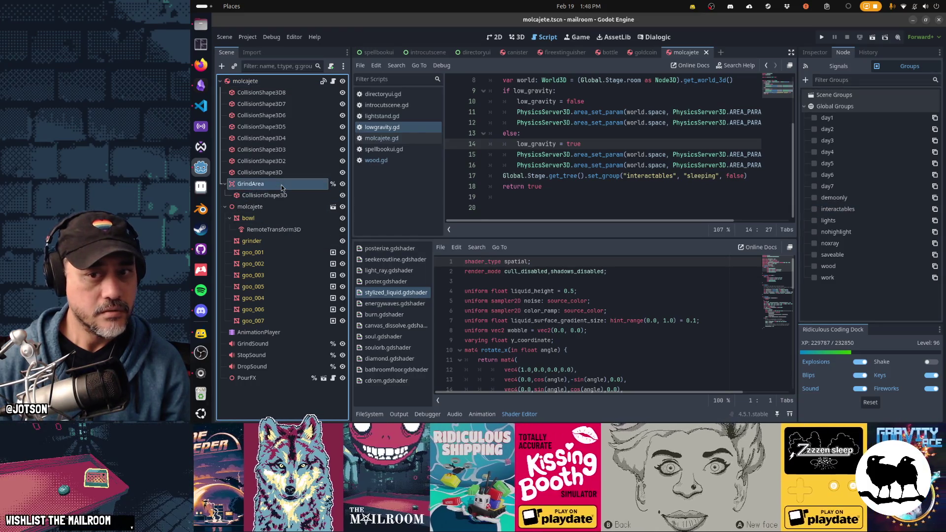
pyautogui.hotkey('alt', 'Tab')
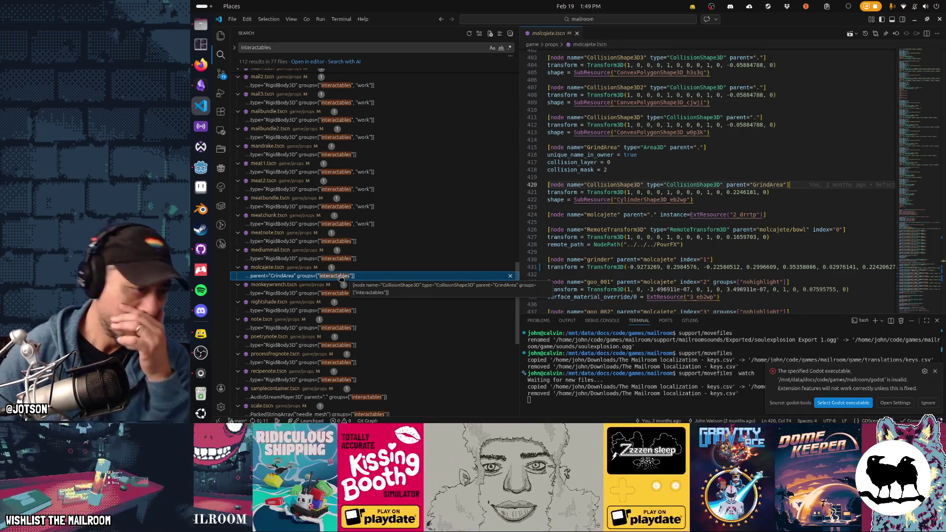
pyautogui.scroll(-3, 347, 279)
pyautogui.scroll(-1, 342, 278)
pyautogui.scroll(-1, 341, 278)
pyautogui.scroll(-2, 341, 278)
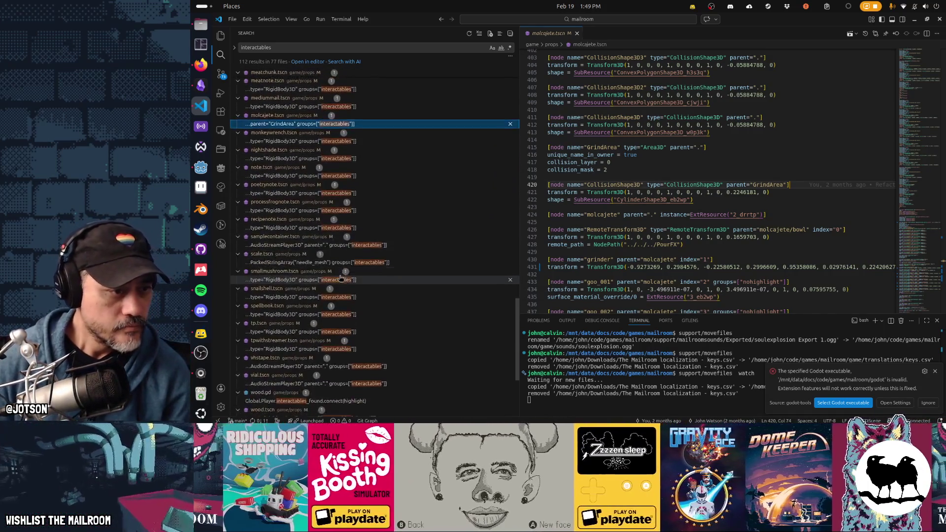
# Quick-open samplecontainer.tscn and confirm its root is in interactables, then return to the search results.
pyautogui.hotkey('alt', 'Tab')
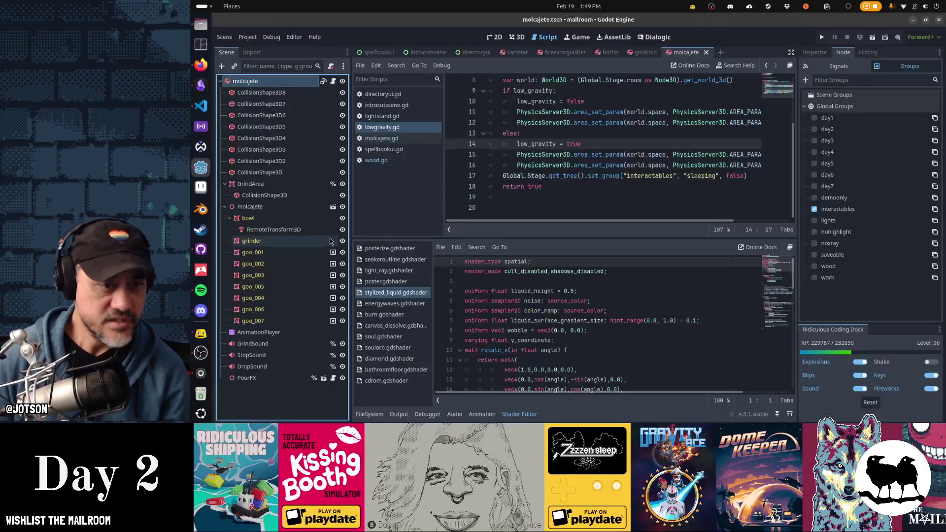
pyautogui.hotkey('shift', 'alt', 'o')
pyautogui.write('samplecontaine')
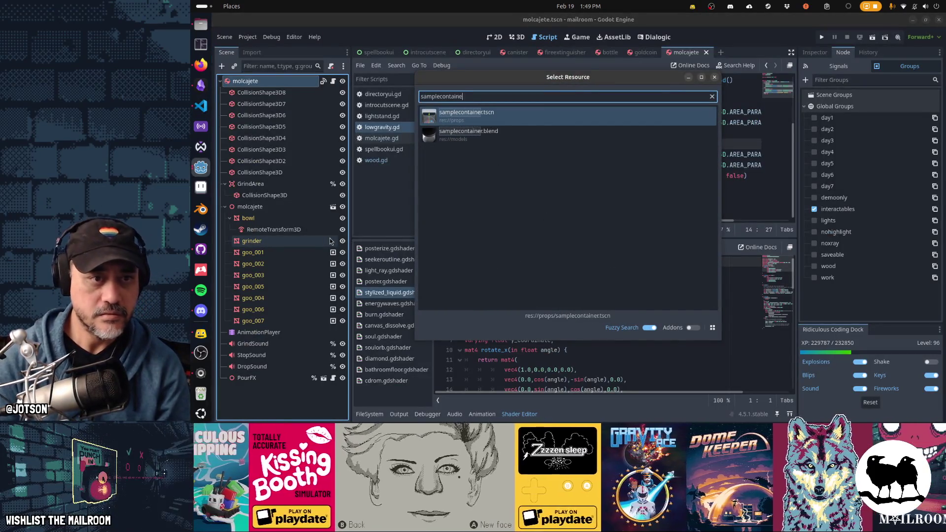
pyautogui.press('Return')
pyautogui.click(836, 209)
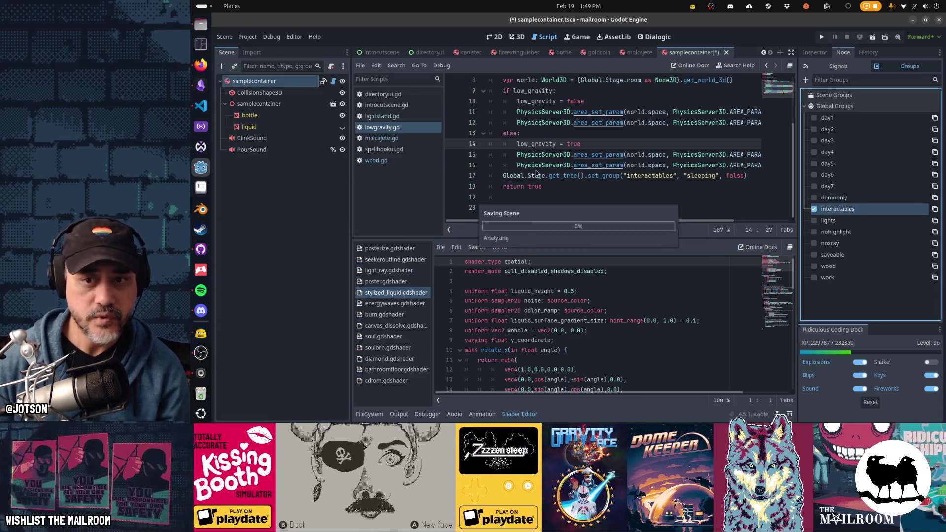
pyautogui.hotkey('alt', 'Tab')
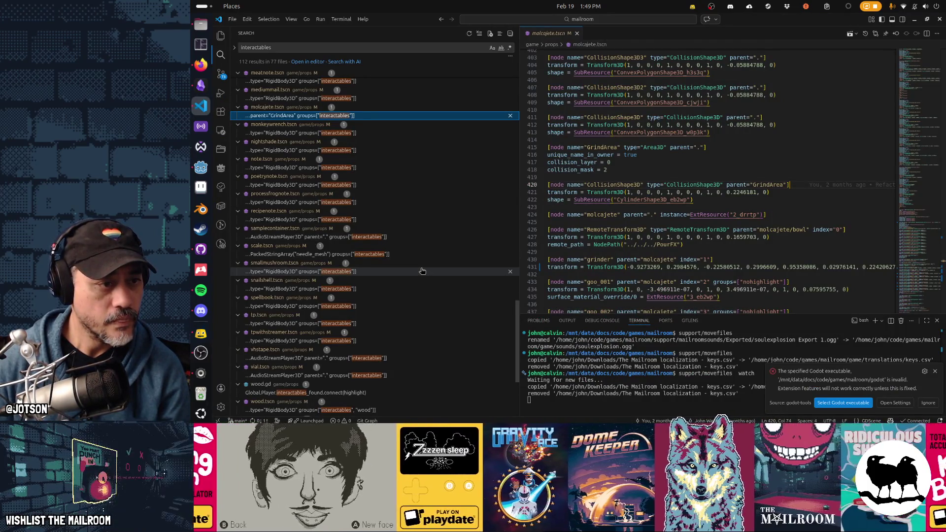
# Check the scale.tscn and vhstape.tscn matches, then move interactables from vhstape's DropSound to its root and save.
pyautogui.click(381, 254)
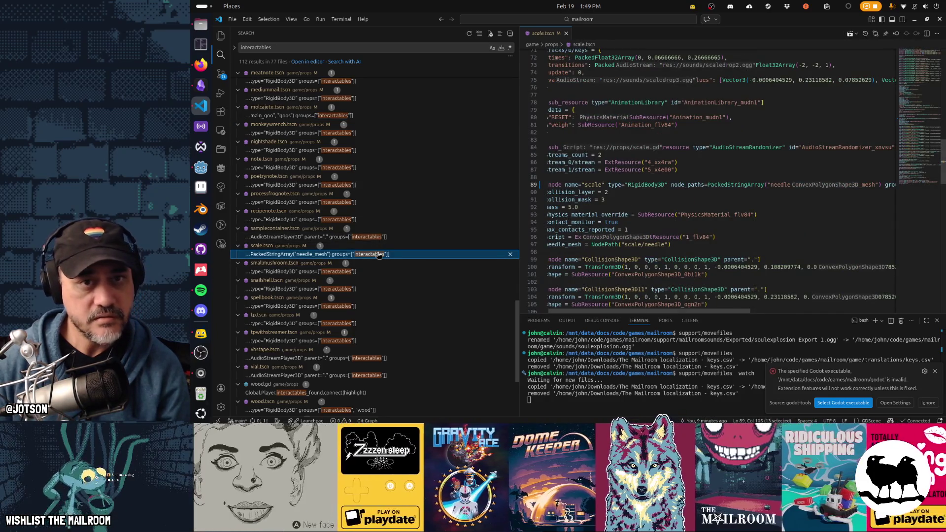
pyautogui.scroll(-2, 709, 241)
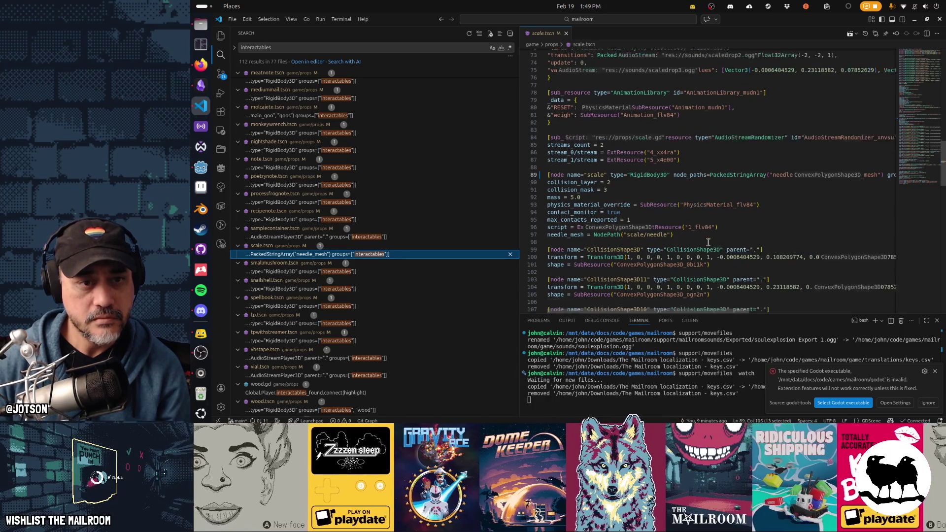
pyautogui.click(400, 256)
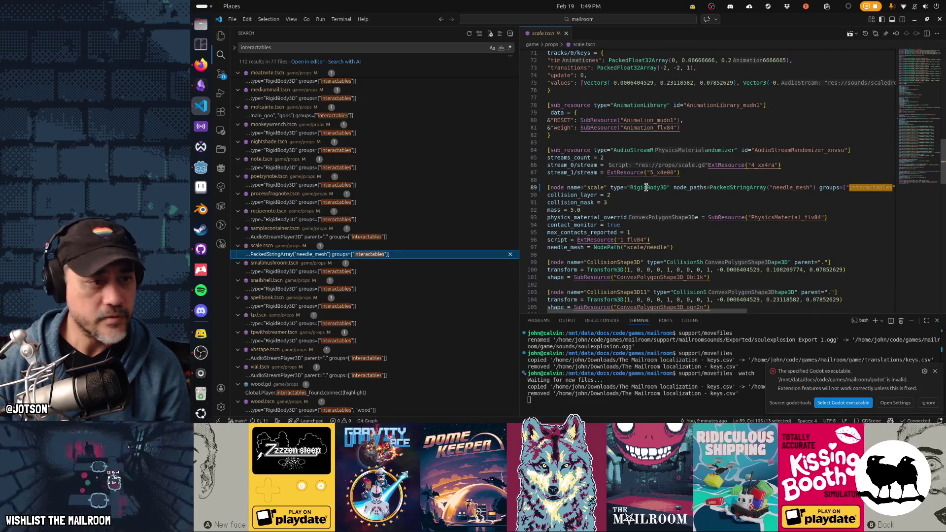
pyautogui.scroll(-2, 399, 236)
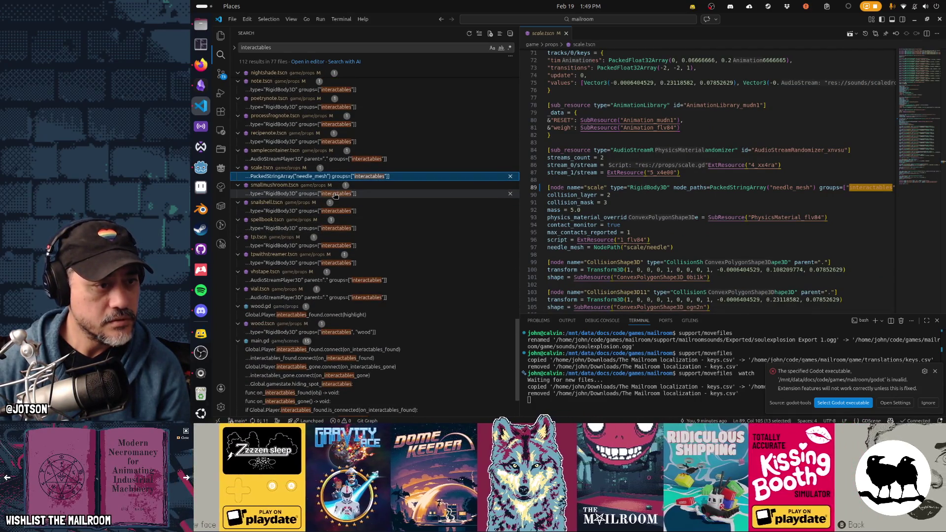
pyautogui.click(334, 281)
pyautogui.hotkey('alt', 'Tab')
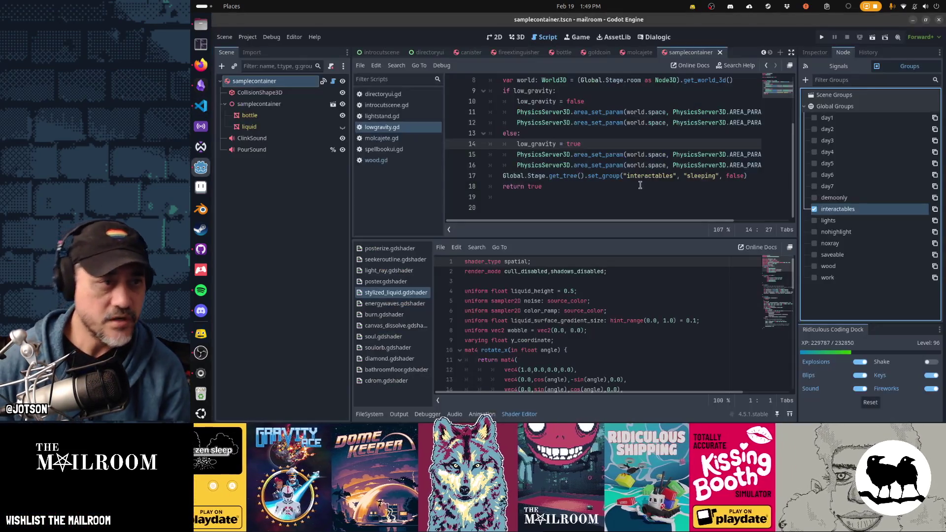
pyautogui.hotkey('ctrl', 'shift', 'o')
pyautogui.write('vhstape')
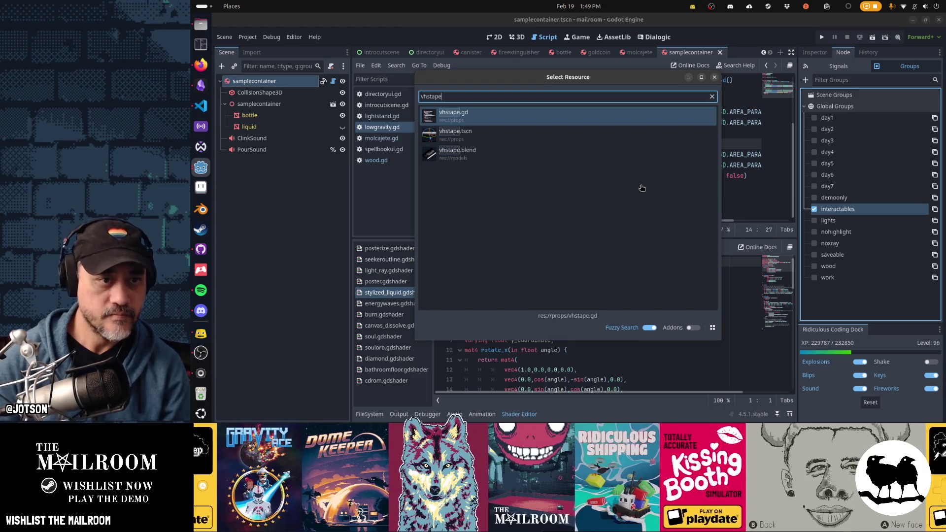
pyautogui.press('Return')
pyautogui.click(877, 211)
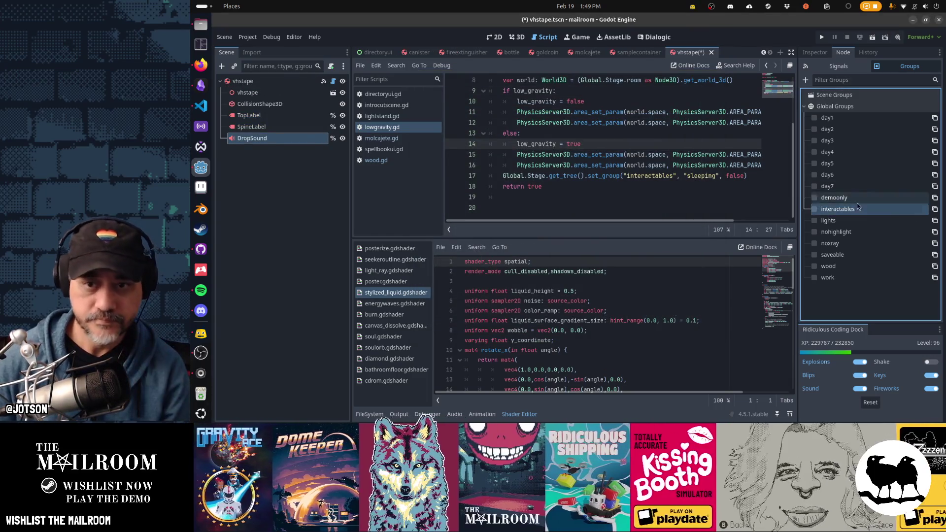
pyautogui.hotkey('ctrl', 's')
pyautogui.click(291, 86)
pyautogui.click(844, 210)
pyautogui.hotkey('alt', 'Tab')
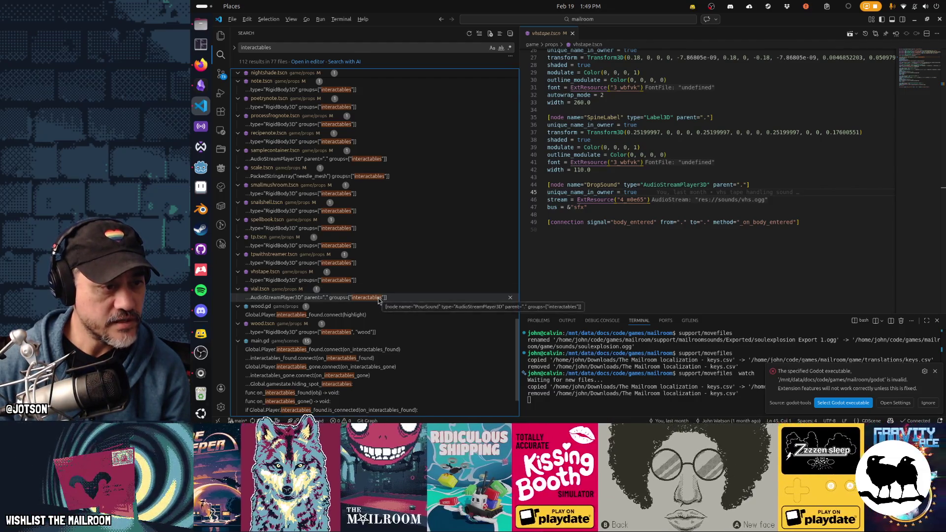
# Quick-open vial.tscn and confirm the interactables group sits on the vial root node.
pyautogui.hotkey('alt', 'Tab')
pyautogui.hotkey('ctrl', 'shift', 'o')
pyautogui.write('vial.tscn')
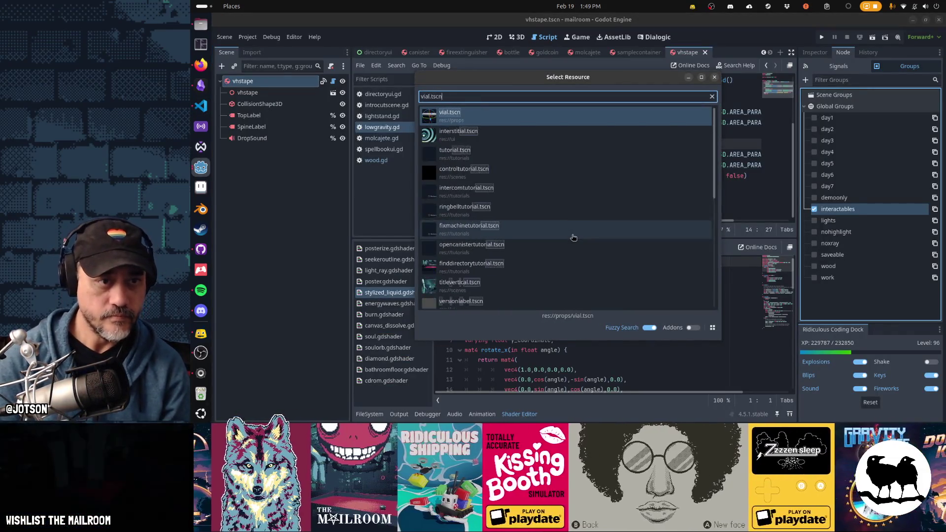
pyautogui.press('Return')
pyautogui.click(838, 209)
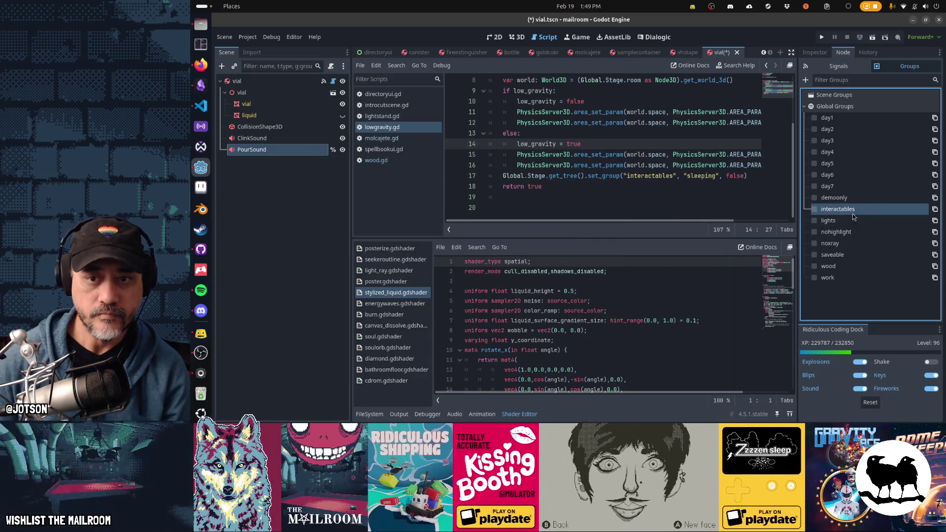
pyautogui.click(244, 80)
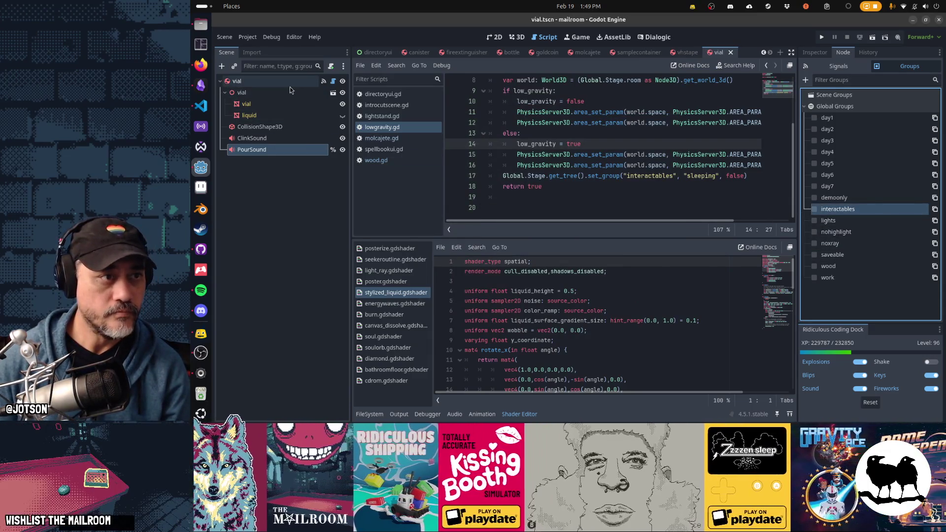
pyautogui.click(819, 208)
pyautogui.hotkey('alt', 'Tab')
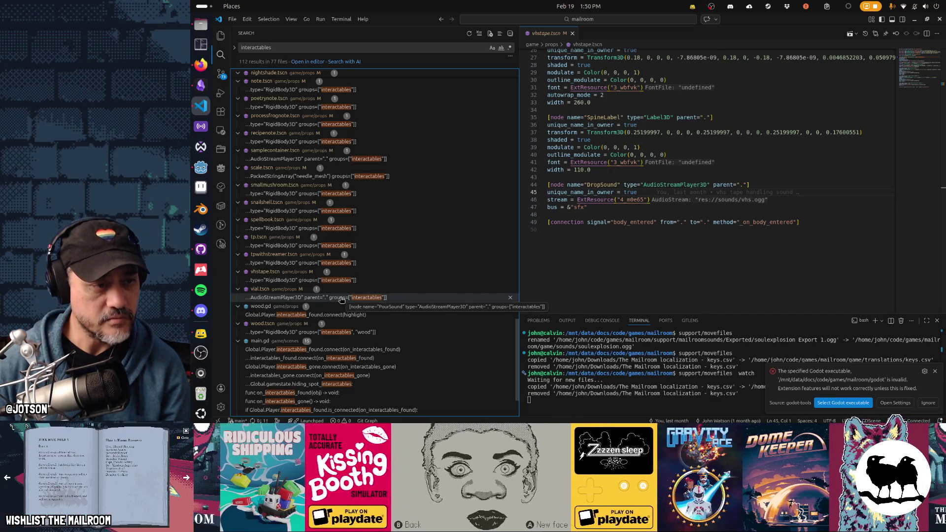
# Glance at the low_gravity script line and the molcajete scene in Godot, then return to the search results.
pyautogui.hotkey('alt', 'Tab')
pyautogui.click(530, 144)
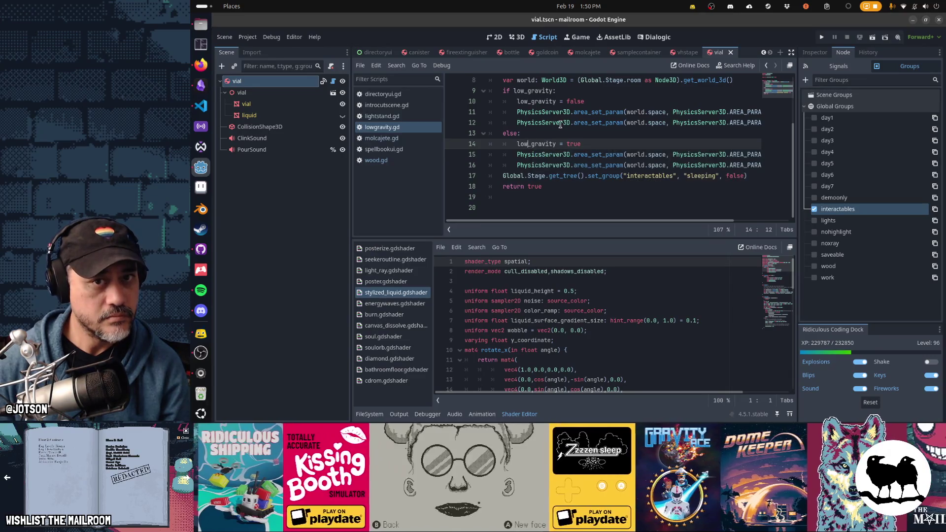
pyautogui.click(691, 53)
pyautogui.click(584, 53)
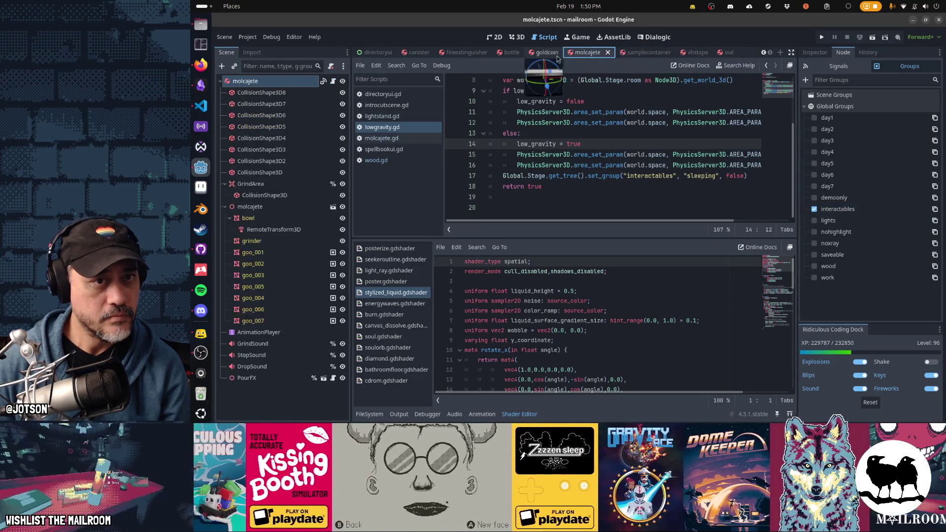
pyautogui.hotkey('alt', 'Tab')
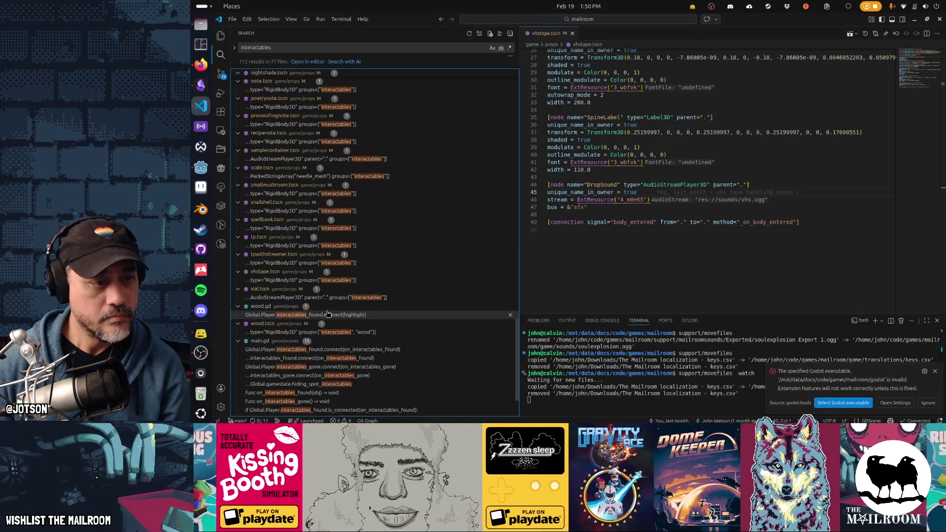
# Review vial.tscn's PourSound and root interactables entries, then molcajete.tscn's RigidBody3D root at the main_goo match.
pyautogui.click(324, 298)
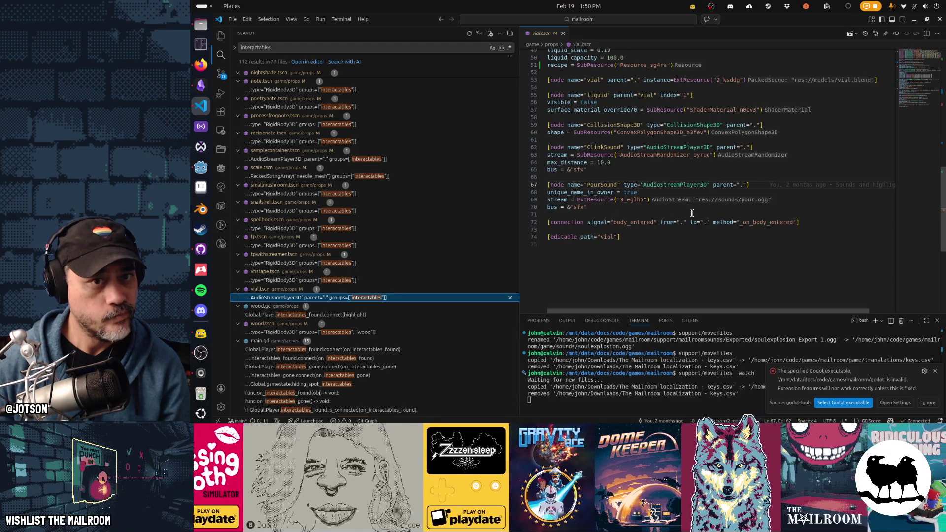
pyautogui.scroll(3, 691, 214)
pyautogui.click(390, 299)
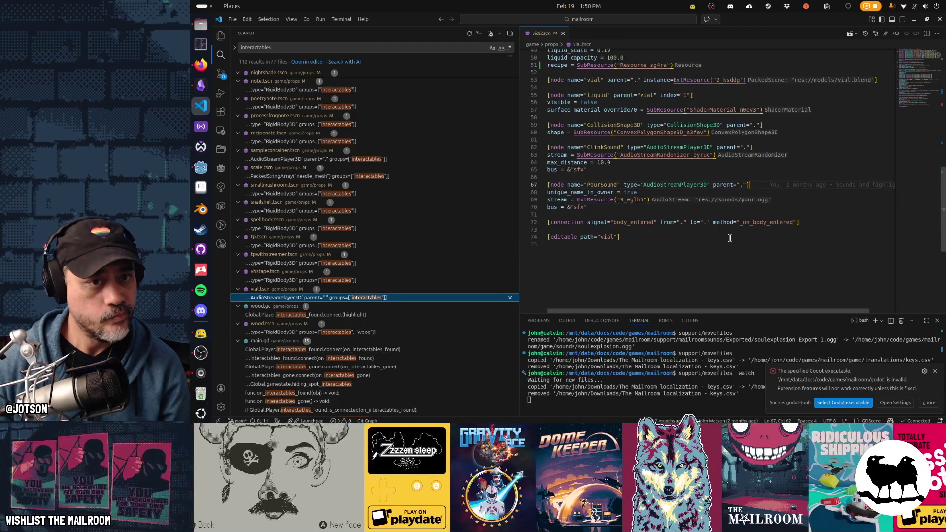
pyautogui.scroll(2, 729, 237)
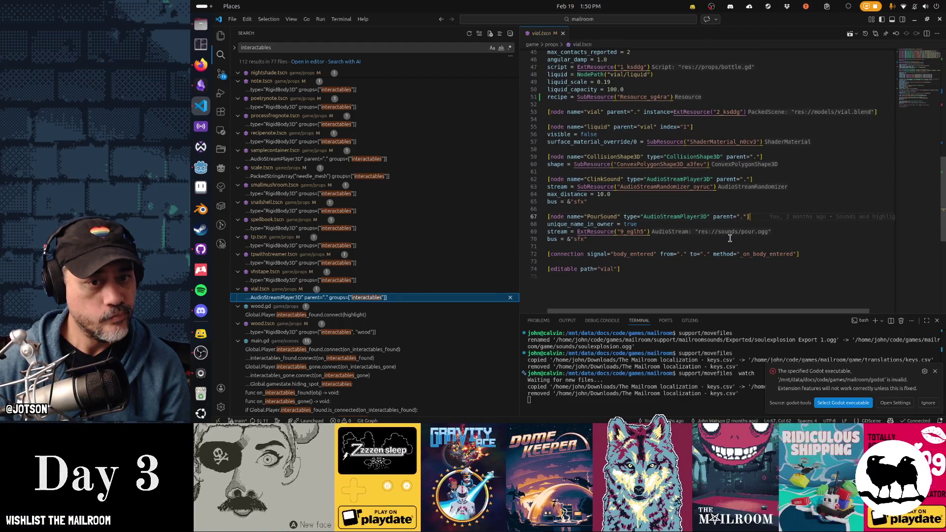
pyautogui.moveTo(367, 303)
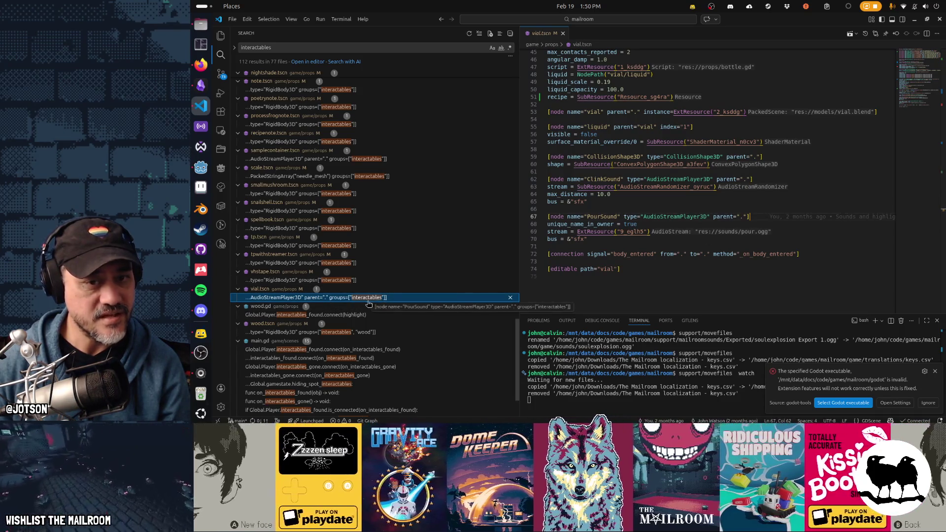
pyautogui.scroll(3, 762, 214)
pyautogui.scroll(7, 763, 216)
pyautogui.scroll(3, 763, 217)
pyautogui.scroll(1, 763, 216)
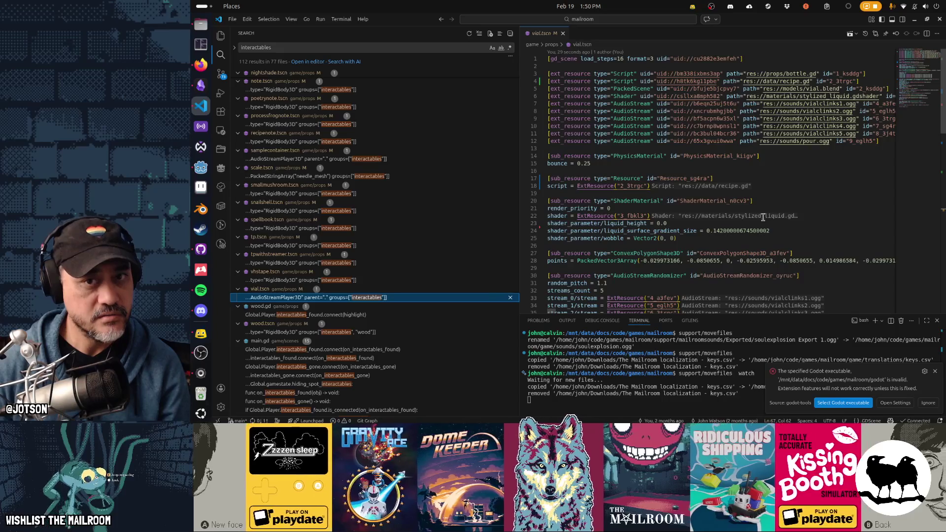
pyautogui.scroll(-2, 764, 215)
pyautogui.scroll(-2, 763, 216)
pyautogui.scroll(-2, 763, 216)
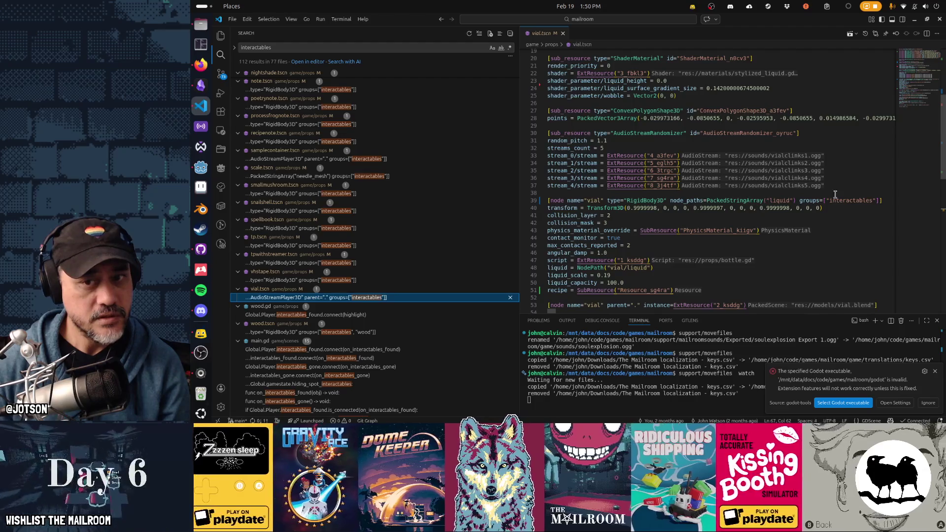
pyautogui.scroll(-2, 363, 285)
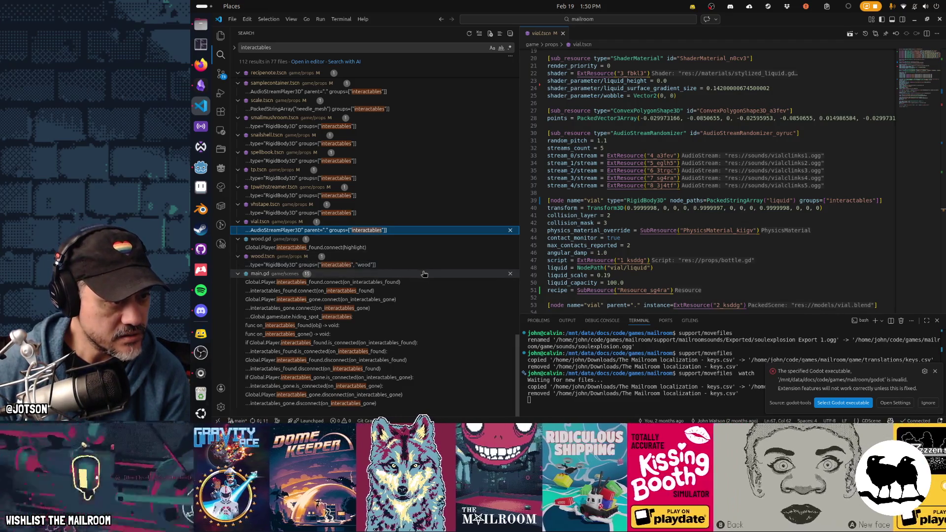
pyautogui.scroll(3, 236, 275)
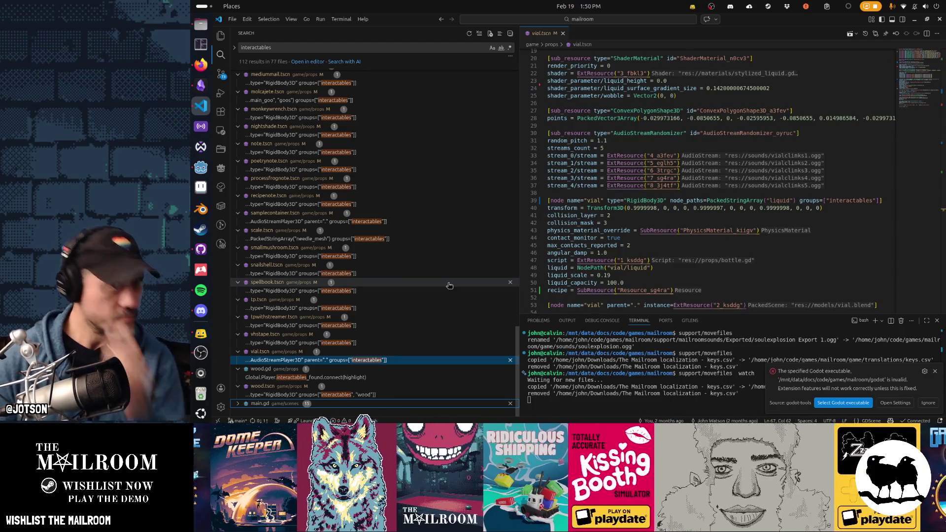
pyautogui.scroll(5, 414, 97)
pyautogui.scroll(5, 414, 97)
pyautogui.scroll(-5, 442, 133)
pyautogui.scroll(-3, 442, 134)
pyautogui.scroll(-3, 441, 133)
pyautogui.scroll(-3, 441, 133)
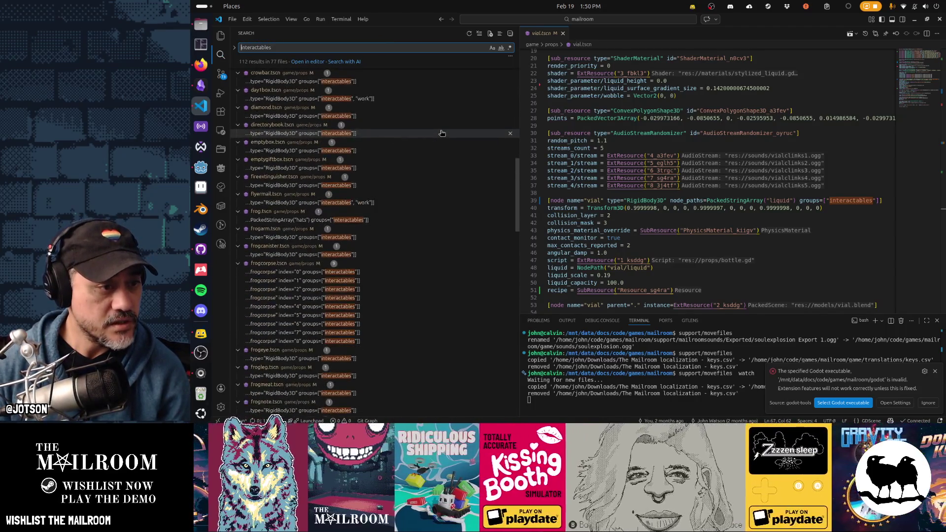
pyautogui.scroll(-3, 441, 133)
pyautogui.scroll(-3, 441, 134)
pyautogui.scroll(-3, 442, 133)
pyautogui.scroll(-3, 442, 133)
pyautogui.scroll(-3, 442, 134)
pyautogui.scroll(-3, 441, 133)
pyautogui.scroll(-2, 442, 133)
pyautogui.scroll(-3, 442, 133)
pyautogui.scroll(-3, 441, 133)
pyautogui.scroll(-3, 442, 133)
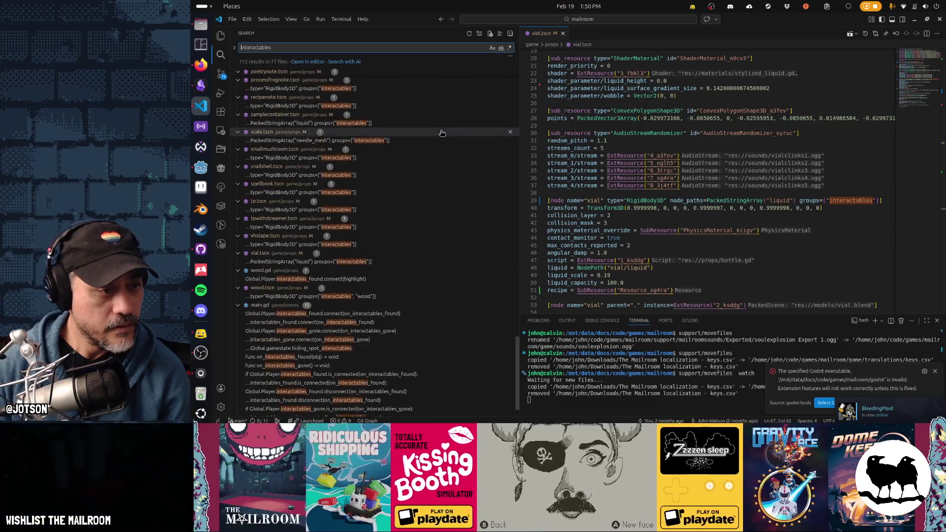
pyautogui.click(319, 262)
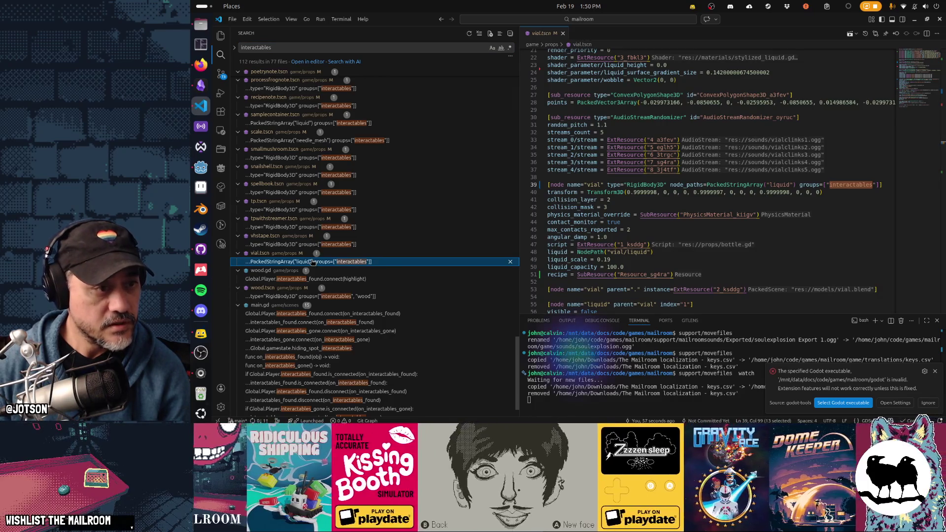
pyautogui.scroll(3, 287, 267)
pyautogui.scroll(3, 286, 260)
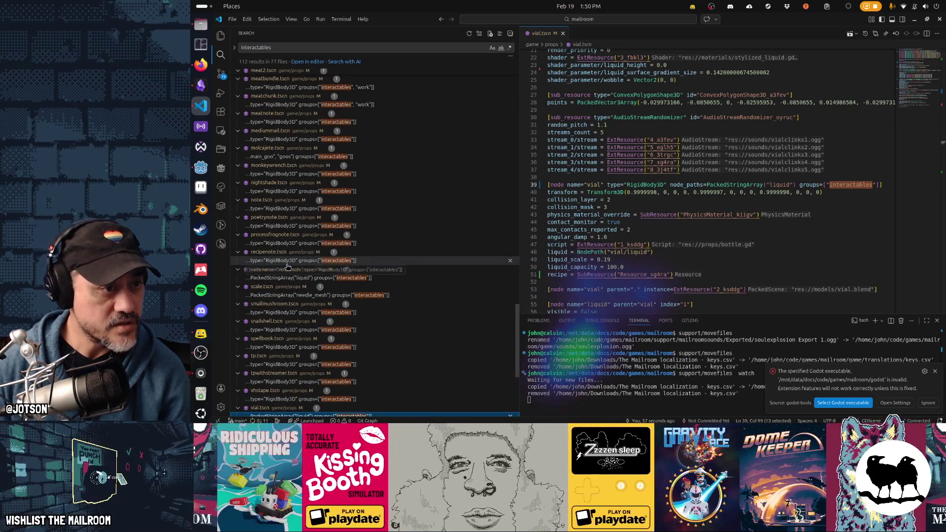
pyautogui.scroll(3, 283, 252)
pyautogui.click(276, 184)
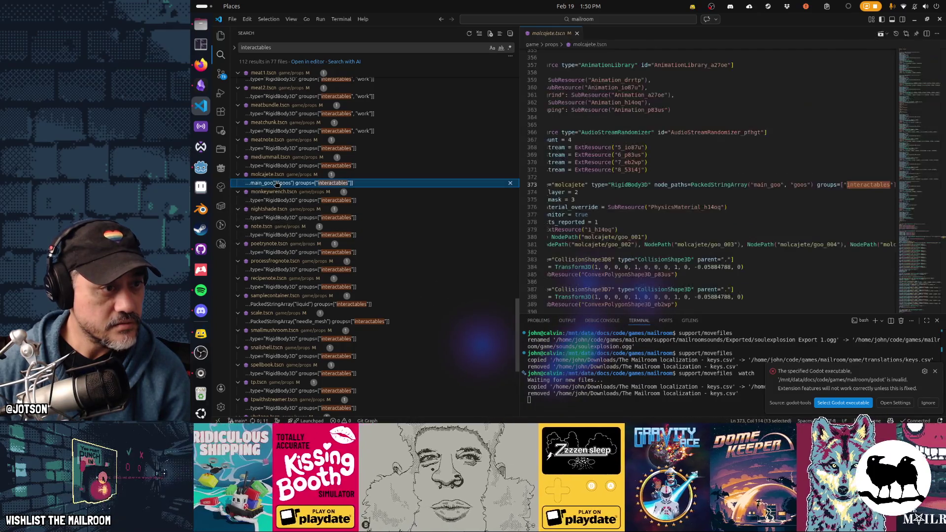
pyautogui.hscroll(-2, 602, 194)
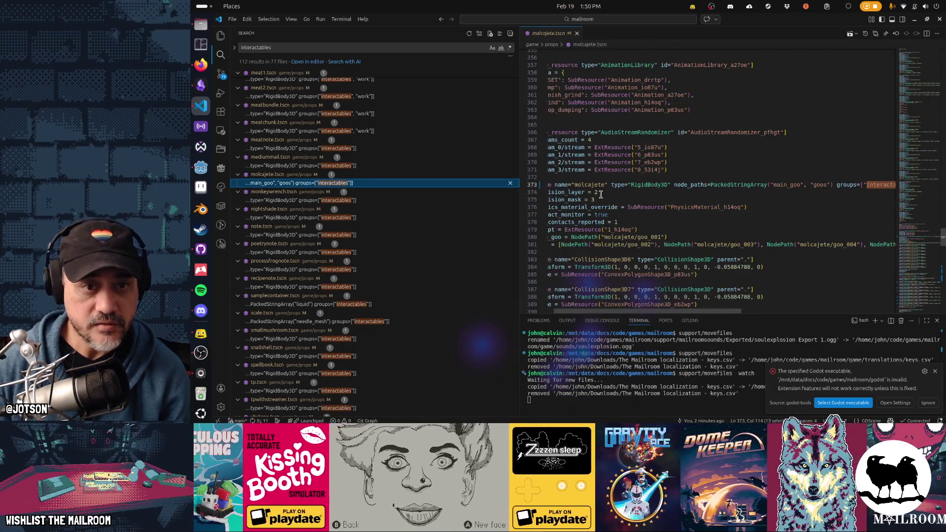
pyautogui.doubleClick(662, 184)
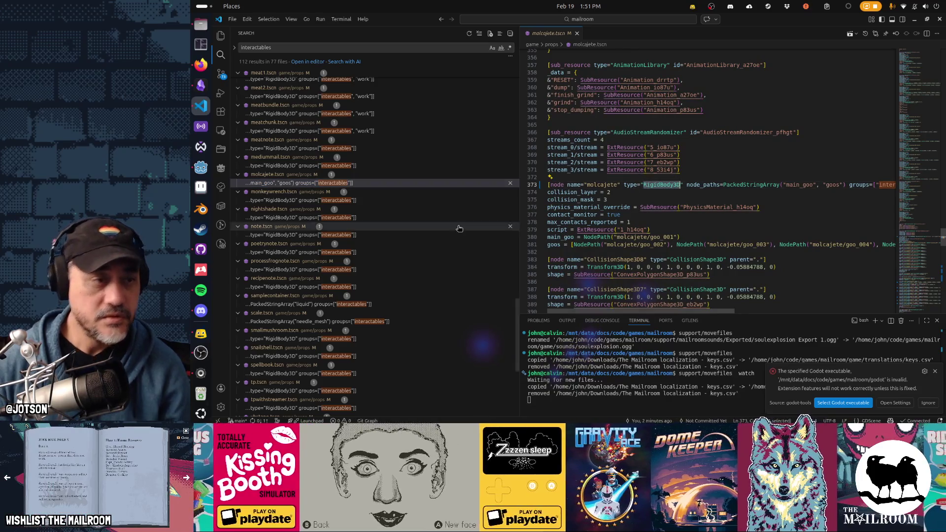
pyautogui.hotkey('alt', 'Tab')
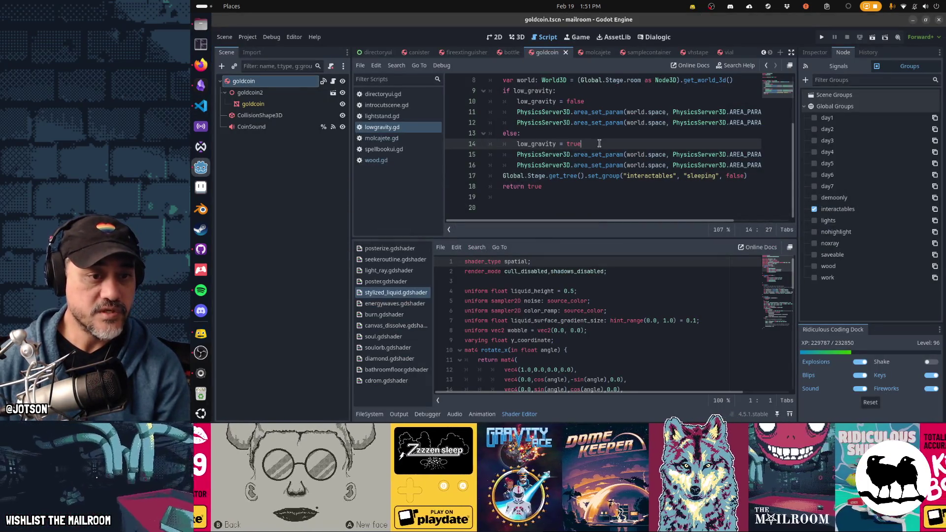
# Run The Mailroom from the editor with F5.
pyautogui.press('F5')
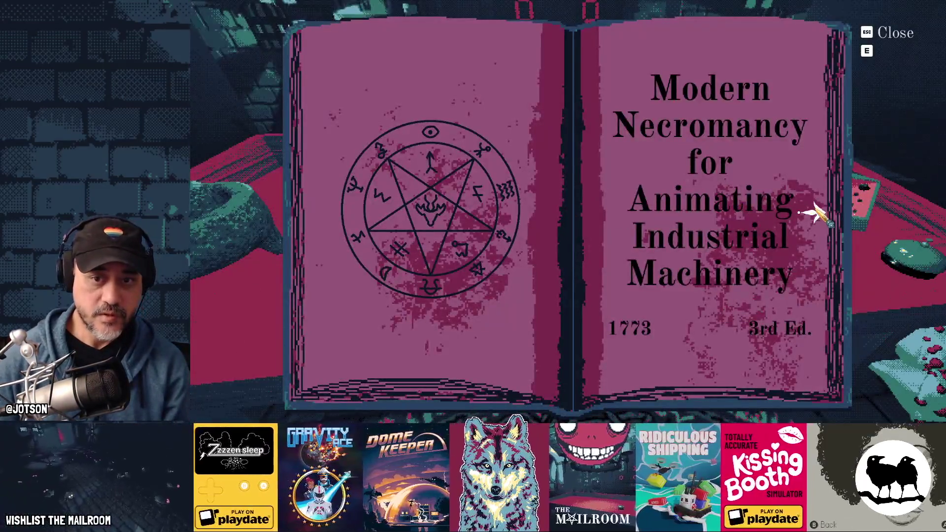
# Close the spellbook, pick up and drop the test tubes a few times, then set the fire extinguisher on the table.
pyautogui.click(815, 213)
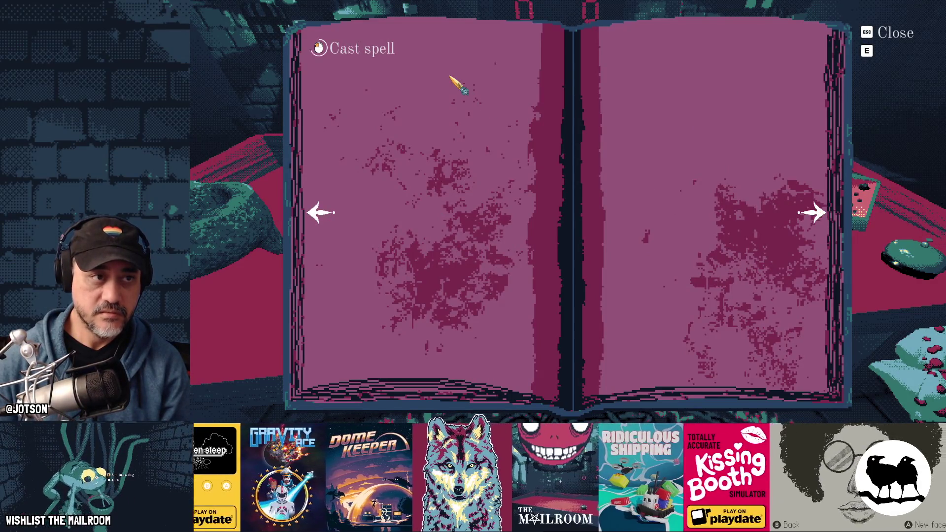
pyautogui.press('Escape')
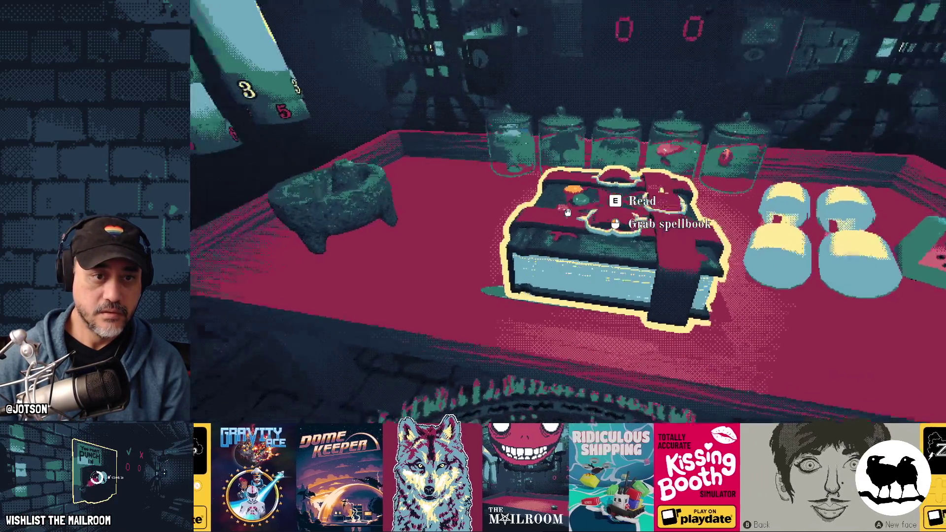
pyautogui.click(567, 213)
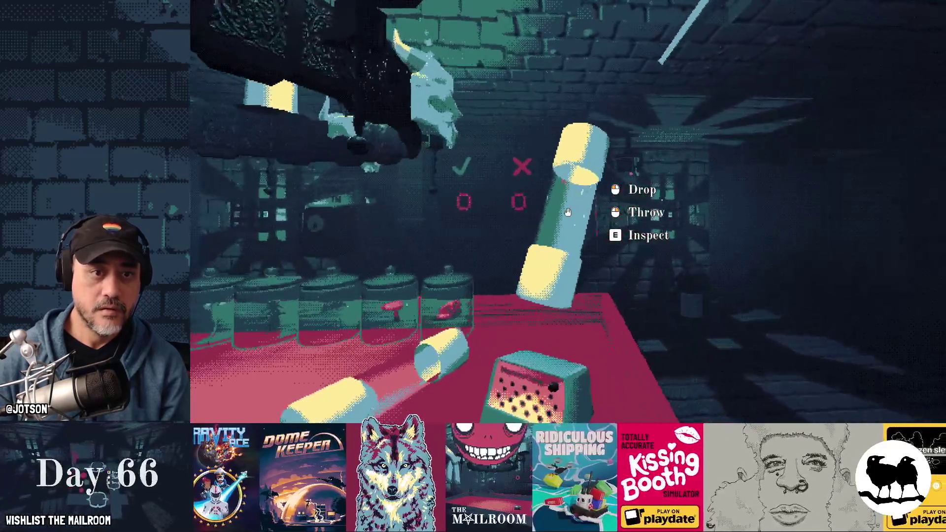
pyautogui.click(568, 213)
pyautogui.click(568, 213)
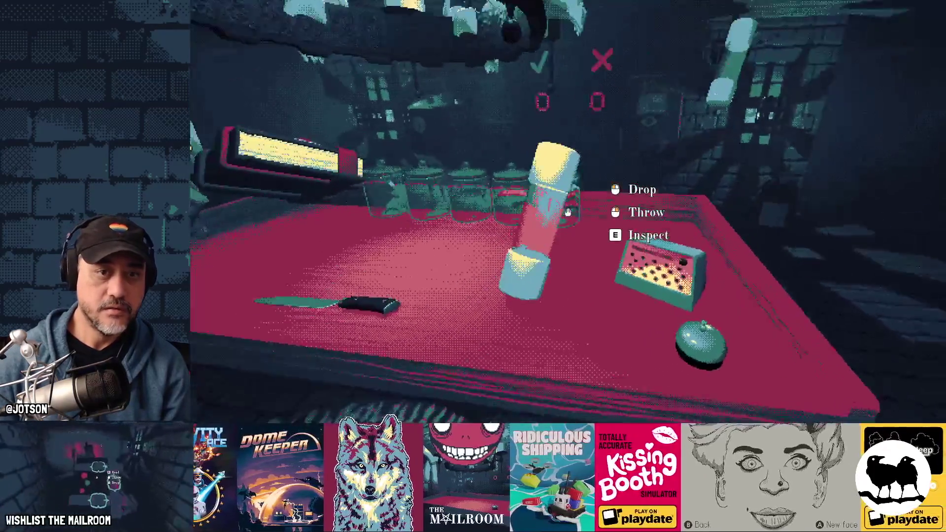
pyautogui.click(568, 213)
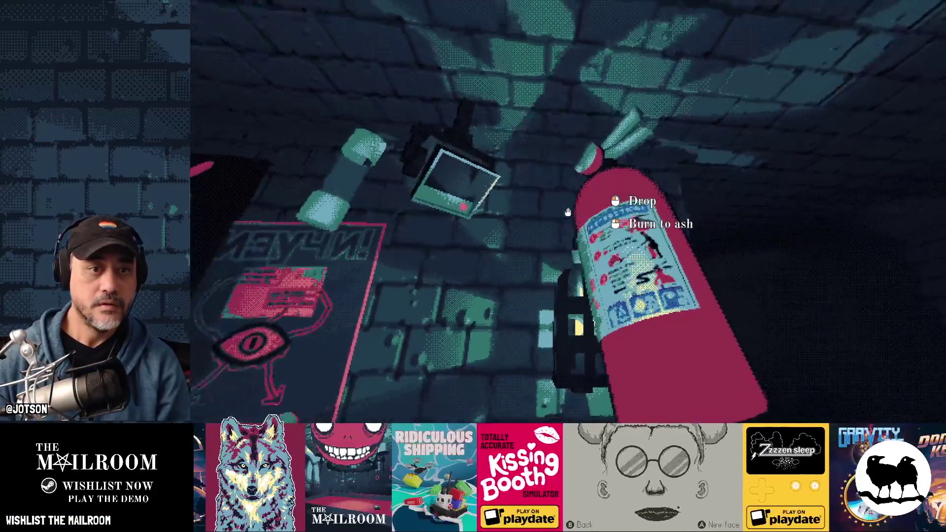
pyautogui.click(568, 213)
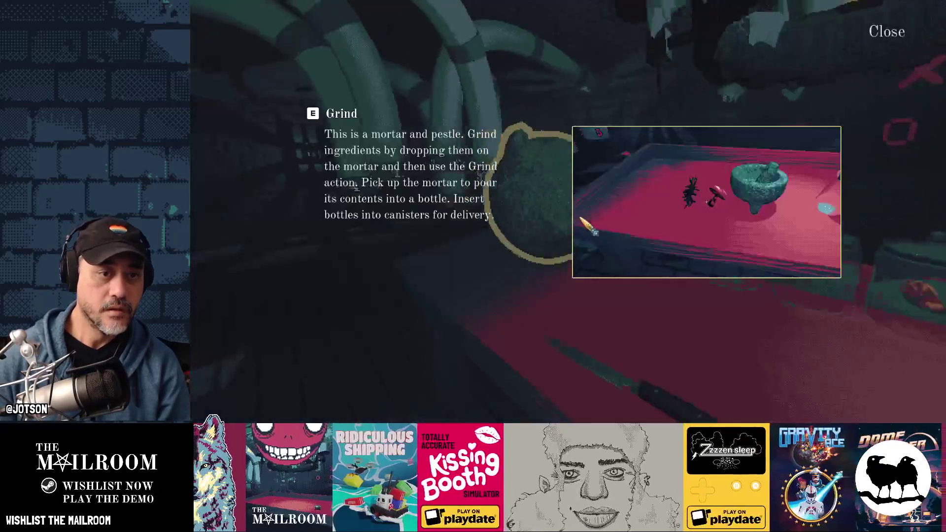
# Dismiss the Grind card, read the spell book, cast its spell, close it and drop it on the floor.
pyautogui.click(568, 213)
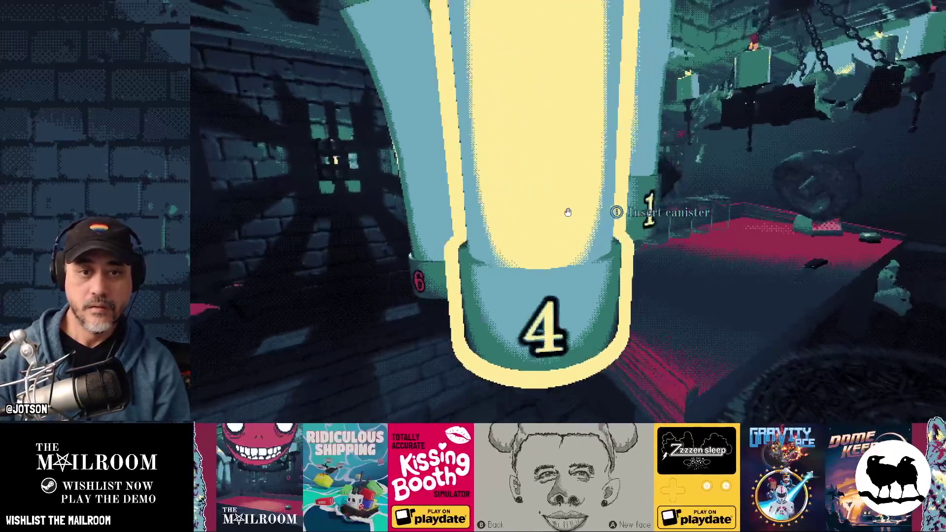
pyautogui.click(568, 212)
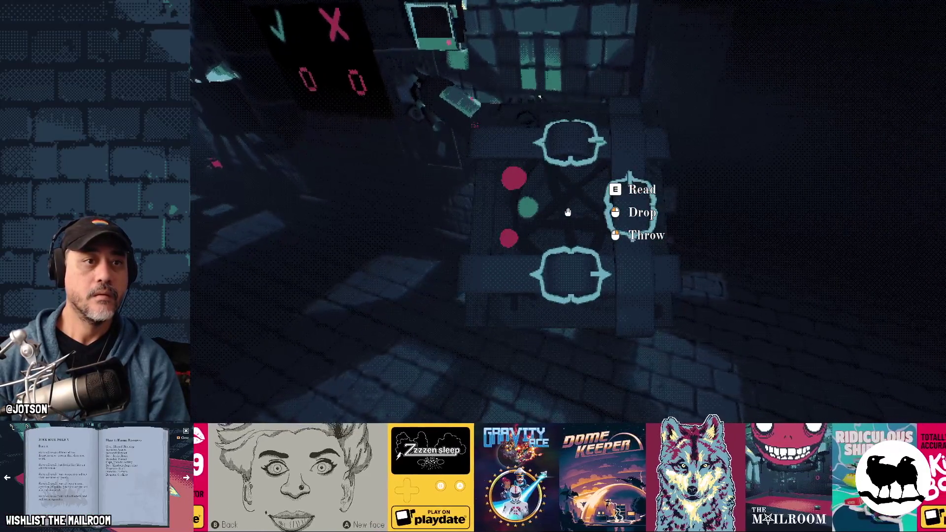
pyautogui.press('e')
pyautogui.click(815, 213)
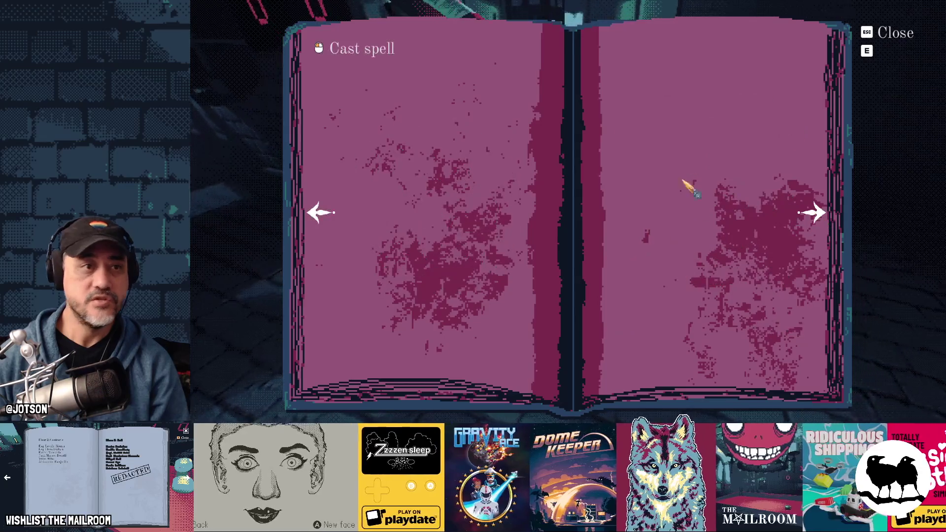
pyautogui.click(398, 57)
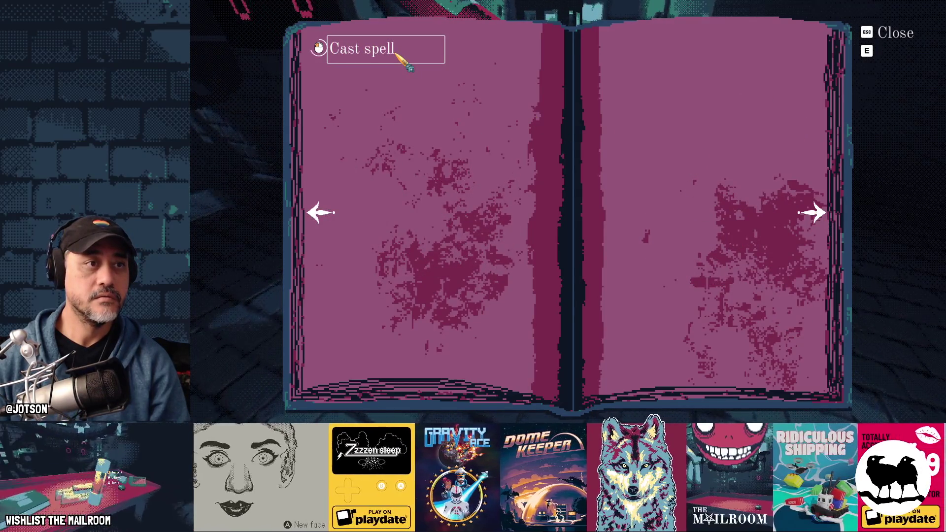
pyautogui.press('Escape')
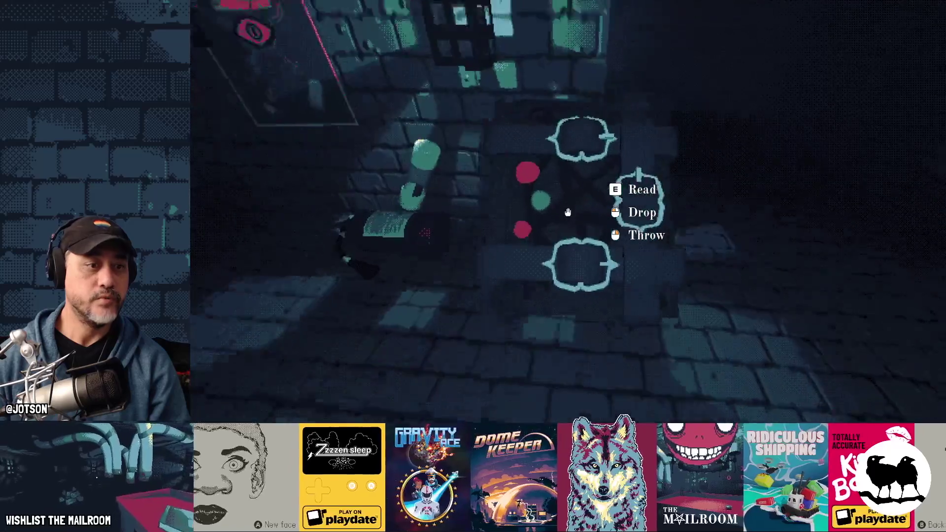
pyautogui.click(568, 212)
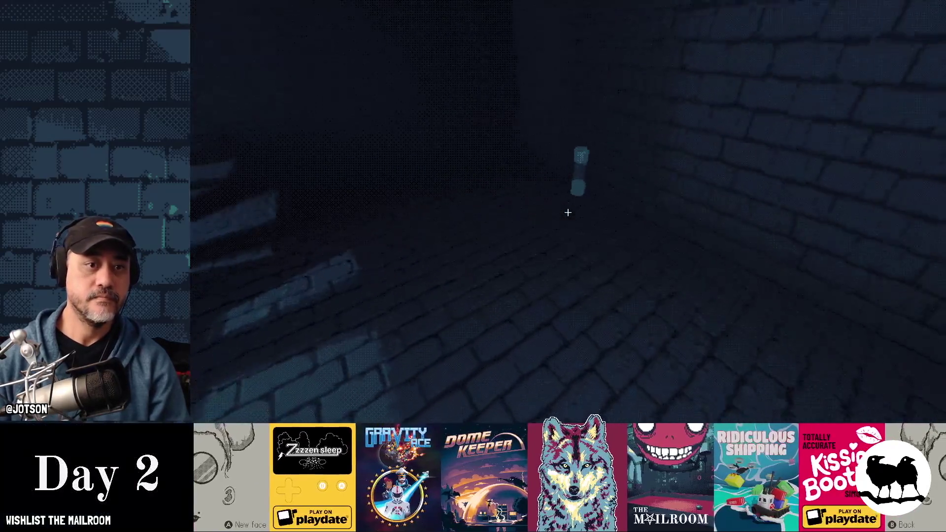
pyautogui.hotkey('alt', 'Tab')
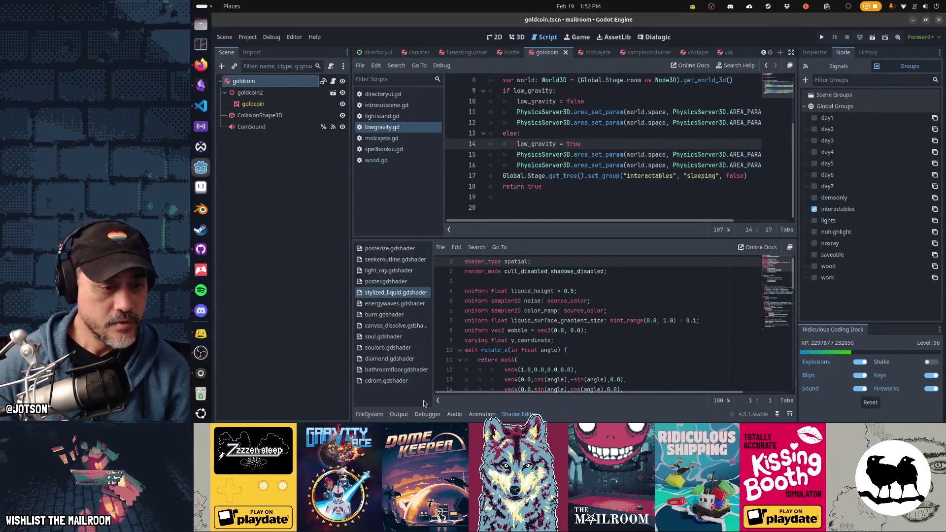
# Bring GitHub Desktop up over the editor from the dock.
pyautogui.click(200, 249)
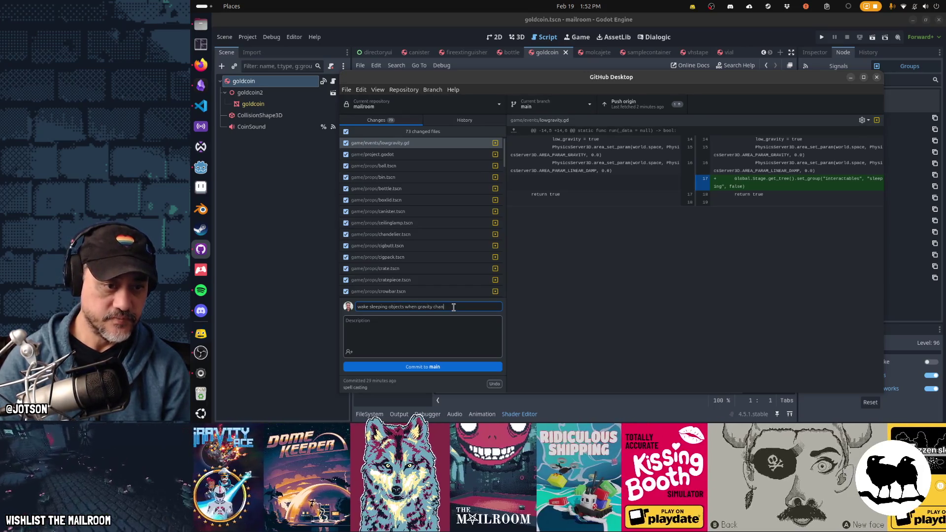
pyautogui.write('ges')
# Commit 'wake sleeping objects when gravity changes' to main, push to origin and bring Godot forward.
pyautogui.click(451, 367)
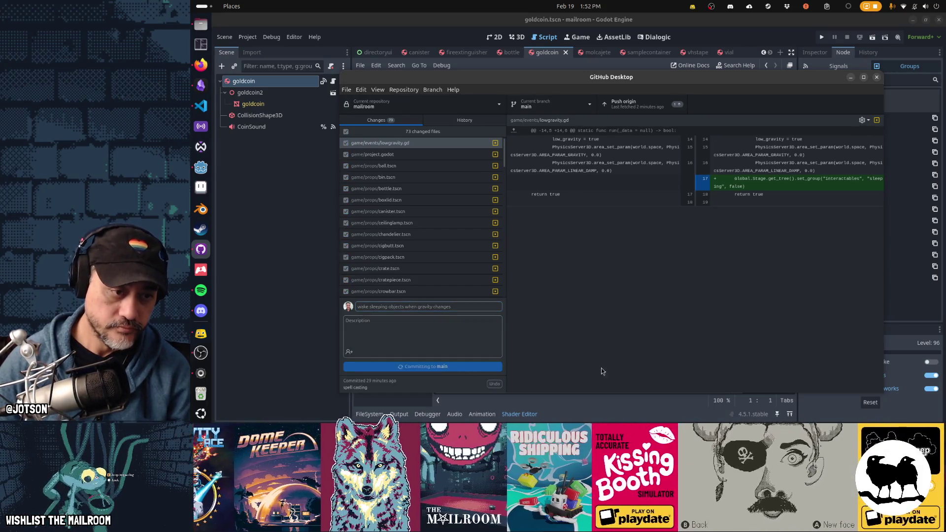
pyautogui.click(632, 109)
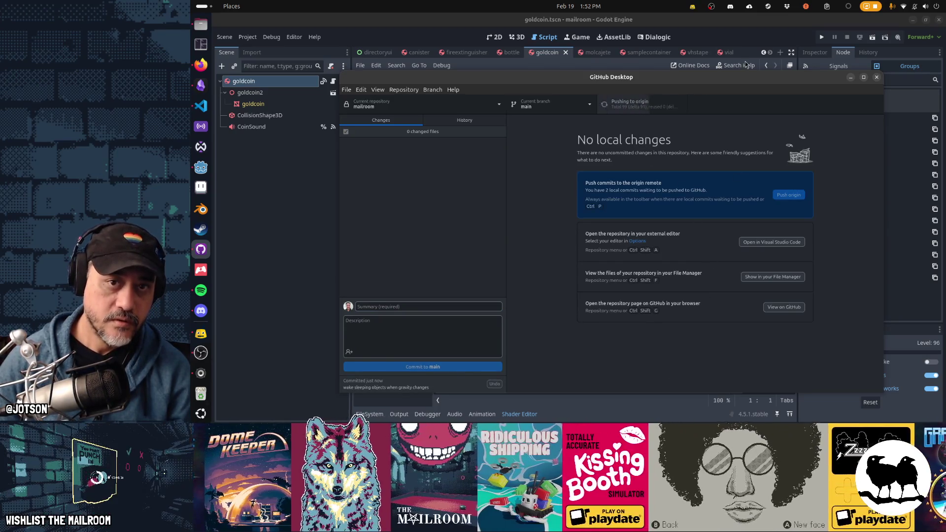
pyautogui.click(749, 66)
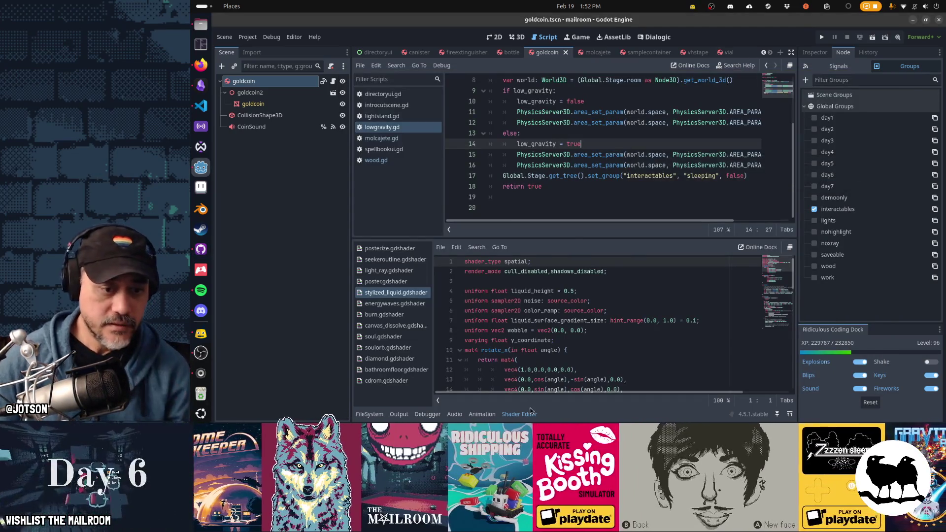
# Close the shader panel and quick-open player.gd at the low_gravity check.
pyautogui.click(528, 414)
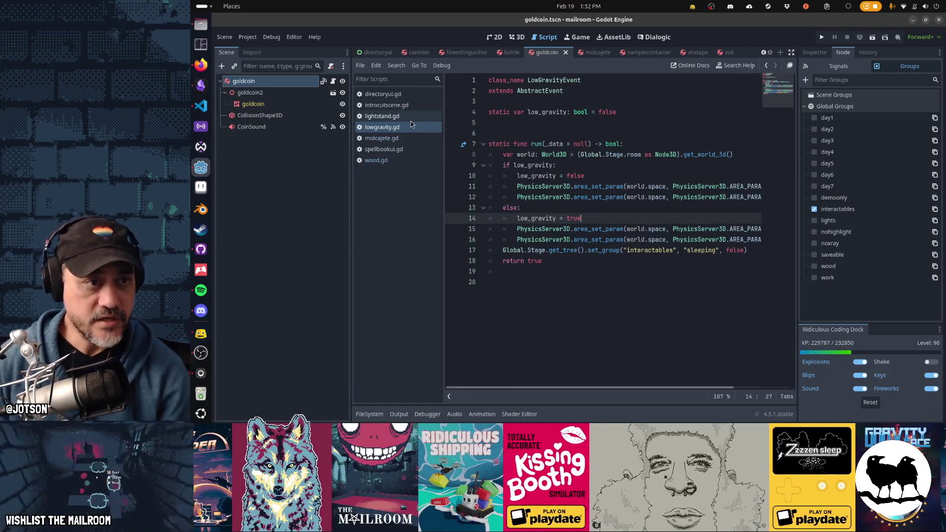
pyautogui.click(590, 166)
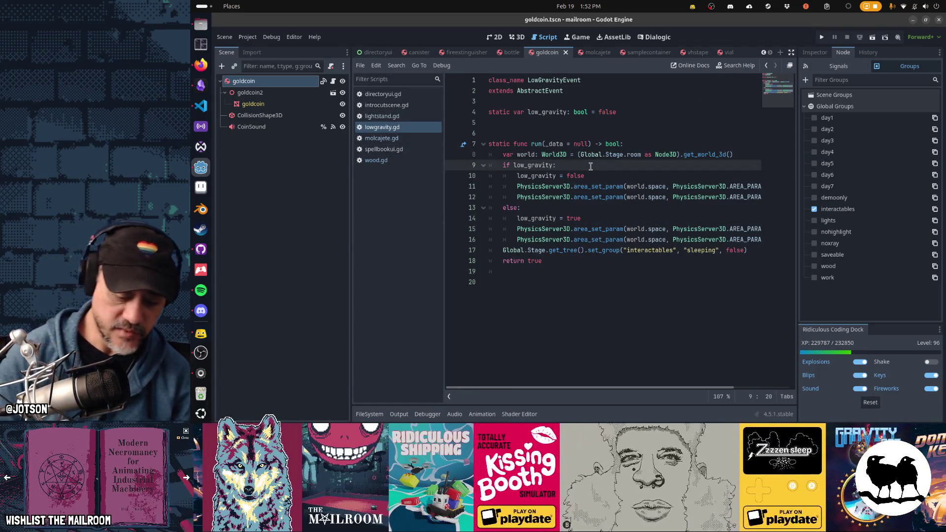
pyautogui.hotkey('ctrl', 'alt', 'o')
pyautogui.write('player')
pyautogui.press('Return')
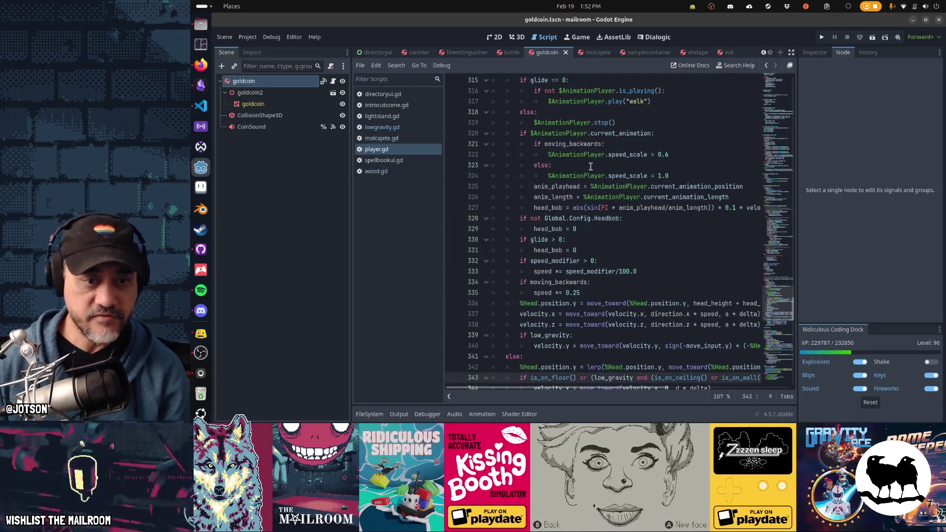
pyautogui.scroll(-6, 590, 165)
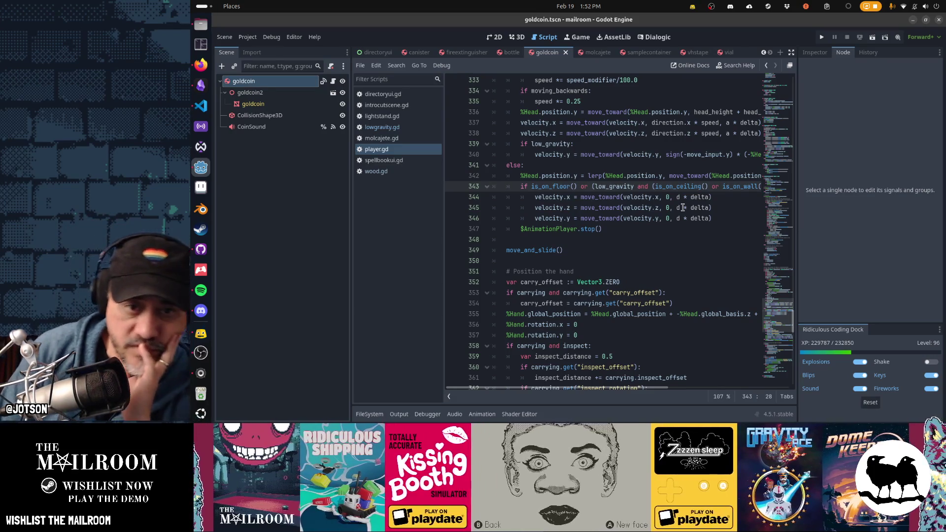
# Trim line 343's condition to is_on_floor() or low_gravity, deleting the ceiling/wall clause, and save the script.
pyautogui.press('Down')
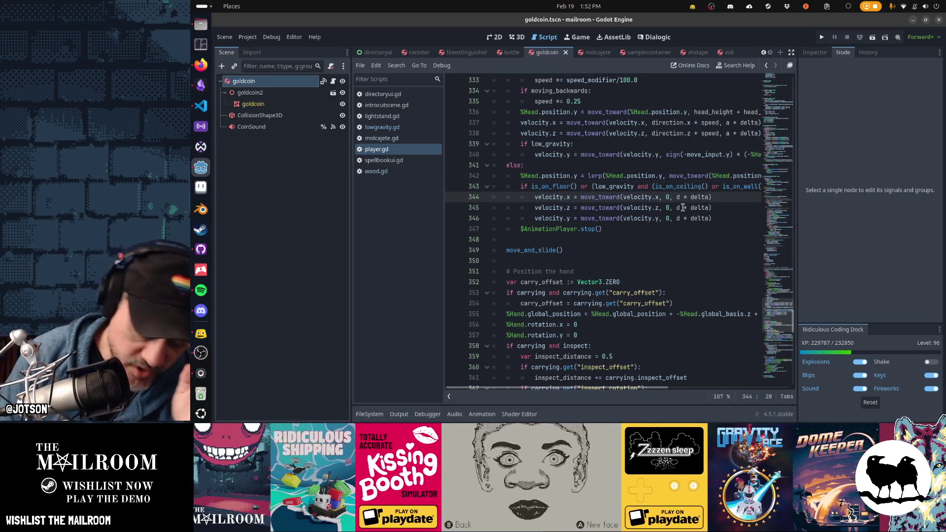
pyautogui.press('Up')
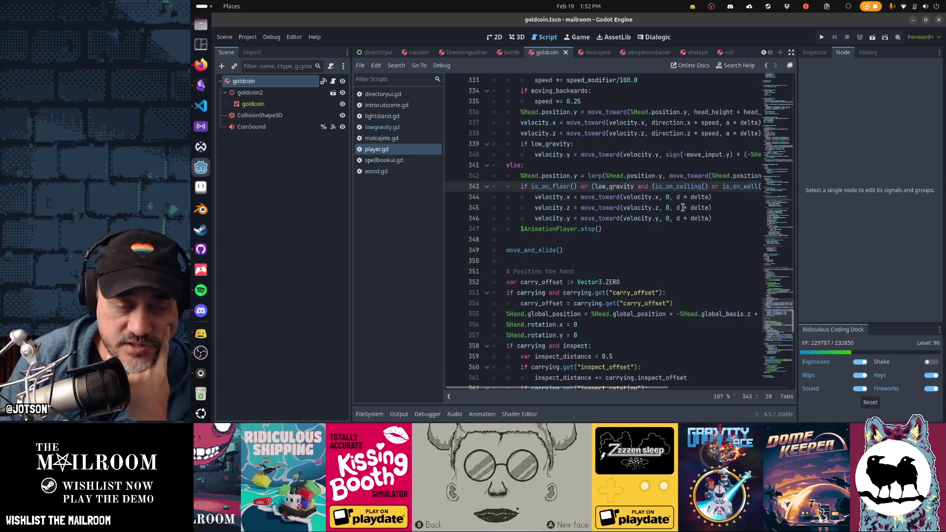
pyautogui.press('End')
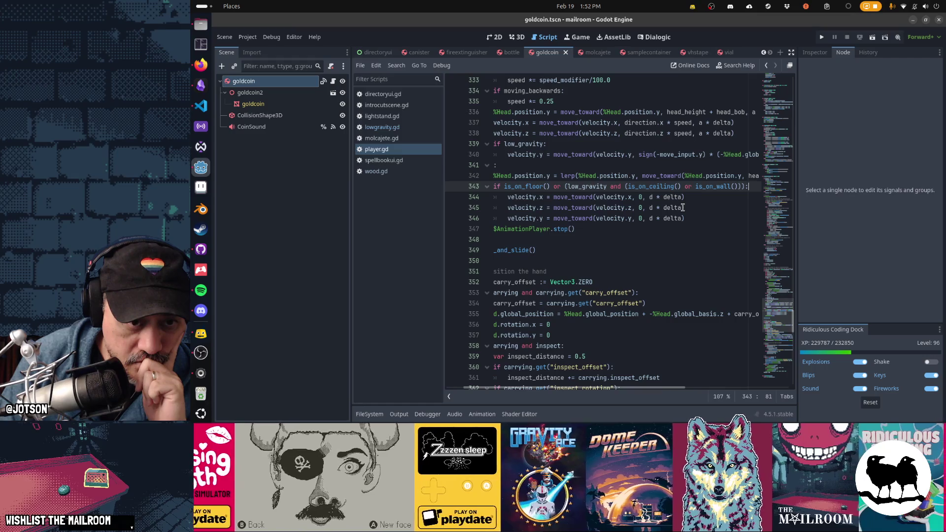
pyautogui.hotkey('ctrl', 'Left')
pyautogui.hotkey('ctrl', 'Left')
pyautogui.hotkey('ctrl', 'Left')
pyautogui.hotkey('shift', 'Right')
pyautogui.hotkey('shift', 'Right')
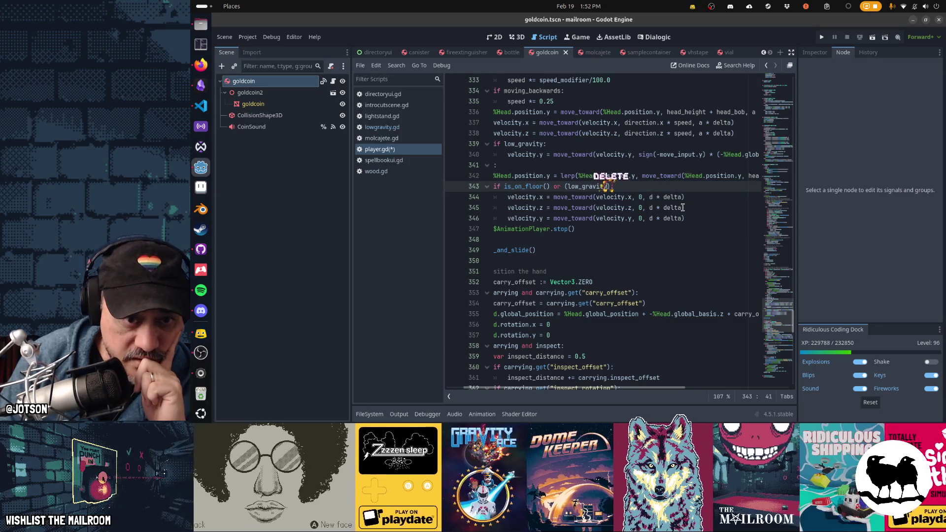
pyautogui.press('Delete')
pyautogui.hotkey('ctrl', 'Left')
pyautogui.hotkey('ctrl', 'Left')
pyautogui.hotkey('ctrl', 'Left')
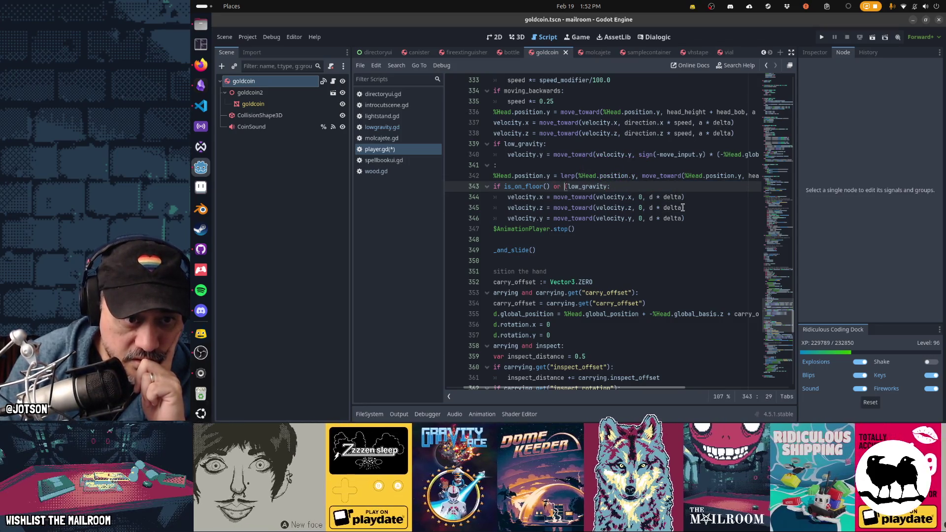
pyautogui.press('Down')
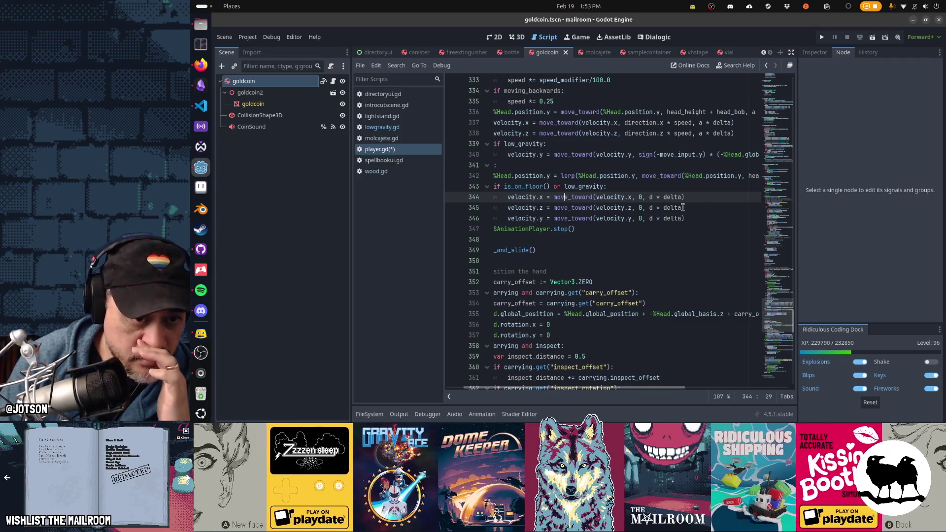
pyautogui.press('Up')
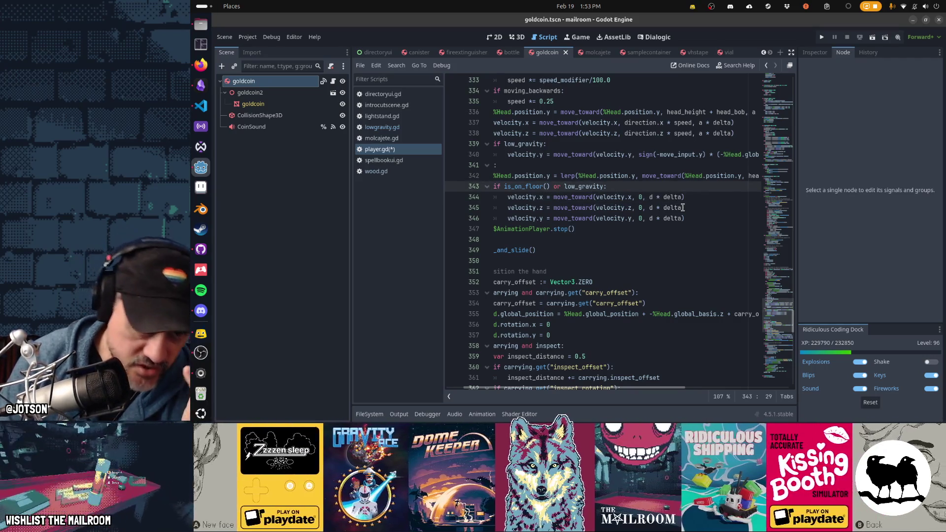
pyautogui.press('Down')
pyautogui.press('Down')
pyautogui.hotkey('ctrl', 's')
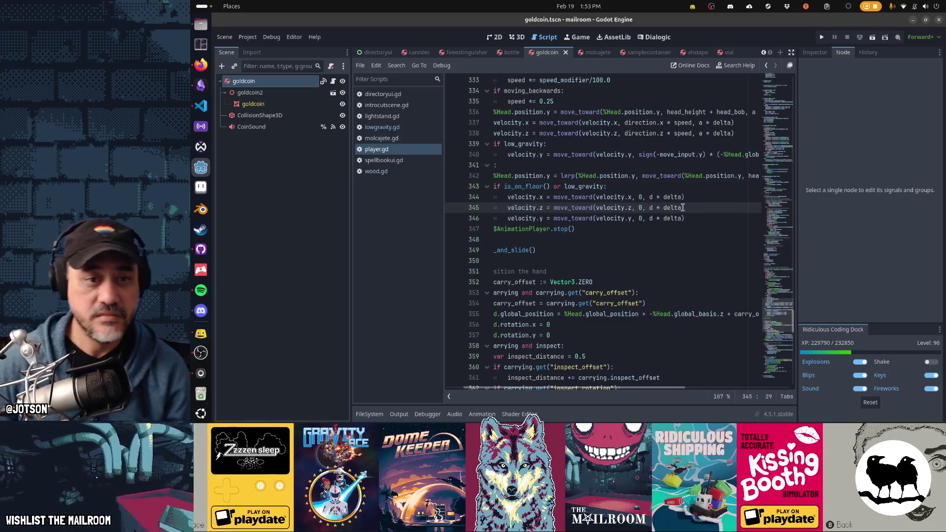
pyautogui.hotkey('alt', 'Tab')
pyautogui.hotkey('alt', 'Tab')
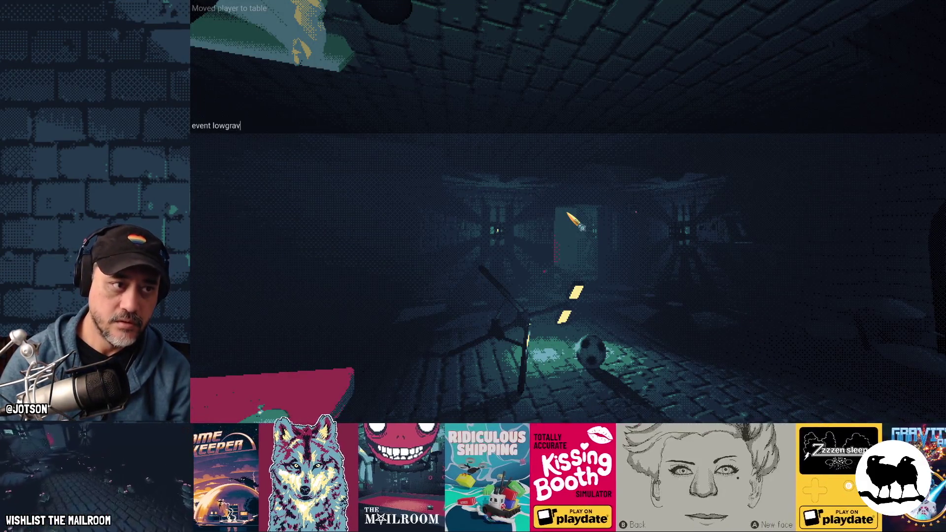
# Trigger low gravity from the console, walk the corridor pushing the ball, then leave the game for player.gd.
pyautogui.press('Return')
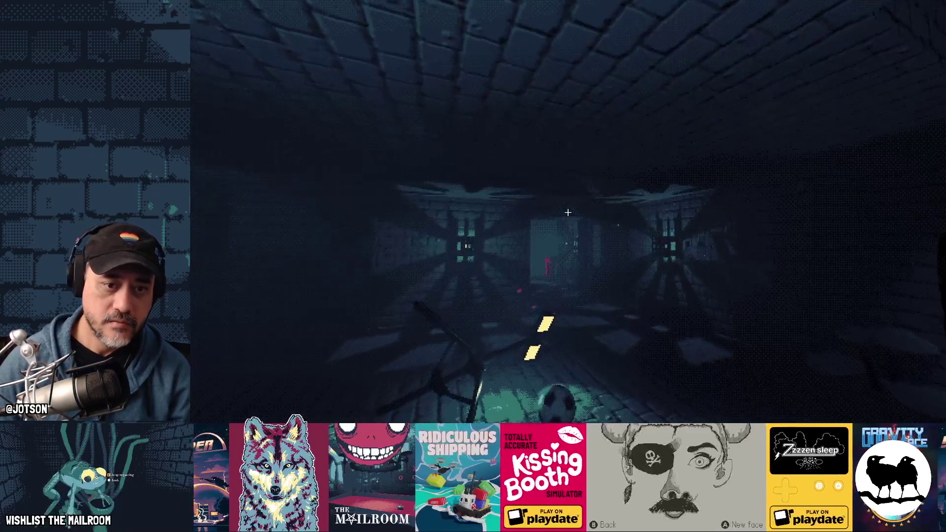
pyautogui.press('w')
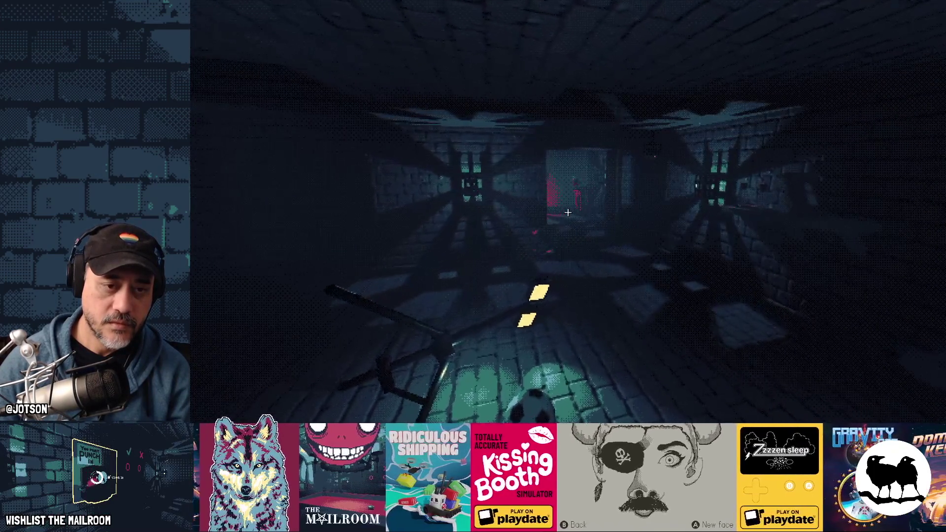
pyautogui.press('w')
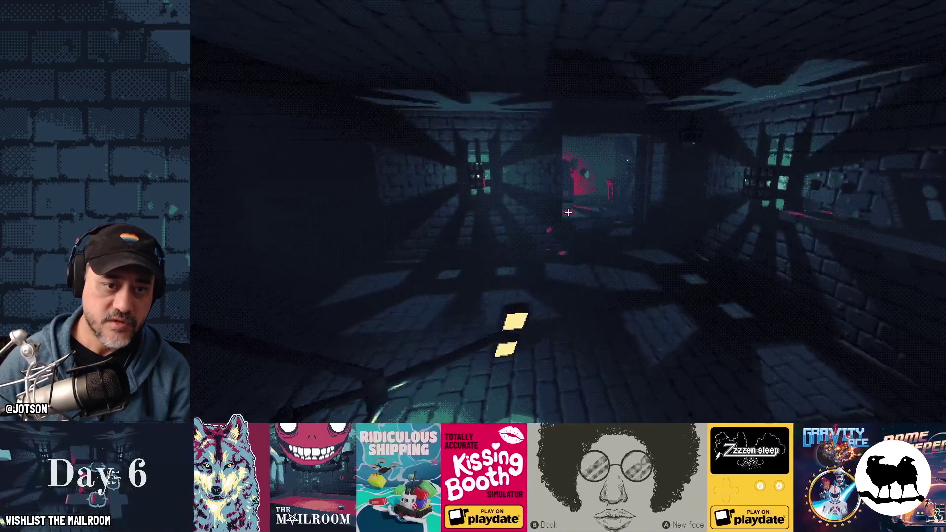
pyautogui.press('w')
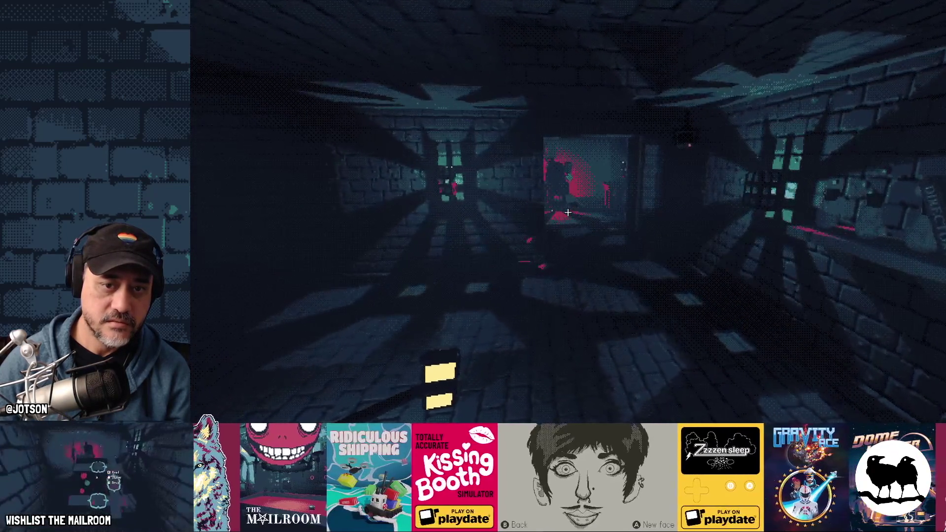
pyautogui.press('w')
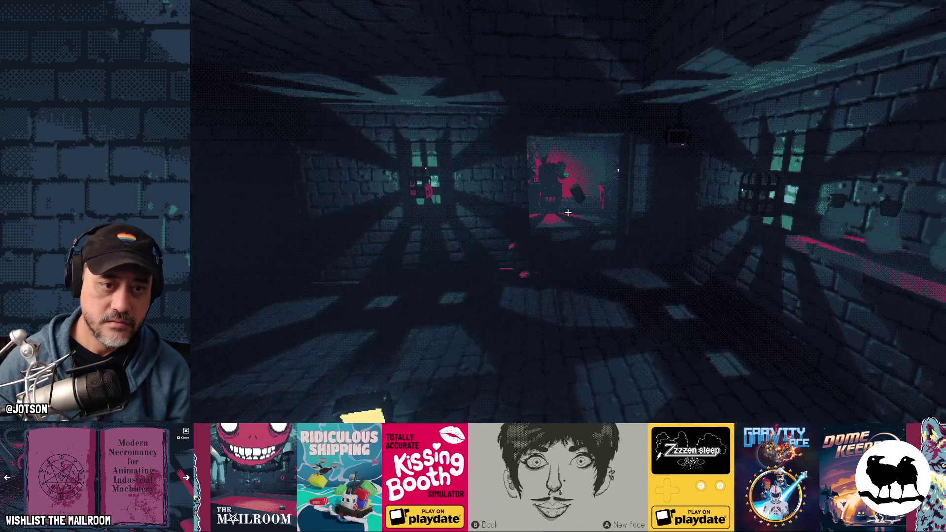
pyautogui.hotkey('alt', 'Tab')
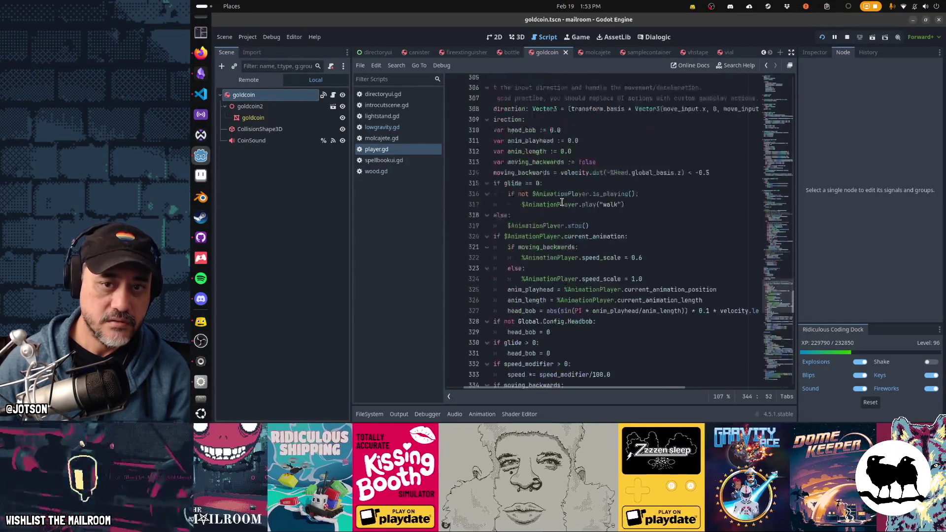
pyautogui.scroll(5, 562, 201)
pyautogui.scroll(5, 573, 201)
pyautogui.scroll(5, 584, 199)
pyautogui.scroll(5, 605, 198)
pyautogui.scroll(8, 614, 196)
pyautogui.scroll(8, 666, 185)
pyautogui.scroll(8, 739, 170)
pyautogui.scroll(10, 797, 154)
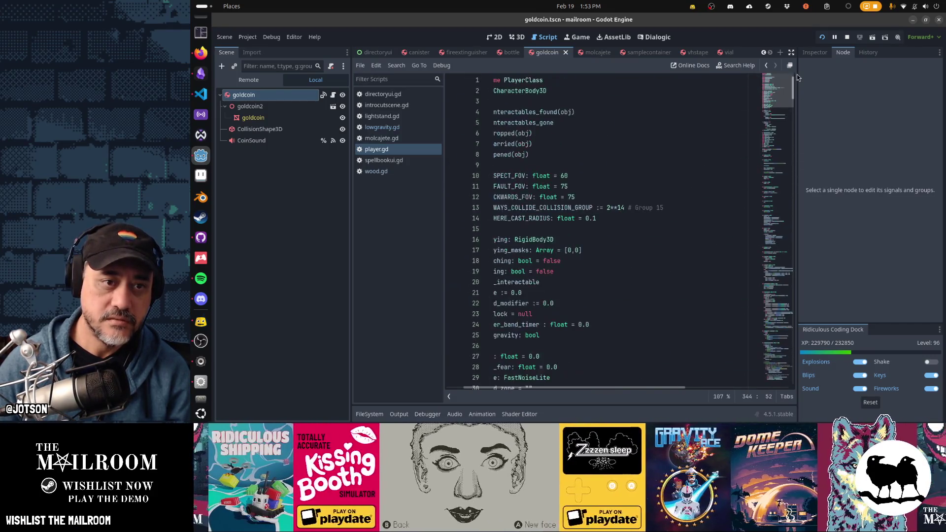
pyautogui.hscroll(-2, 704, 119)
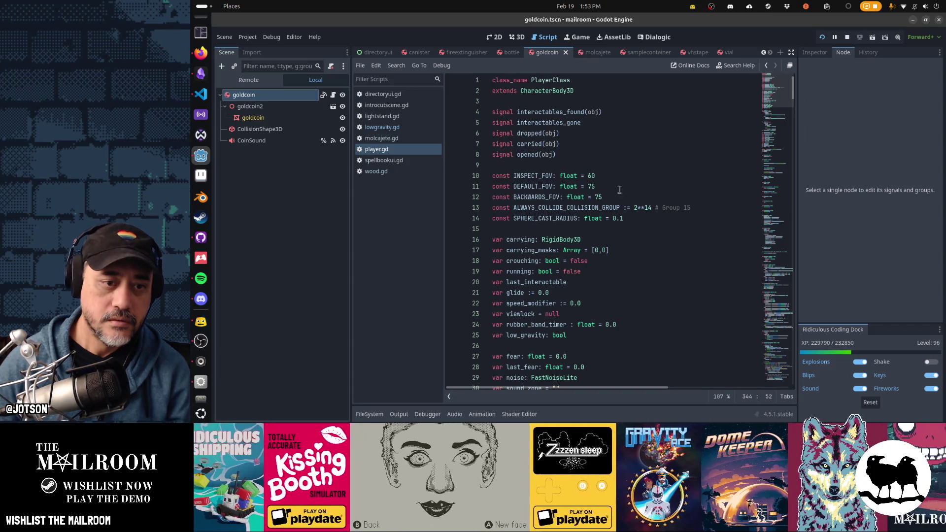
pyautogui.scroll(-3, 602, 205)
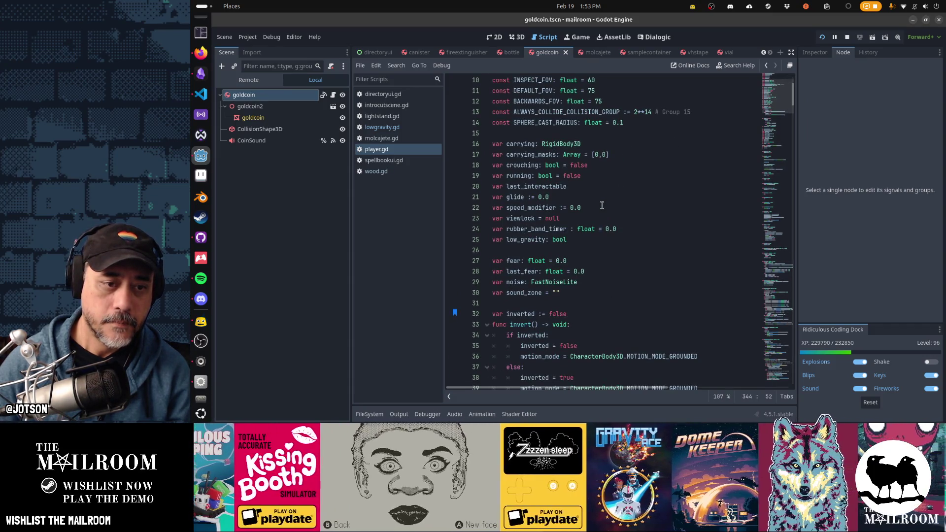
pyautogui.scroll(2, 602, 205)
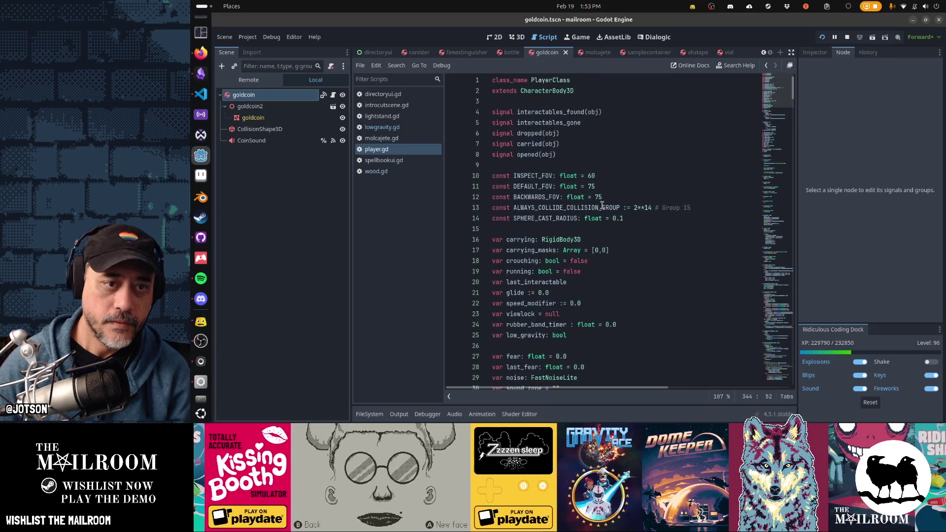
# Change LONGRAVITY_DECEL on line 57 to 0.1 and run the game to test it.
pyautogui.hotkey('ctrl', 'f')
pyautogui.write('dece')
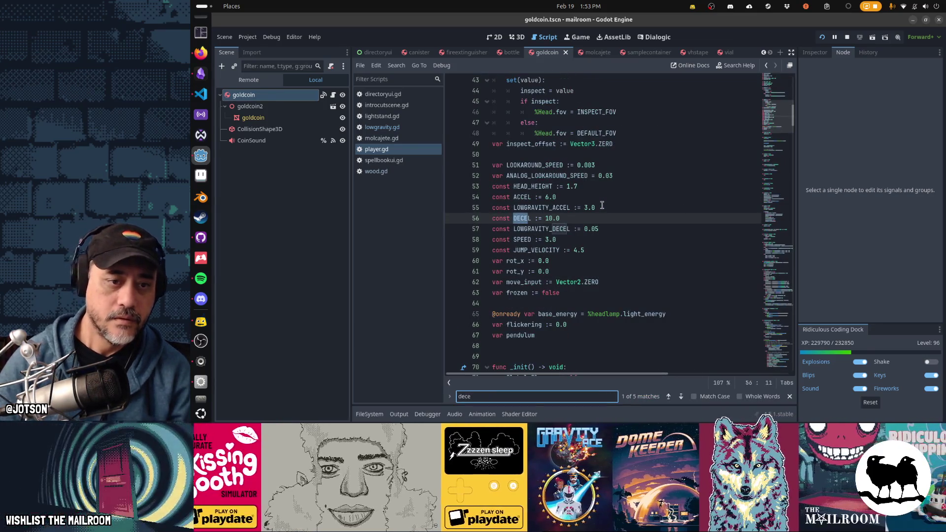
pyautogui.press('Escape')
pyautogui.click(602, 228)
pyautogui.press('BackSpace')
pyautogui.press('BackSpace')
pyautogui.write('1')
pyautogui.press('F5')
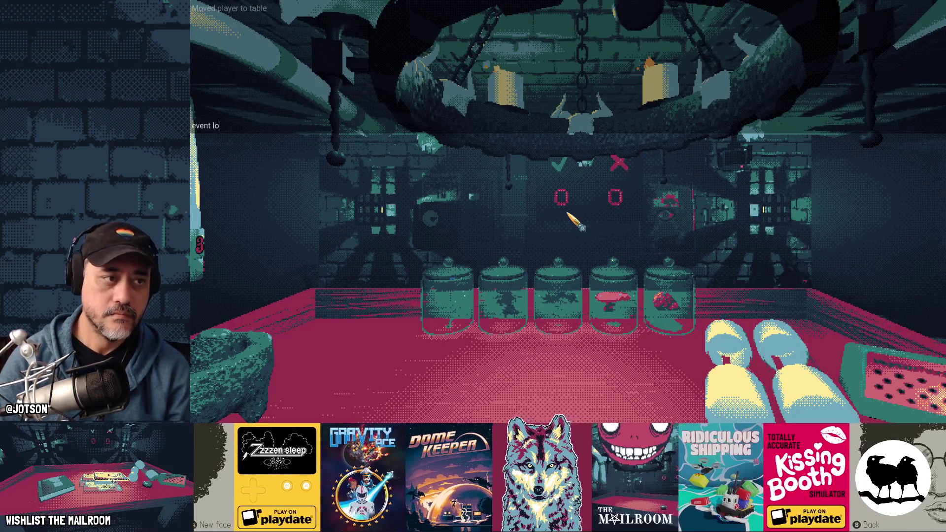
# Walk down the brick corridor toward the red-lit room and into the Machine Room.
pyautogui.press('w')
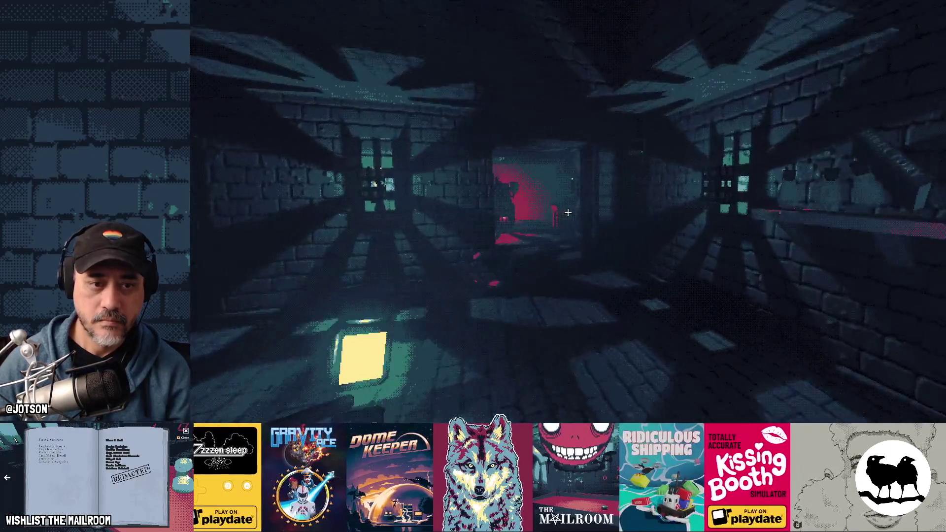
pyautogui.press('w')
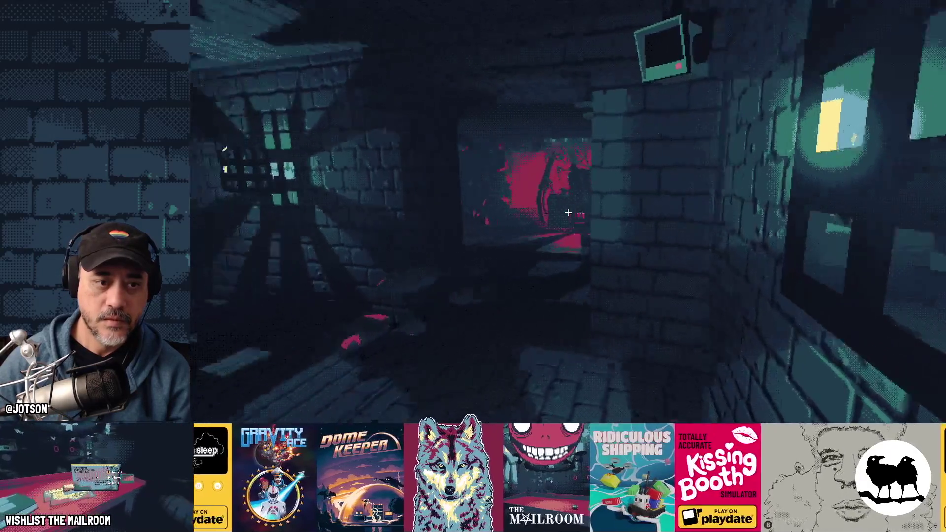
pyautogui.press('w')
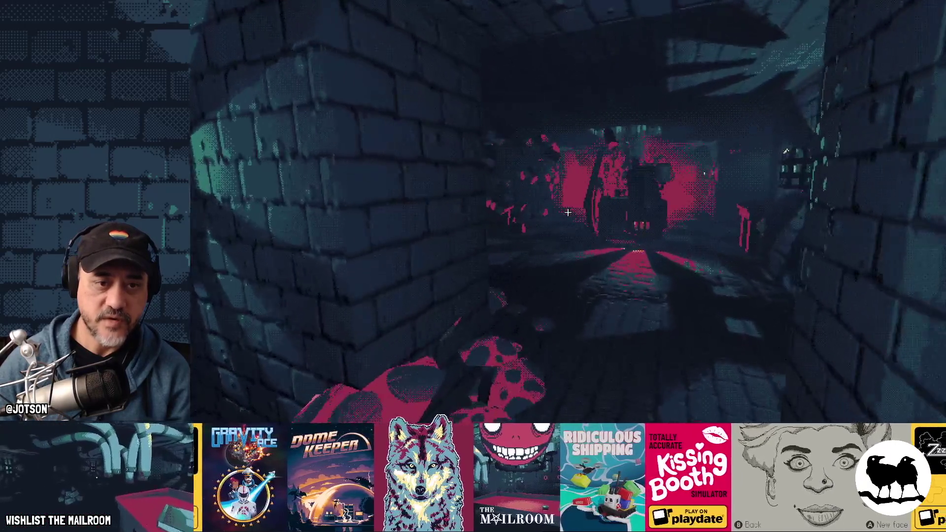
pyautogui.press('w')
pyautogui.press('w')
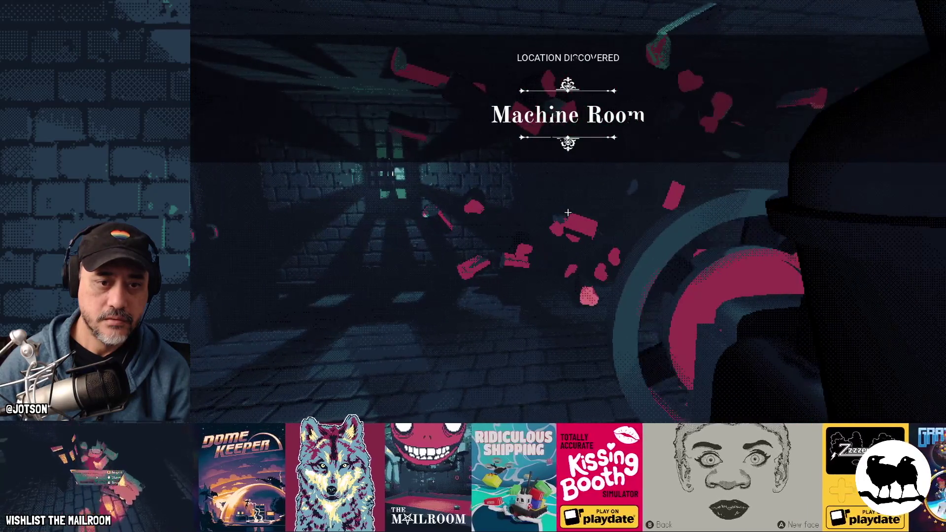
pyautogui.press('w')
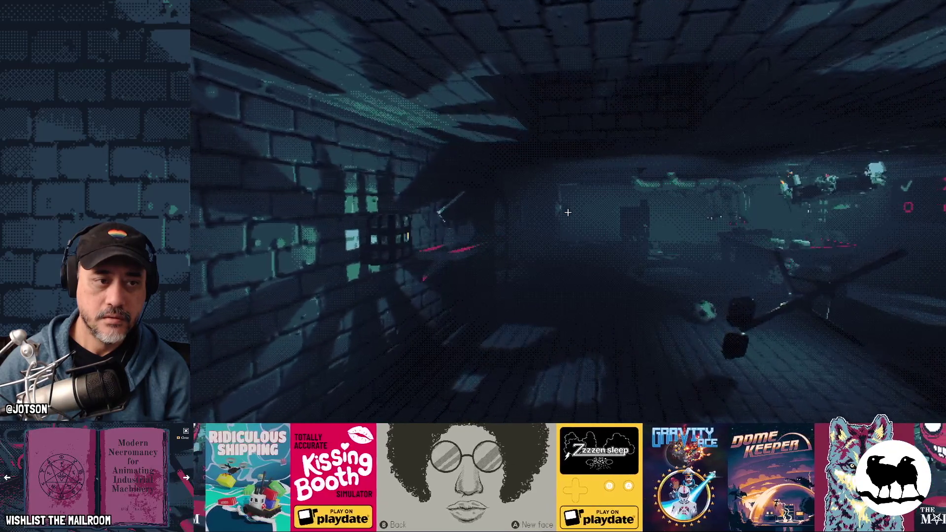
# Edit the 0.1 value on line 57, rerun the game and walk toward the red-lit doorway.
pyautogui.hotkey('alt', 'Tab')
pyautogui.hotkey('shift', 'Left')
pyautogui.hotkey('shift', 'Left')
pyautogui.hotkey('shift', 'Left')
pyautogui.press('F5')
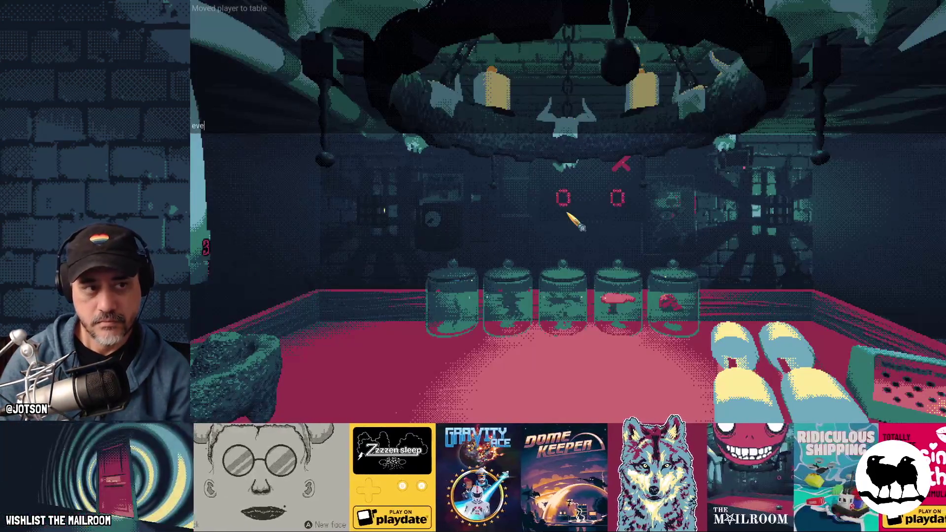
pyautogui.press('Return')
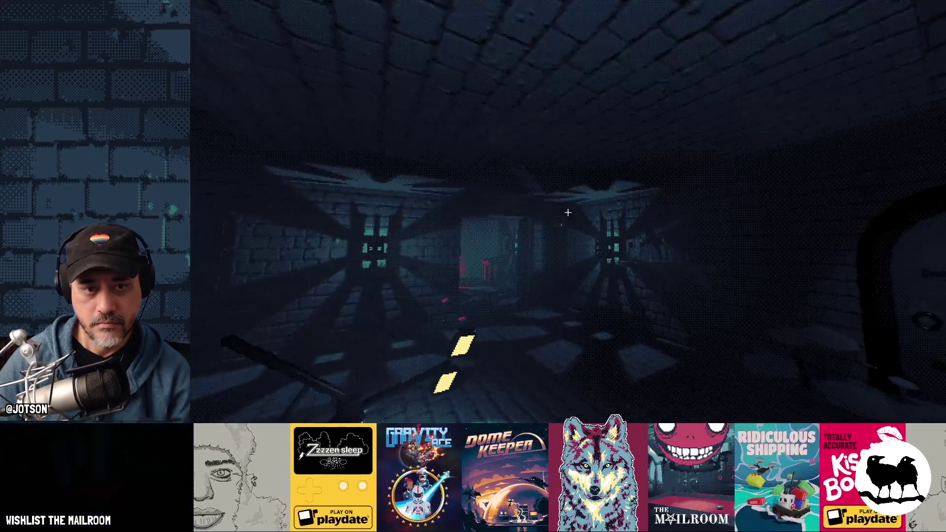
pyautogui.press('w')
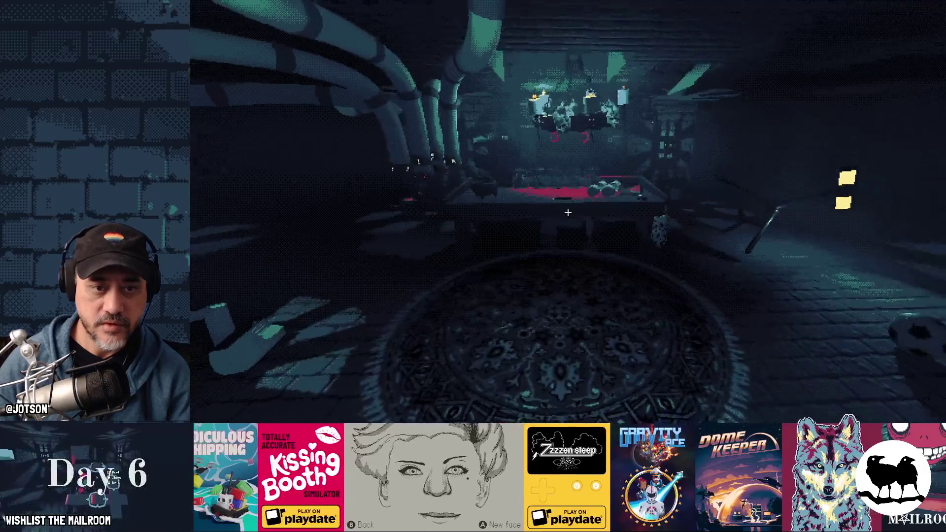
# Quit the game, relaunch it after saving and resume play from the pause menu.
pyautogui.press('F8')
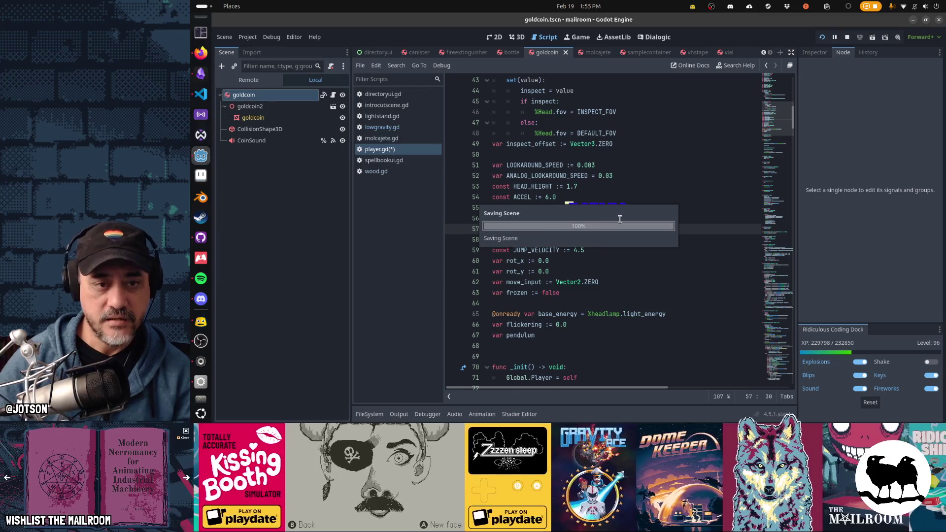
pyautogui.hotkey('alt', 'Tab')
pyautogui.click(590, 169)
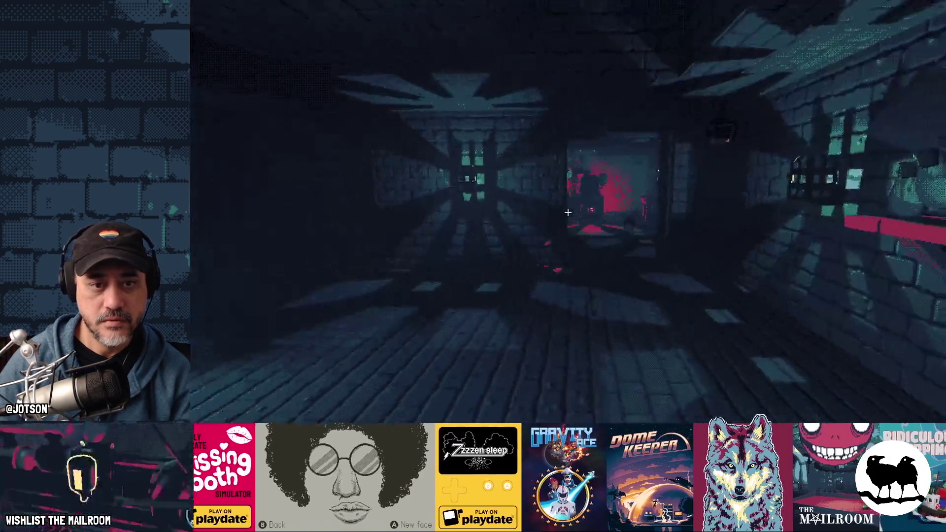
# Grab and throw a wood piece, then run 'event lowgravity' from the console.
pyautogui.press('w')
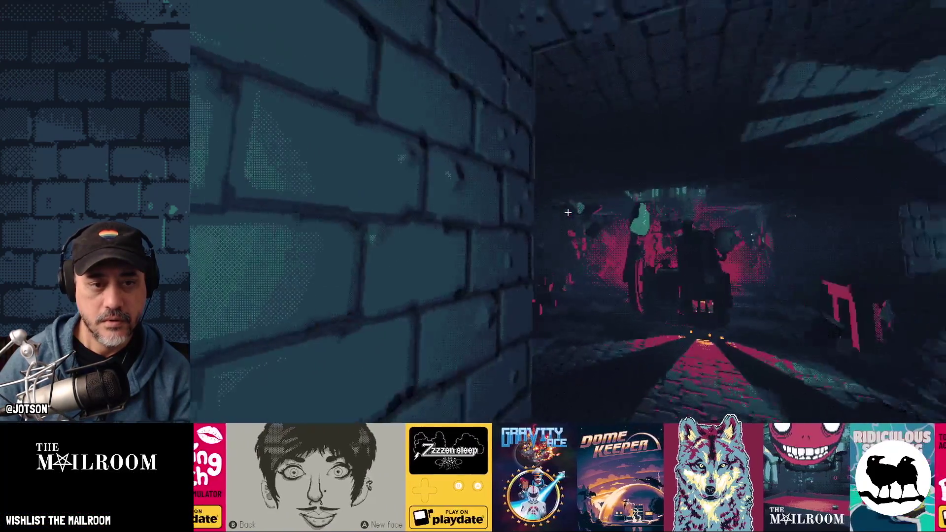
pyautogui.press('w')
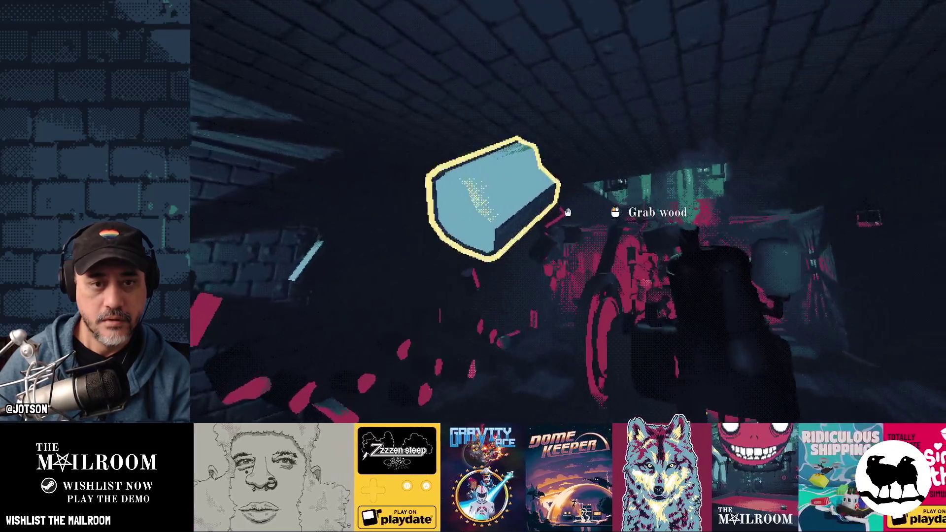
pyautogui.click(568, 212)
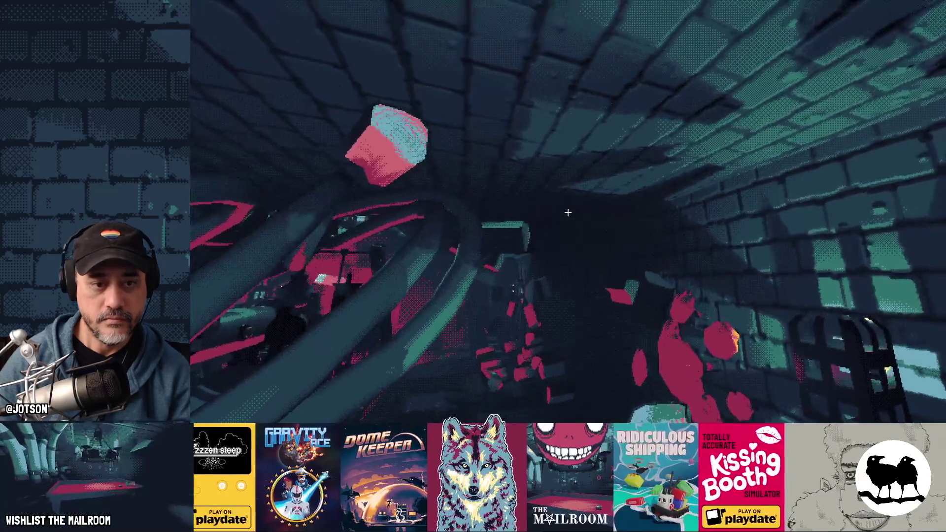
pyautogui.press('`')
pyautogui.write('event lo')
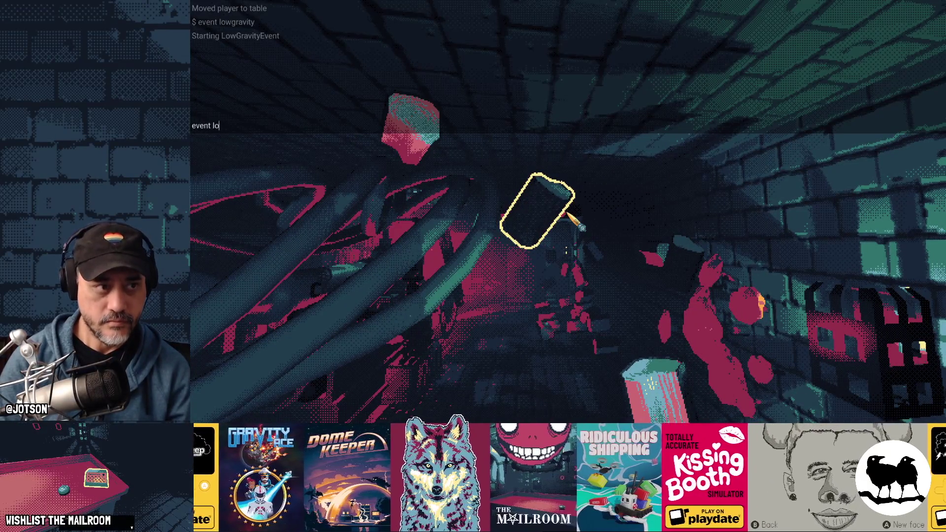
pyautogui.write('wgravity')
pyautogui.press('`')
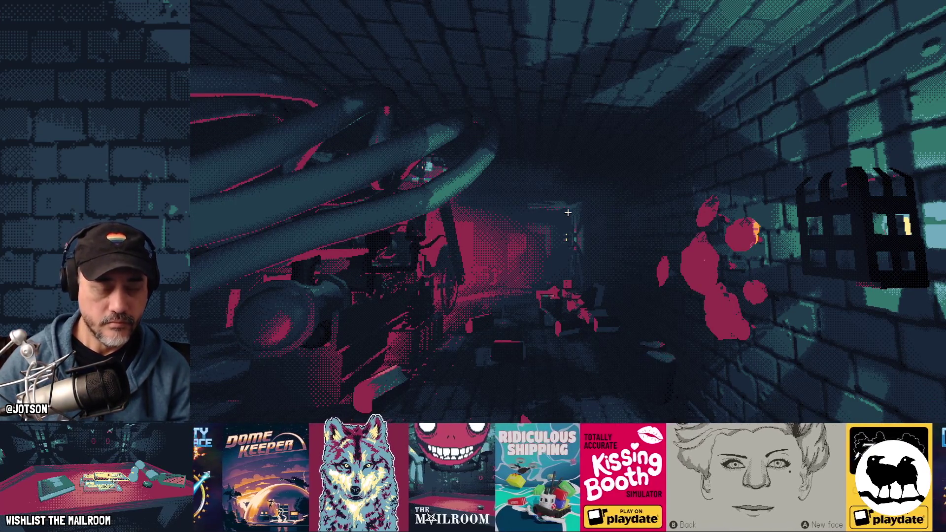
# Grab, drop and pick up wooden planks among the floating low-gravity debris.
pyautogui.press('w')
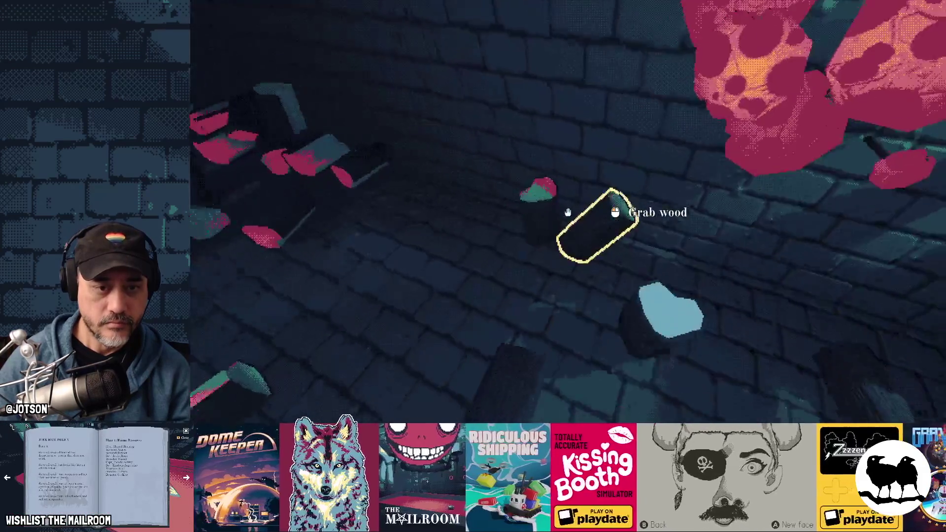
pyautogui.click(568, 213)
pyautogui.click(568, 213)
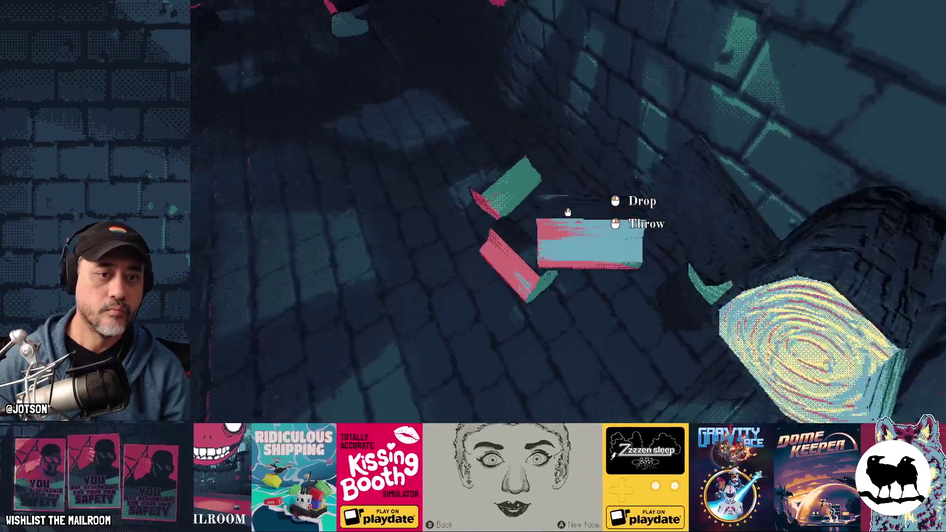
pyautogui.click(568, 213)
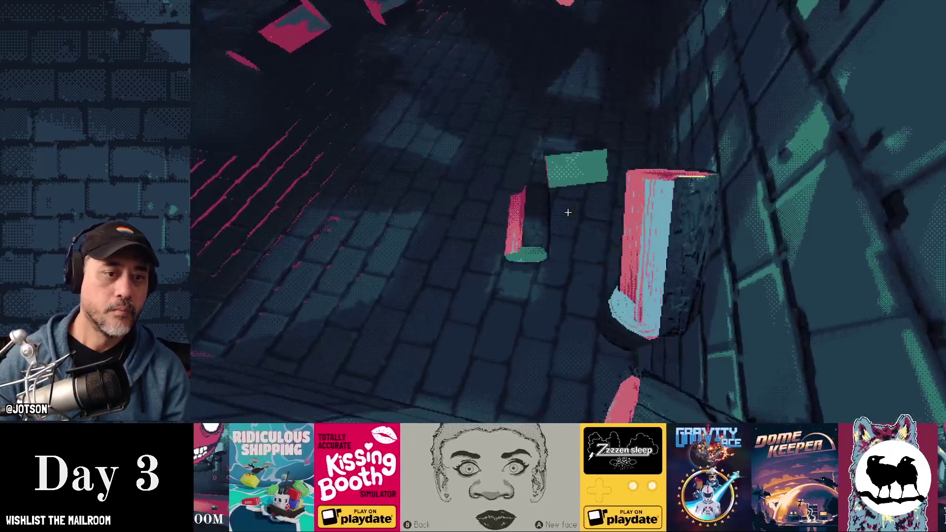
pyautogui.click(568, 213)
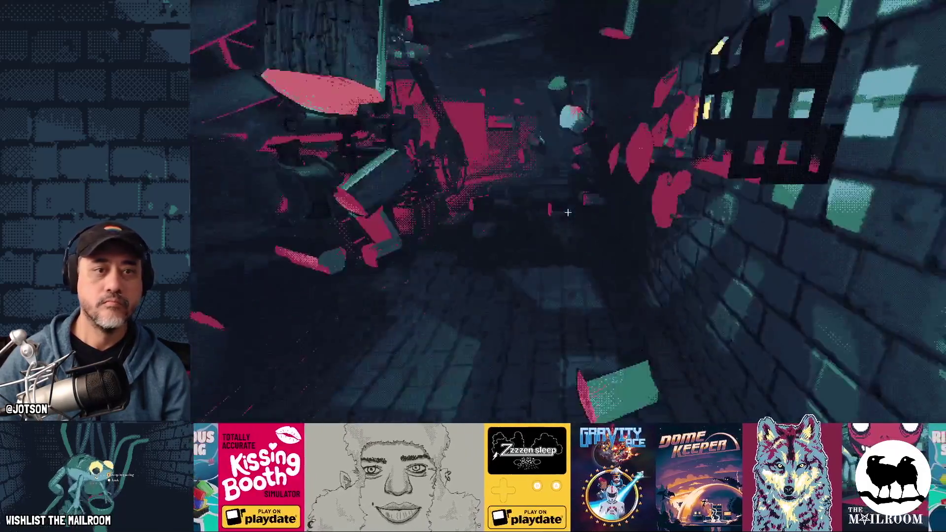
pyautogui.click(568, 214)
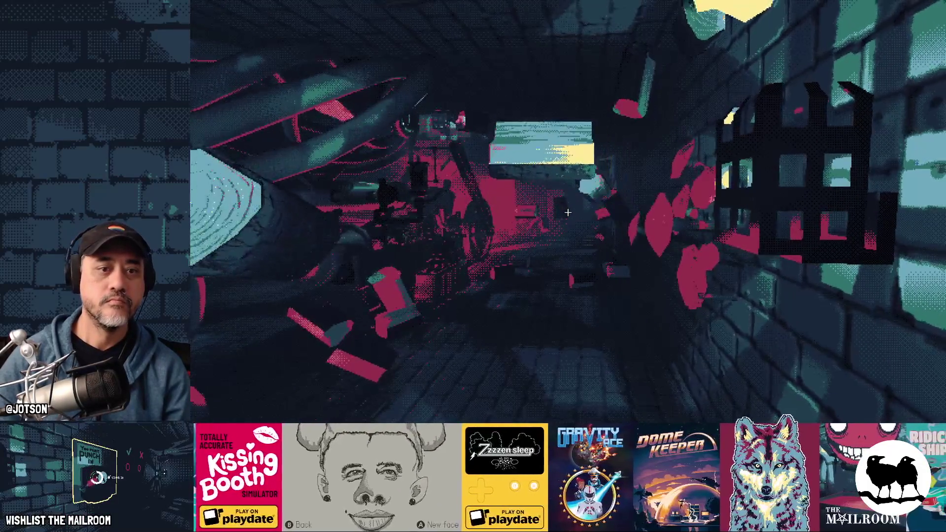
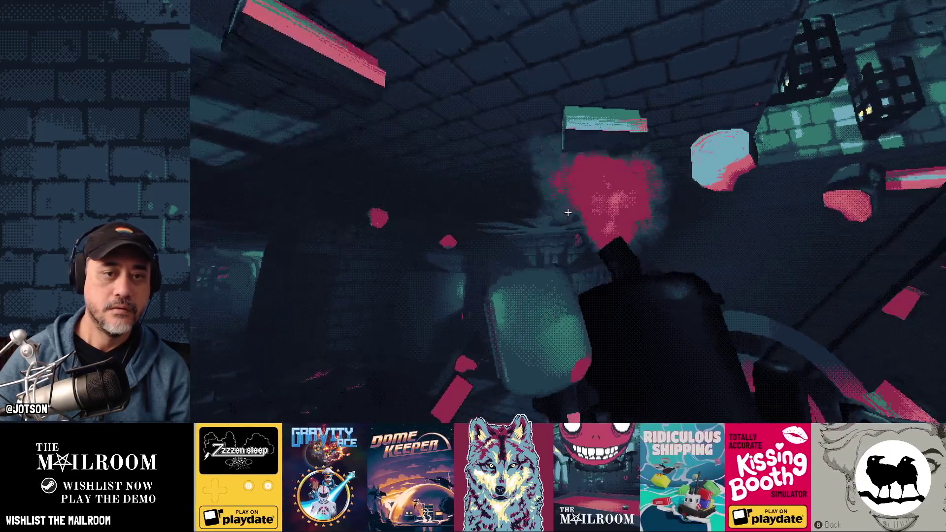
# Pick up the cyan box from the rug and carry it through the doorways into the brick corridor.
pyautogui.press('w')
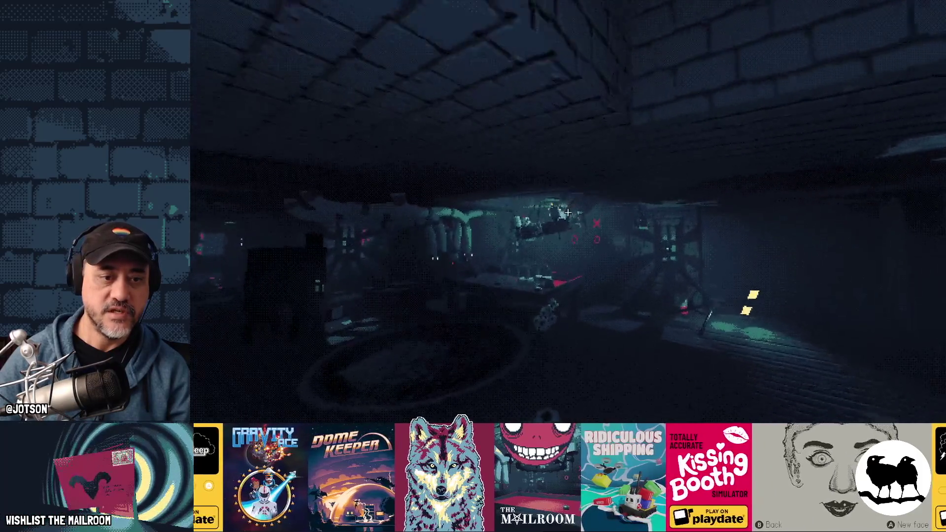
pyautogui.press('w')
pyautogui.click(568, 212)
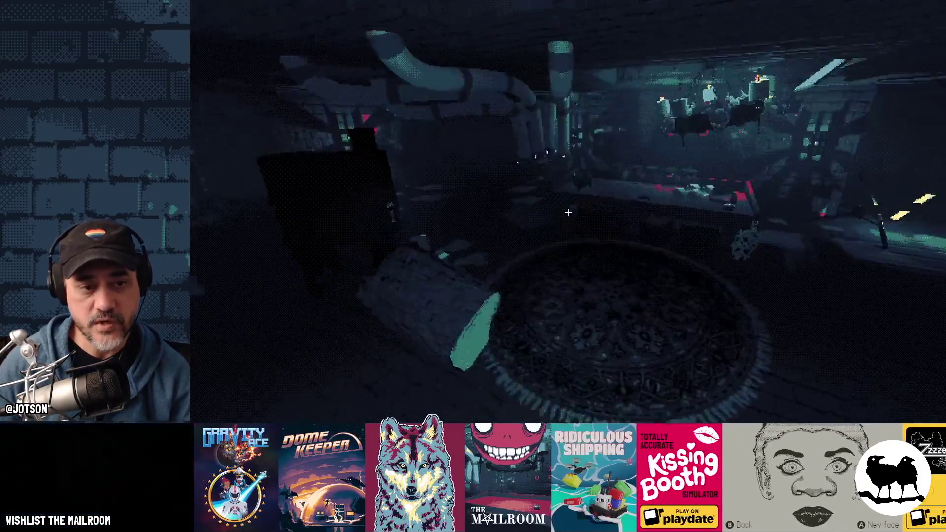
pyautogui.press('w')
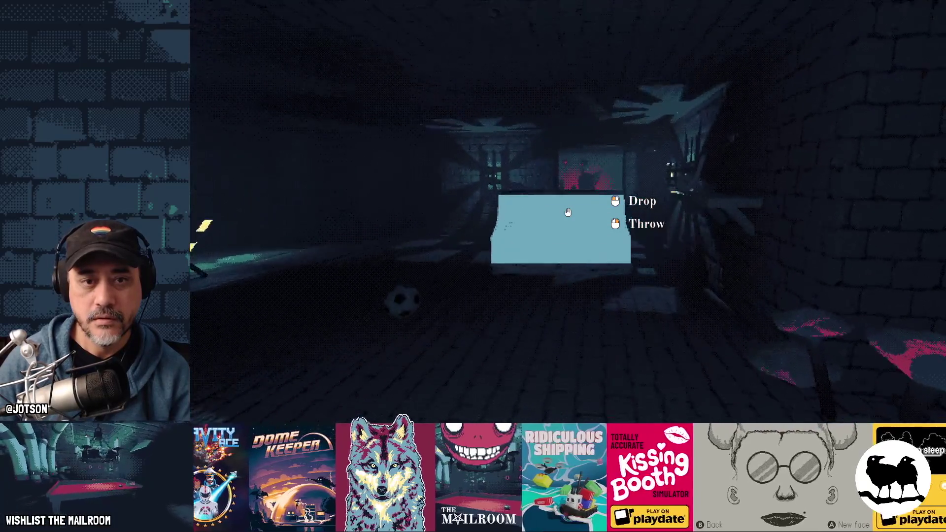
pyautogui.press('w')
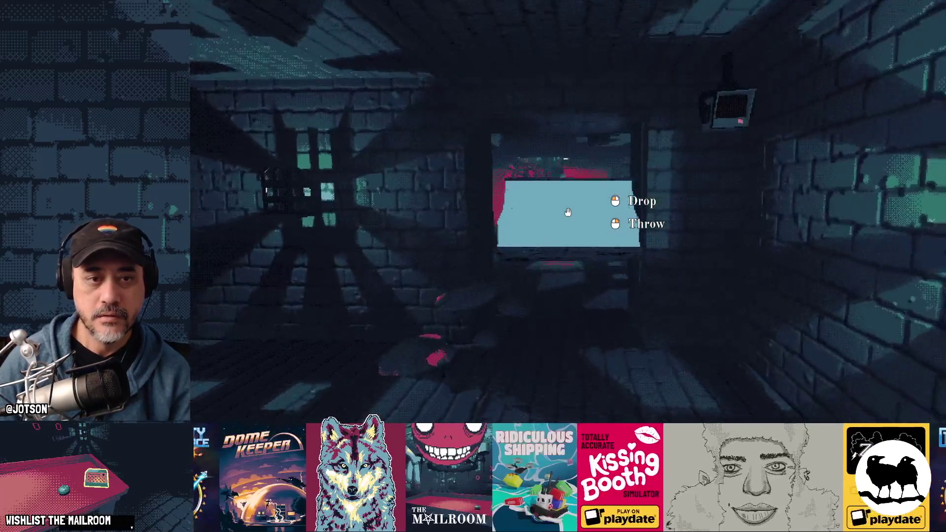
pyautogui.press('w')
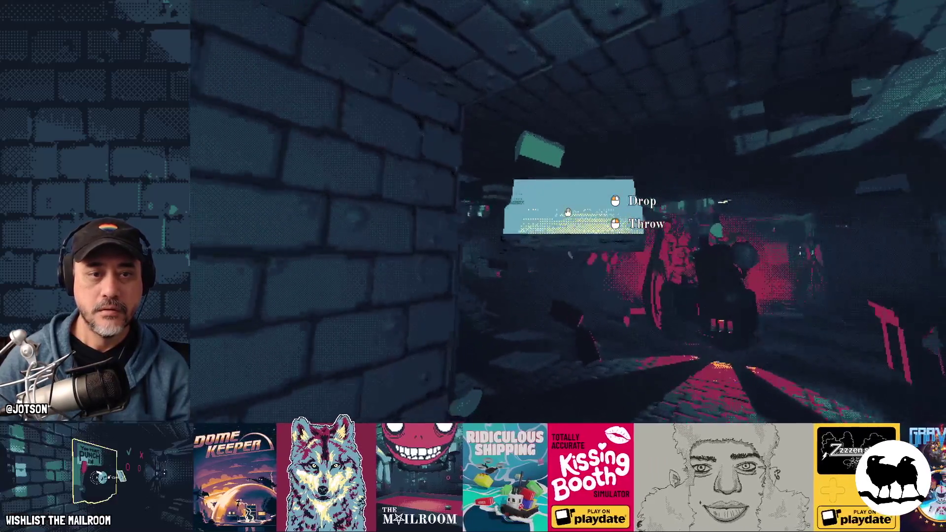
pyautogui.press('w')
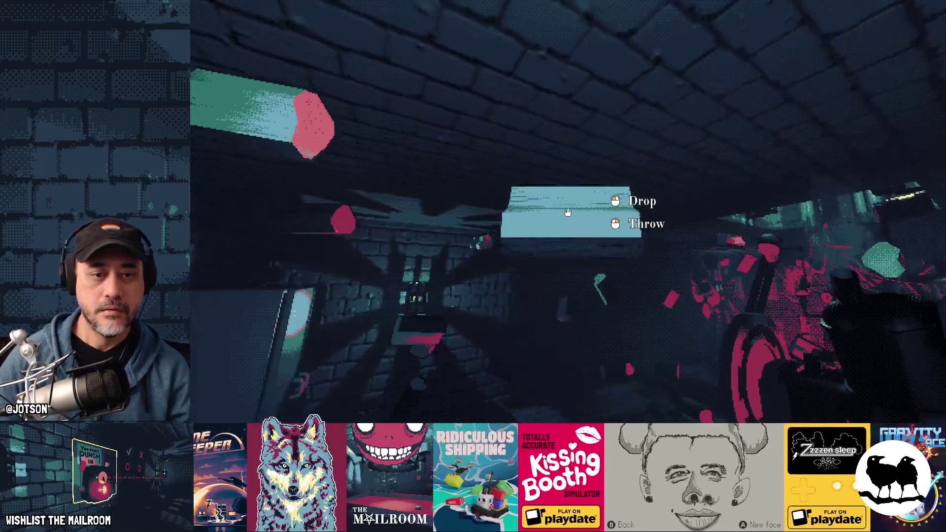
# Drop the box in the brick passage, step toward the machinery and bring up the developer console.
pyautogui.click(568, 213)
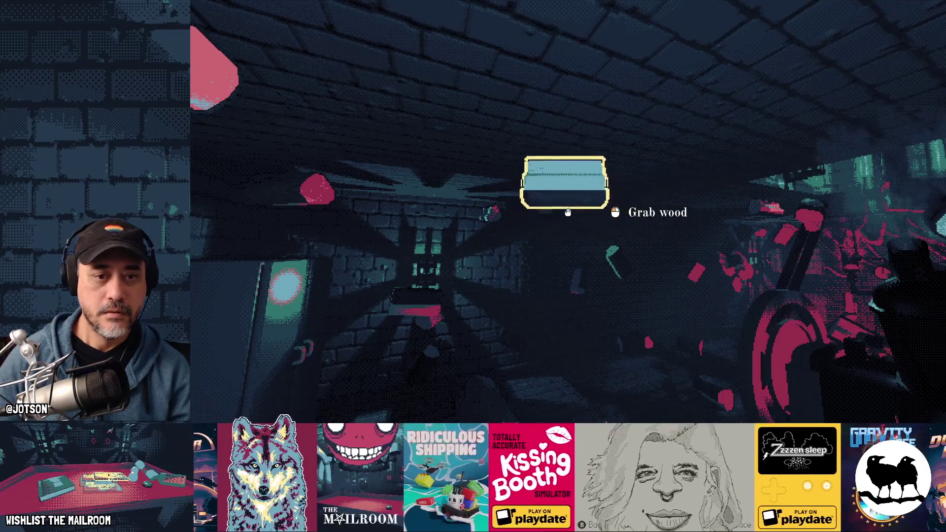
pyautogui.press('s')
pyautogui.press('w')
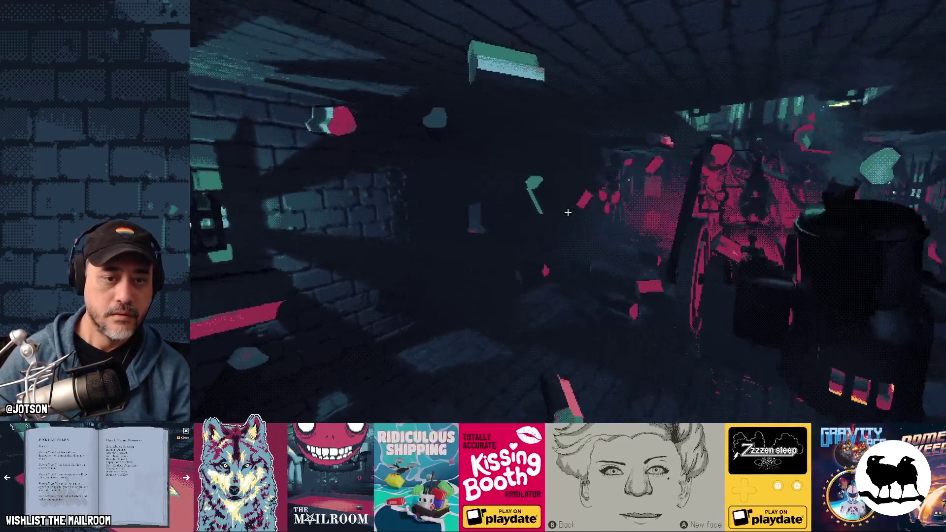
pyautogui.press('`')
pyautogui.write('event lowgravit')
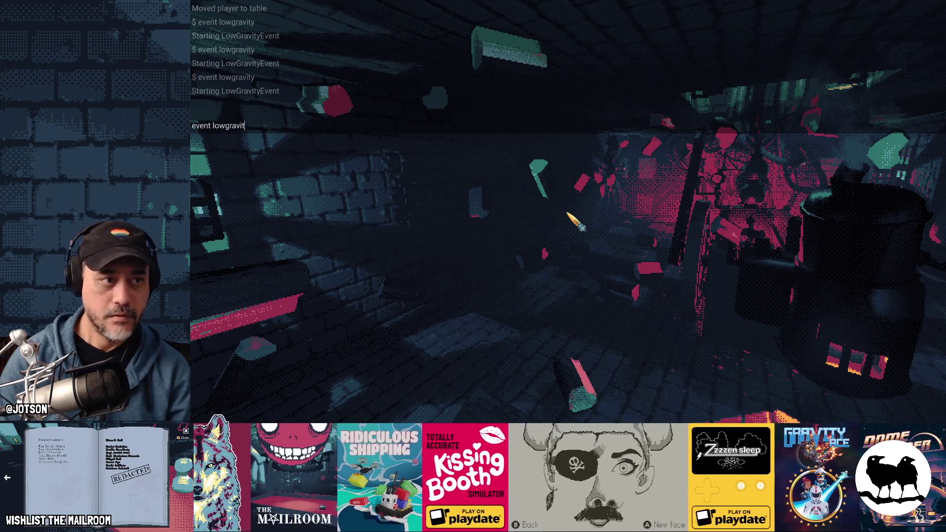
pyautogui.write('y')
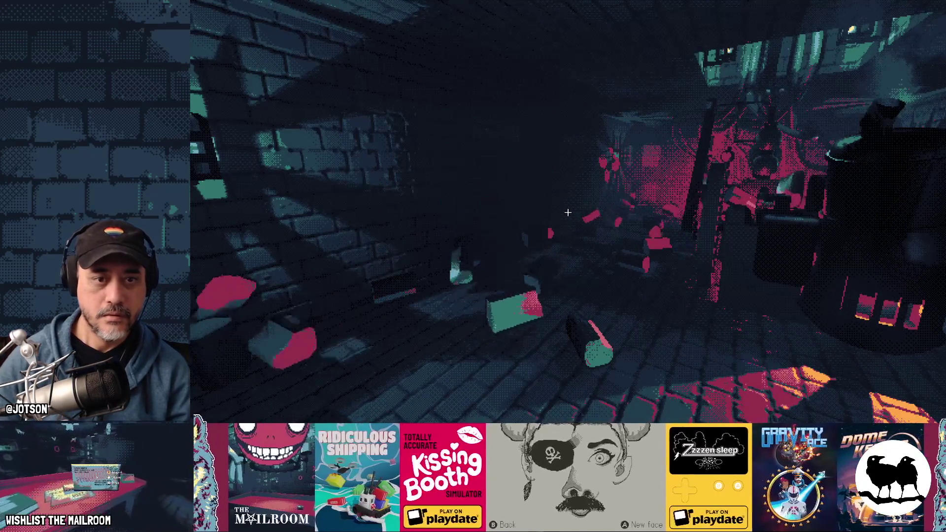
pyautogui.write('w')
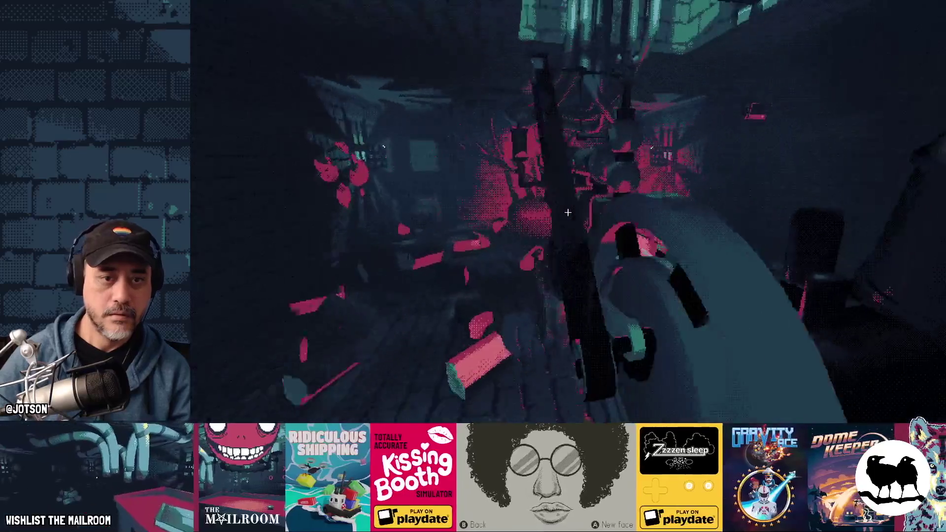
# Grab and release several floating planks and the gear crank under low gravity.
pyautogui.click(568, 213)
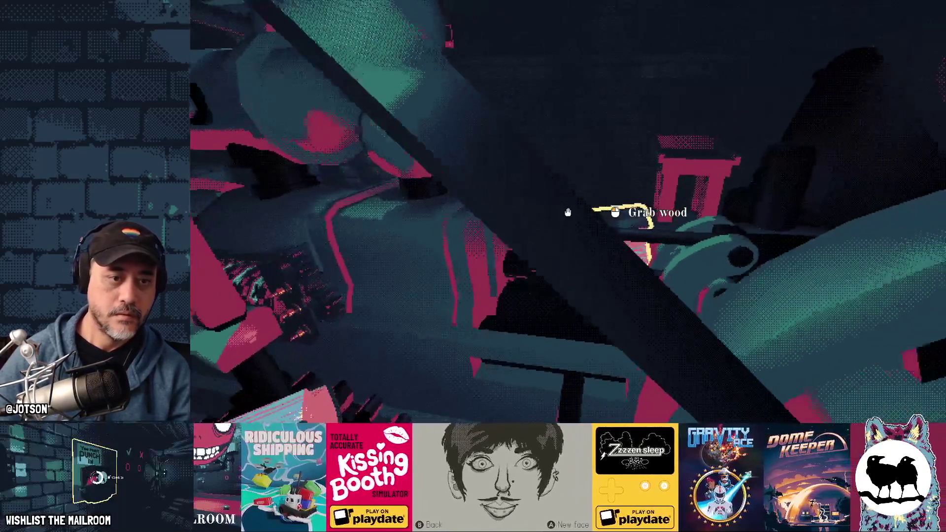
pyautogui.click(568, 212)
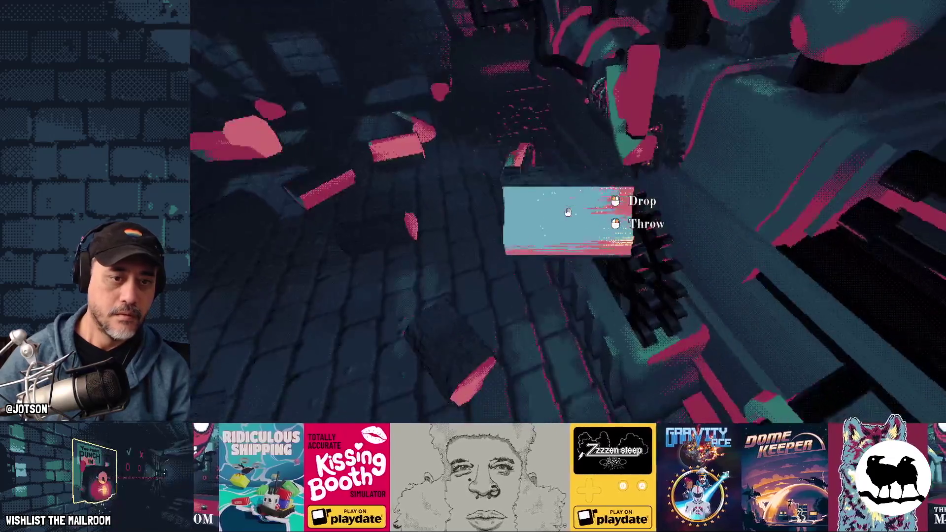
pyautogui.click(568, 213)
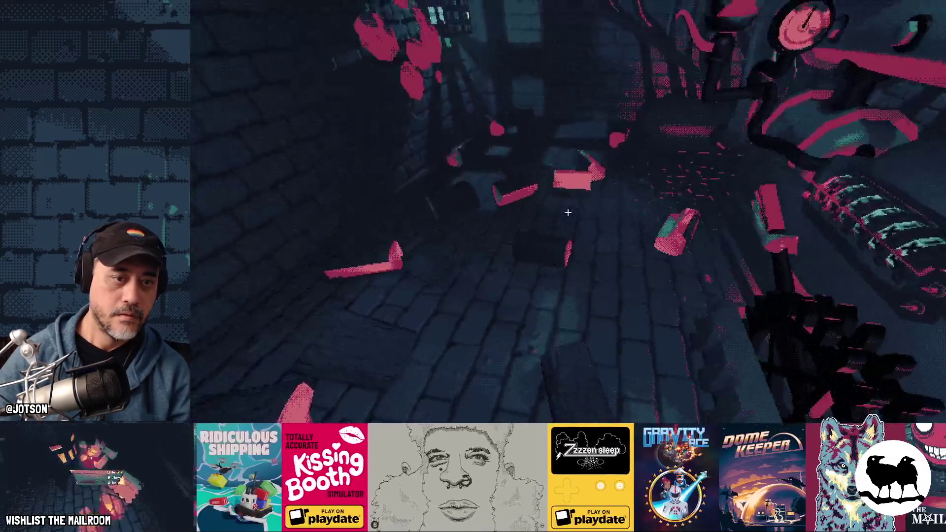
pyautogui.click(568, 213)
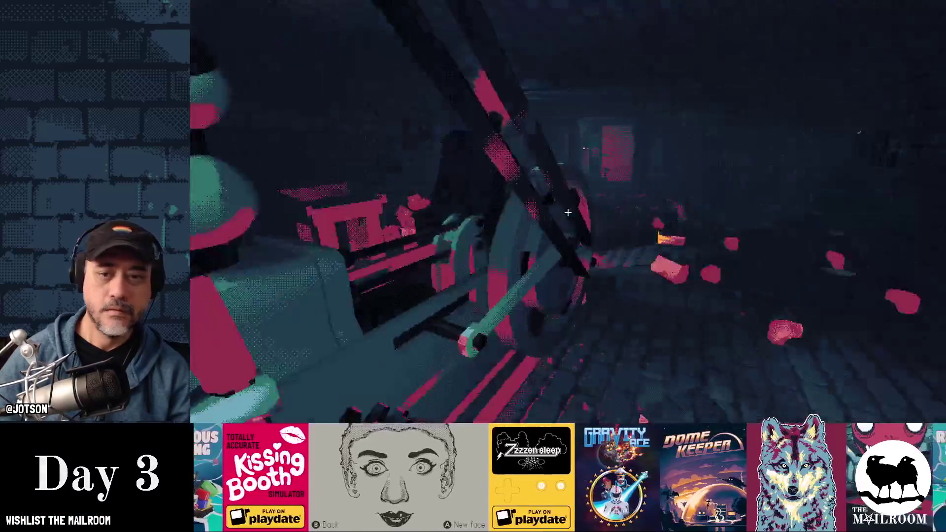
pyautogui.click(568, 213)
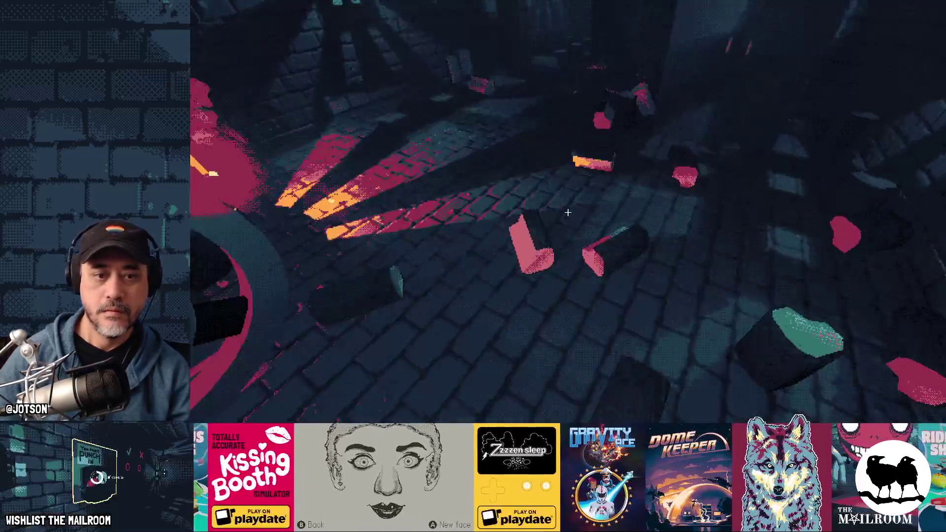
pyautogui.write('event lowg')
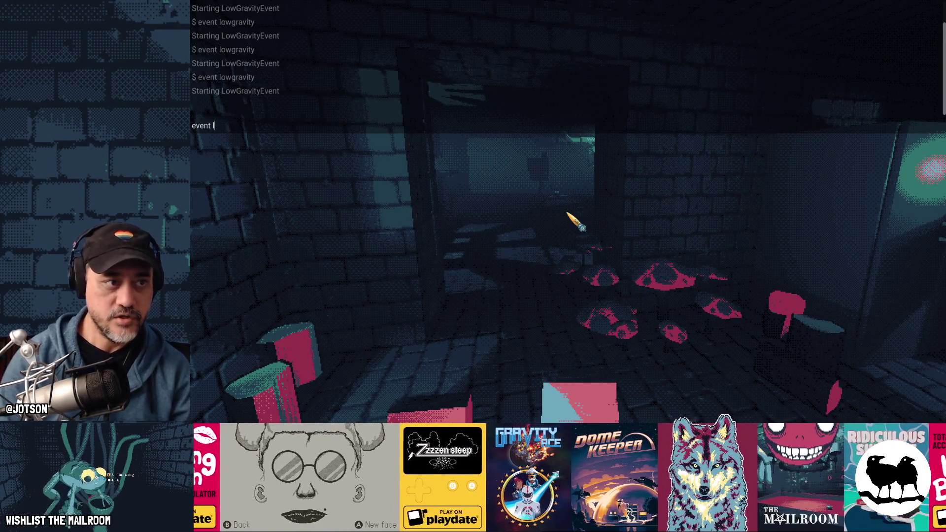
pyautogui.write('ravity')
# Run the low-gravity event, then repeatedly grab and release a floating plank and the small red object.
pyautogui.press('Return')
pyautogui.press('Escape')
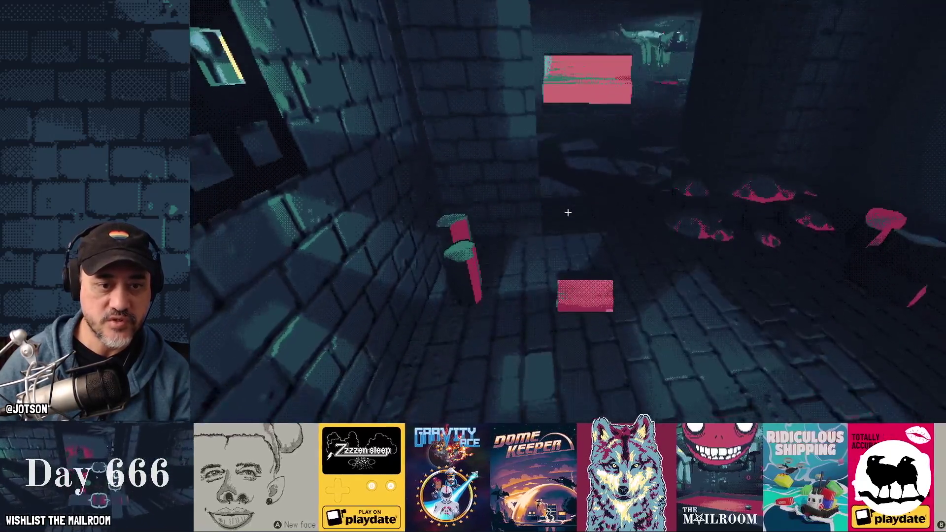
pyautogui.click(569, 213)
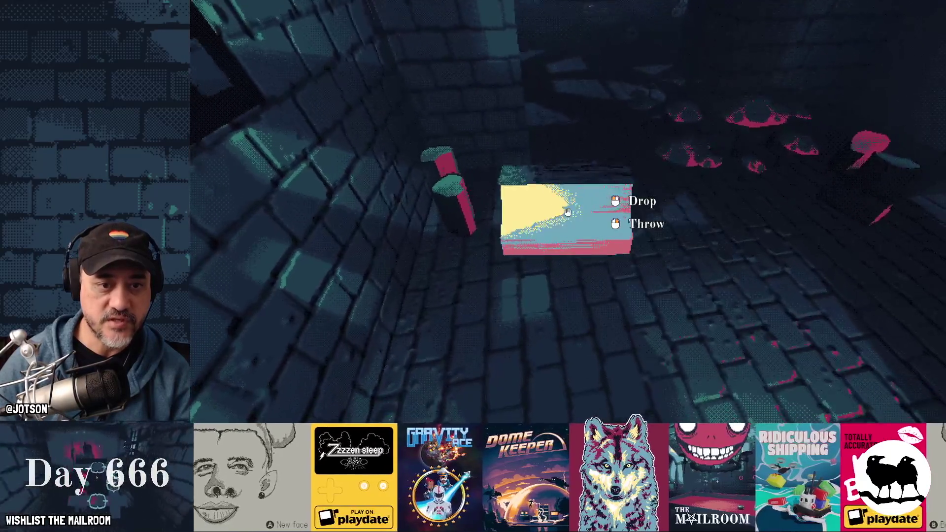
pyautogui.click(568, 213)
pyautogui.click(568, 213)
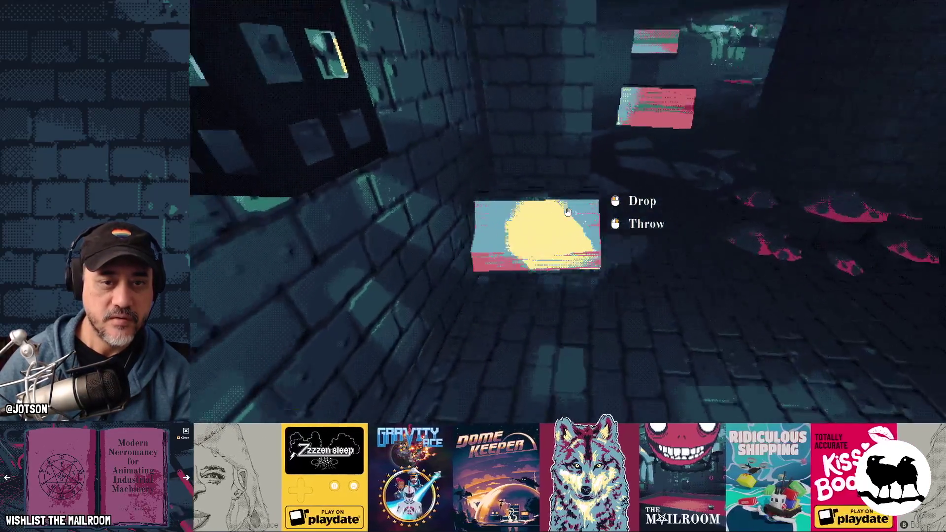
pyautogui.click(567, 213)
pyautogui.click(569, 213)
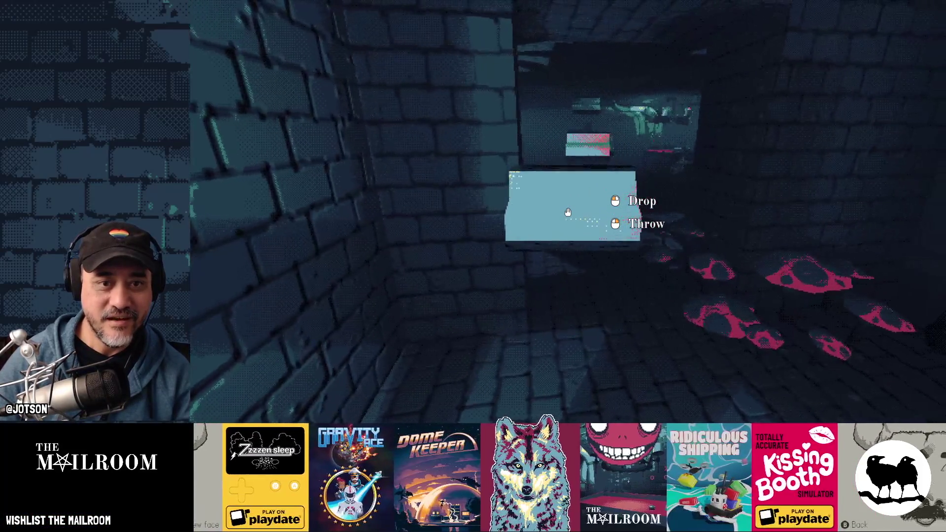
pyautogui.click(568, 214)
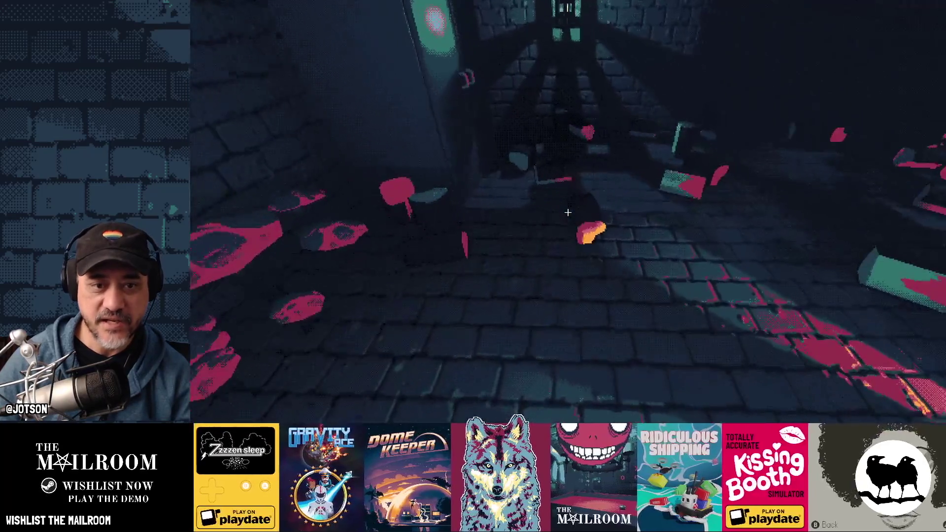
# Carry a plank forward, toss and regrab it a few times, ending with one held.
pyautogui.click(568, 213)
pyautogui.press('w')
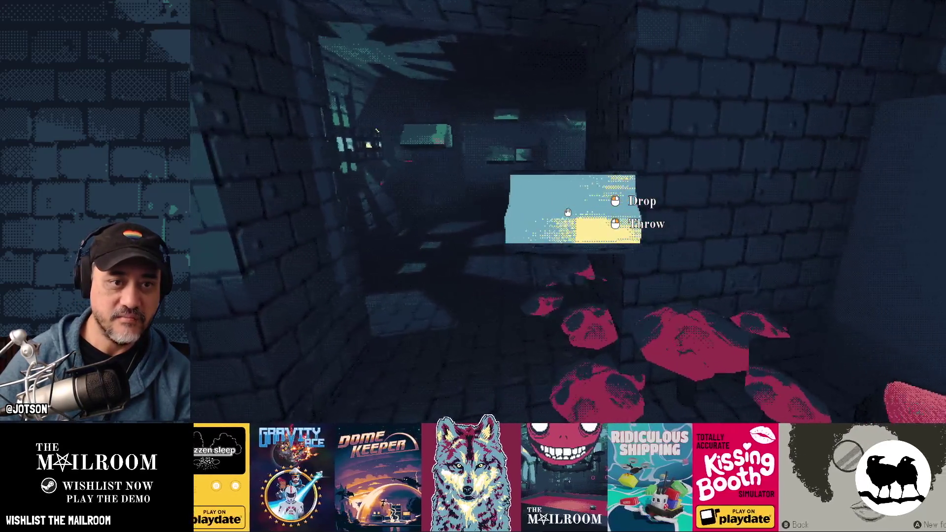
pyautogui.click(568, 213)
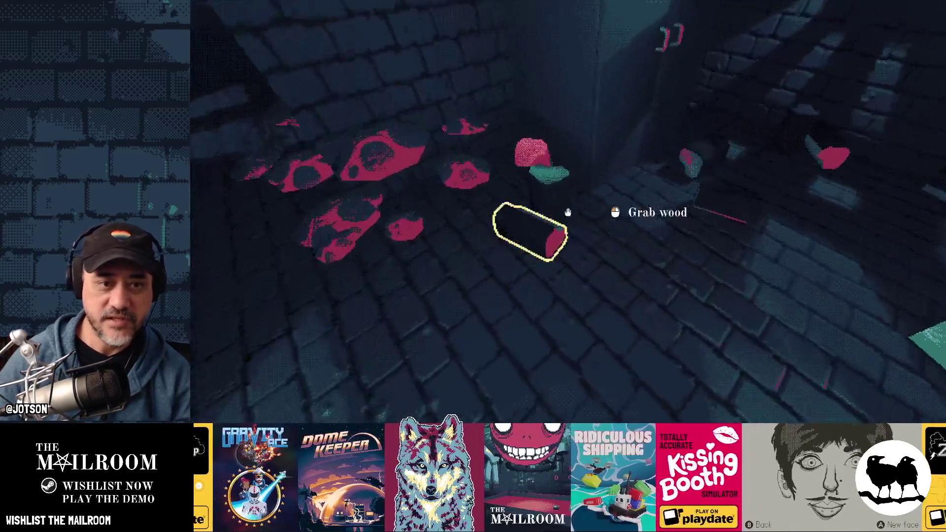
pyautogui.click(568, 213)
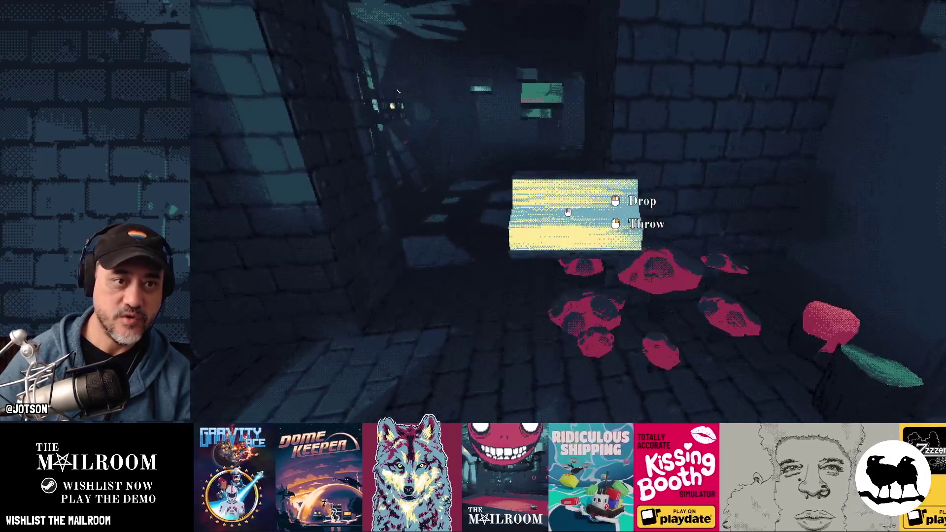
pyautogui.click(568, 213)
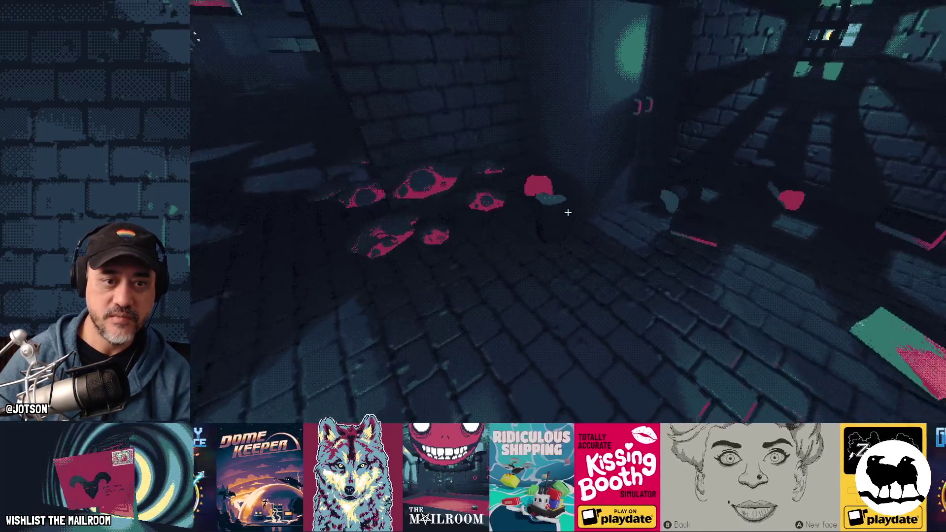
pyautogui.click(568, 214)
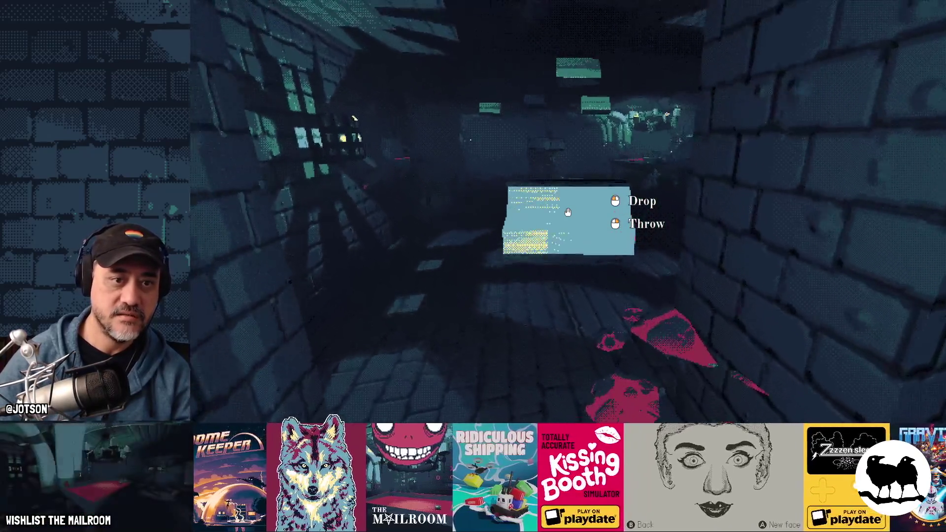
# Juggle the plank down the corridor, dropping and regrabbing it before throwing it ahead.
pyautogui.click(568, 214)
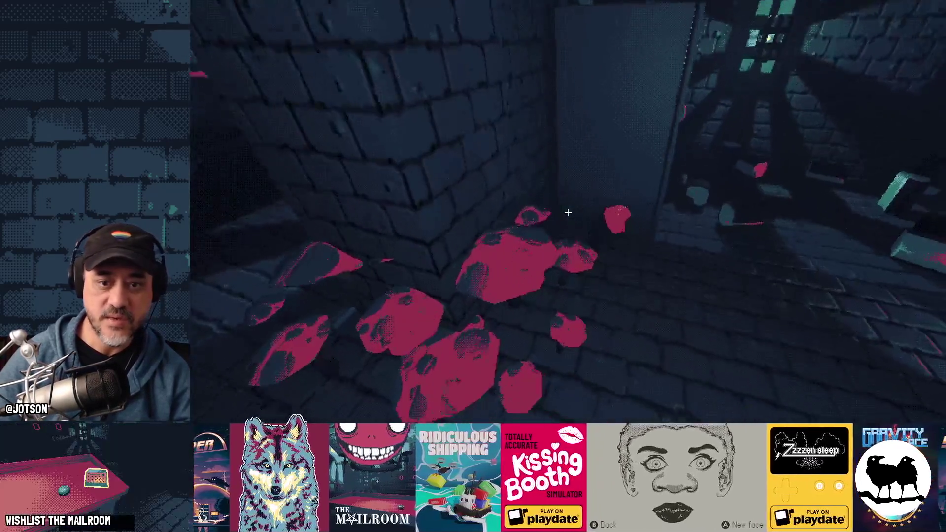
pyautogui.click(567, 213)
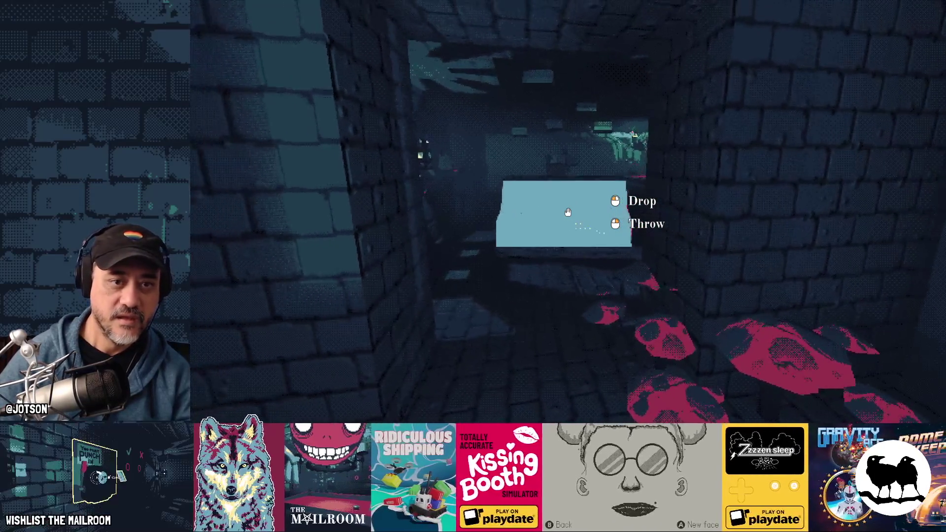
pyautogui.click(568, 214)
pyautogui.click(568, 213)
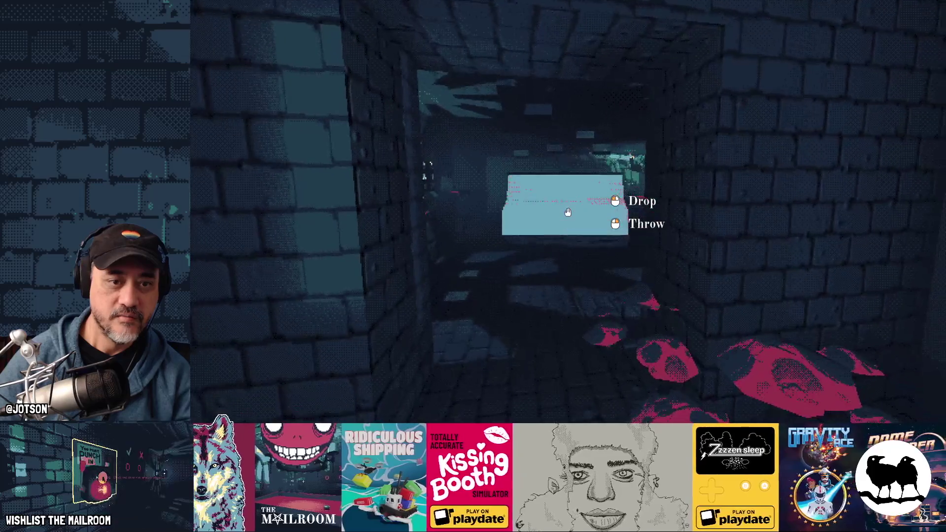
pyautogui.click(568, 213)
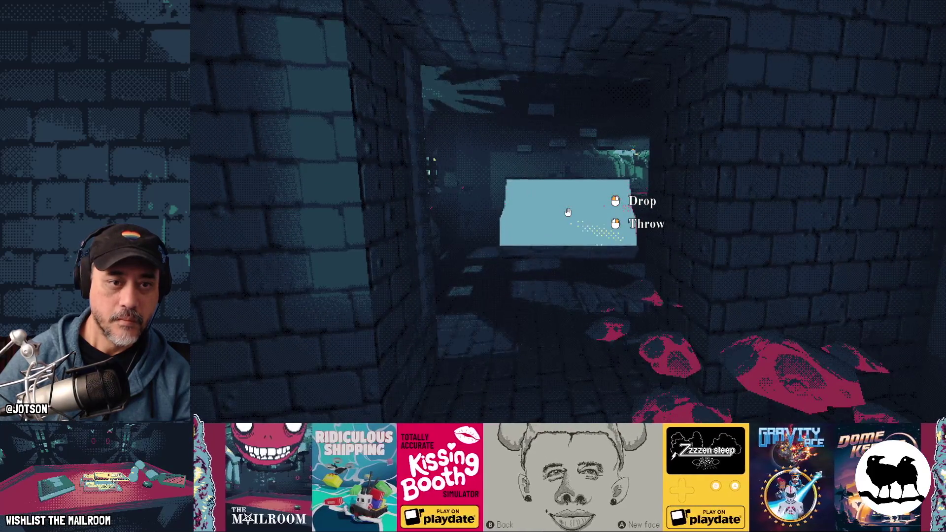
pyautogui.click(569, 213)
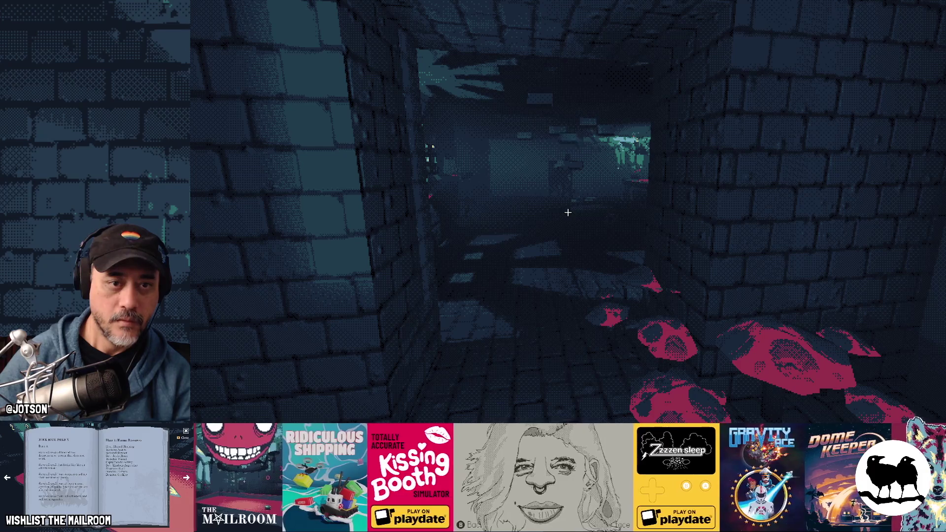
# Walk to the machine room, throw the plank inside and bring up the developer console.
pyautogui.press('w')
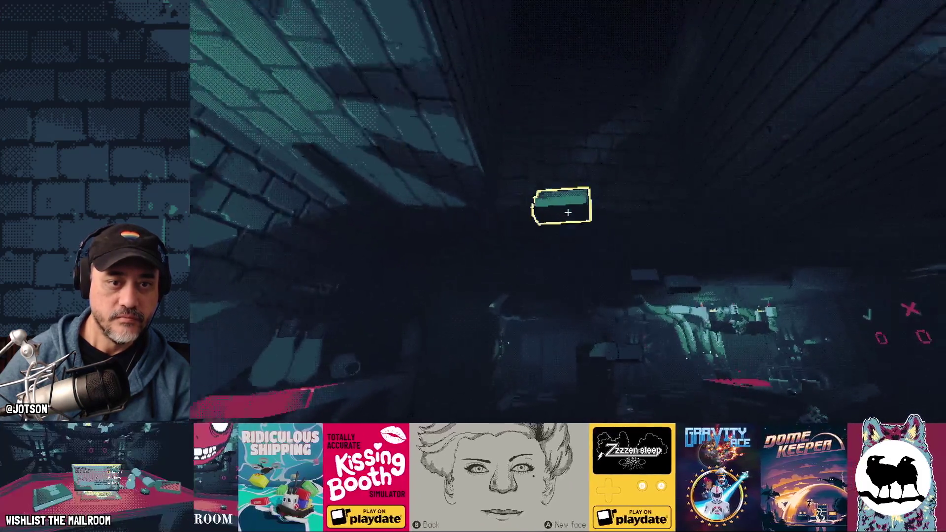
pyautogui.click(568, 213)
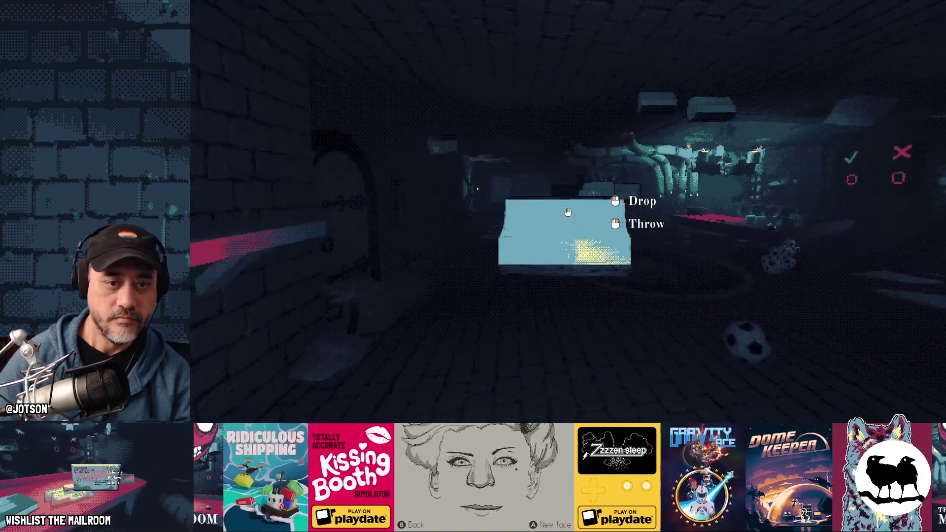
pyautogui.rightClick(568, 214)
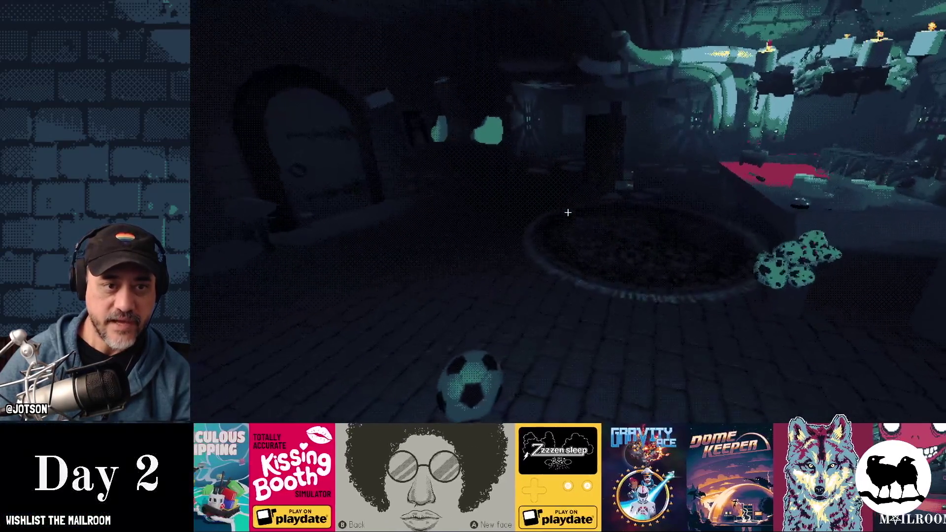
pyautogui.press('`')
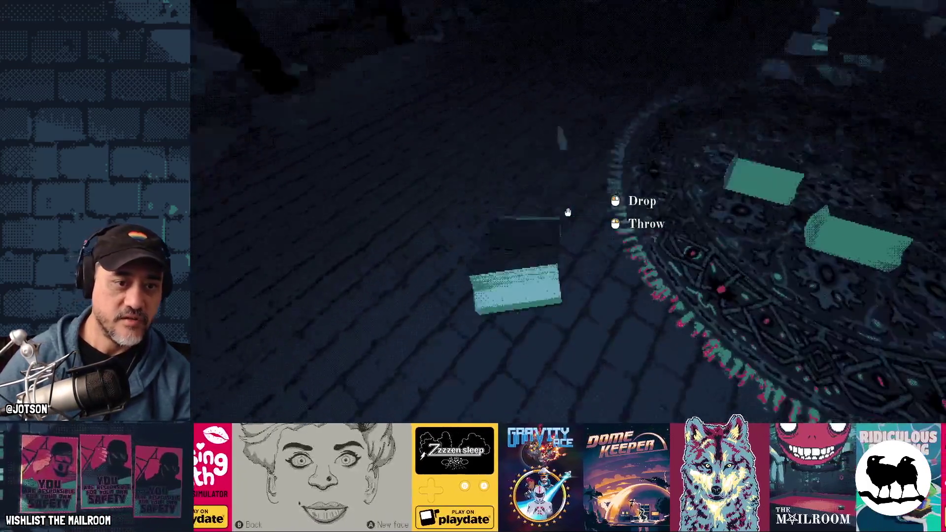
# Drop, throw and regrab wood blocks to watch them float under low gravity.
pyautogui.click(568, 213)
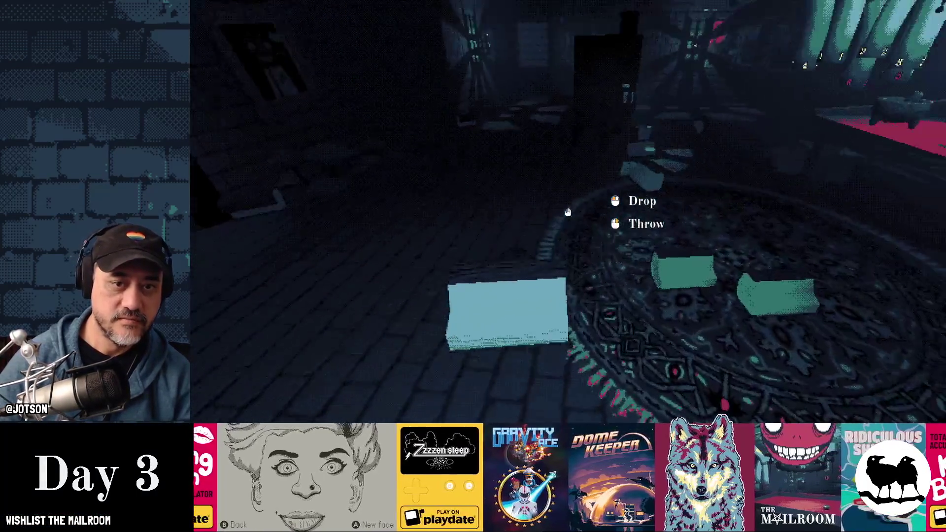
pyautogui.click(568, 213)
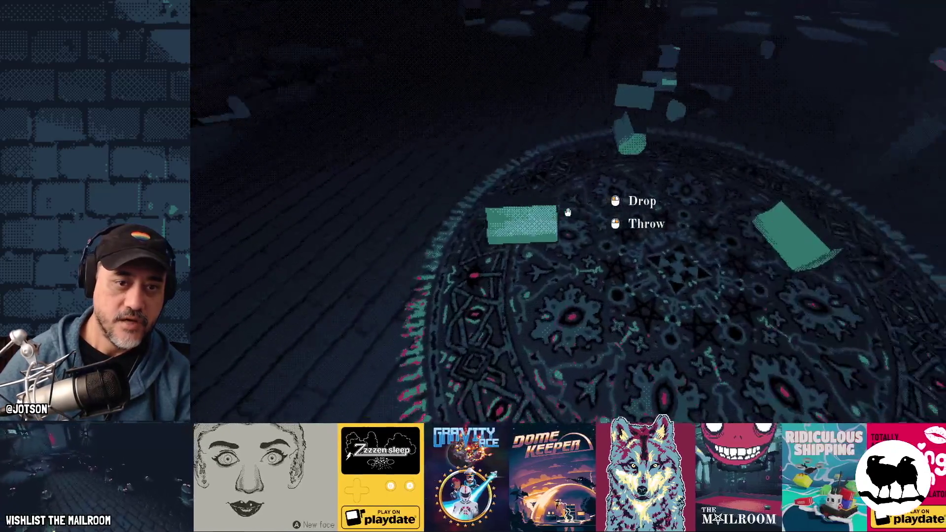
pyautogui.rightClick(568, 213)
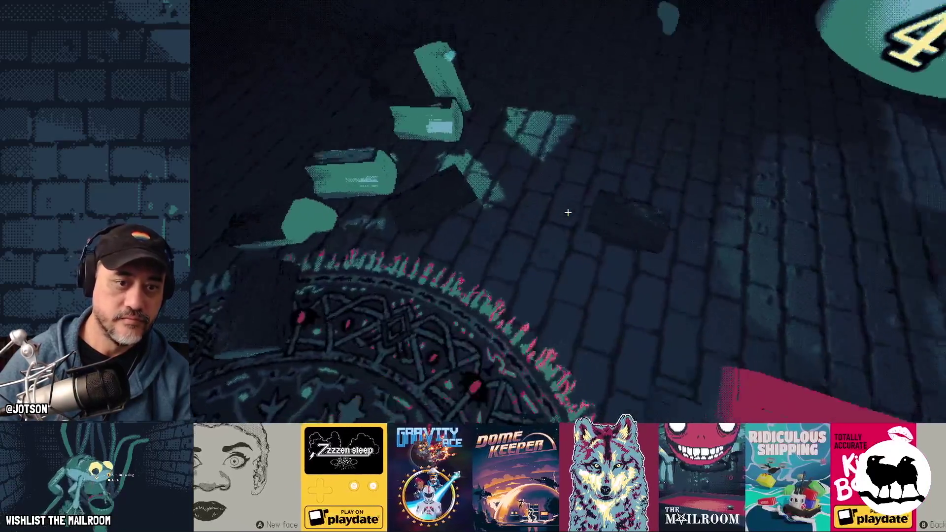
pyautogui.click(568, 213)
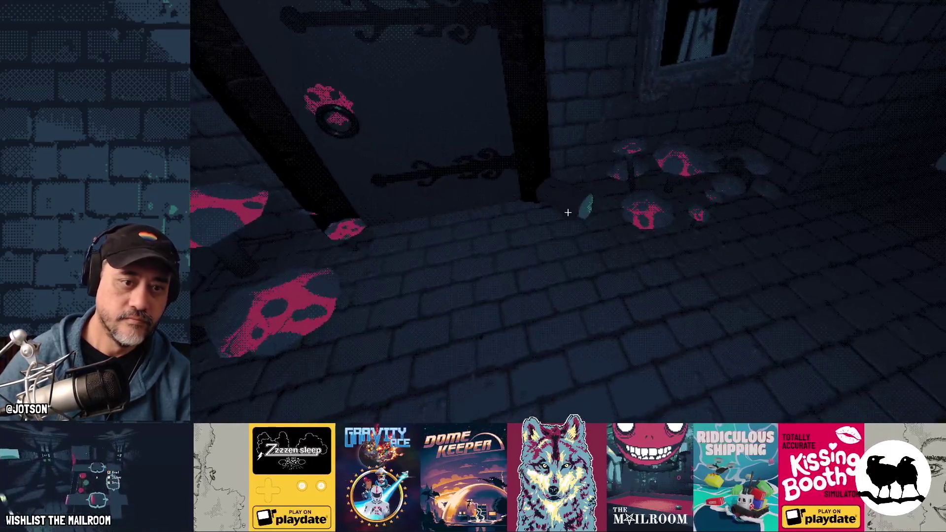
pyautogui.click(568, 213)
pyautogui.click(568, 213)
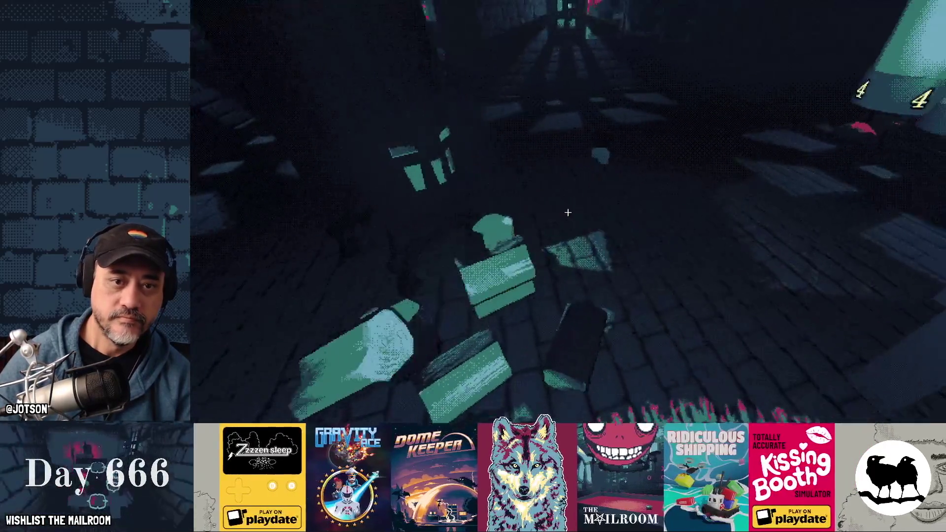
# Scatter more wood blocks around the rug, then switch back to the Godot editor.
pyautogui.click(568, 213)
pyautogui.click(568, 213)
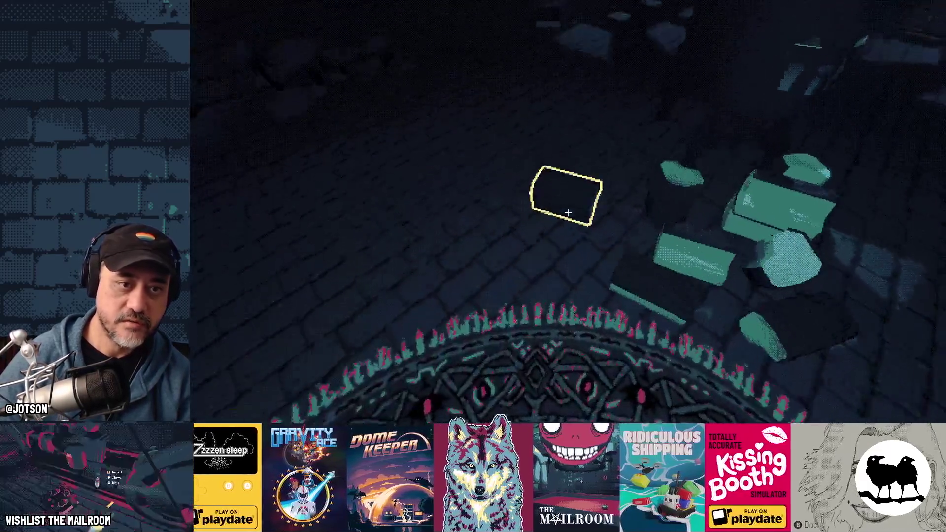
pyautogui.click(568, 213)
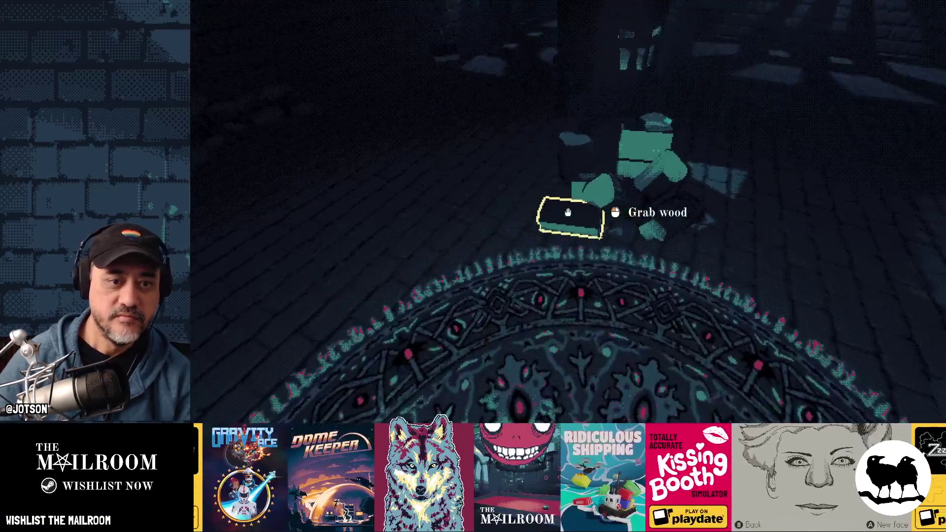
pyautogui.click(567, 213)
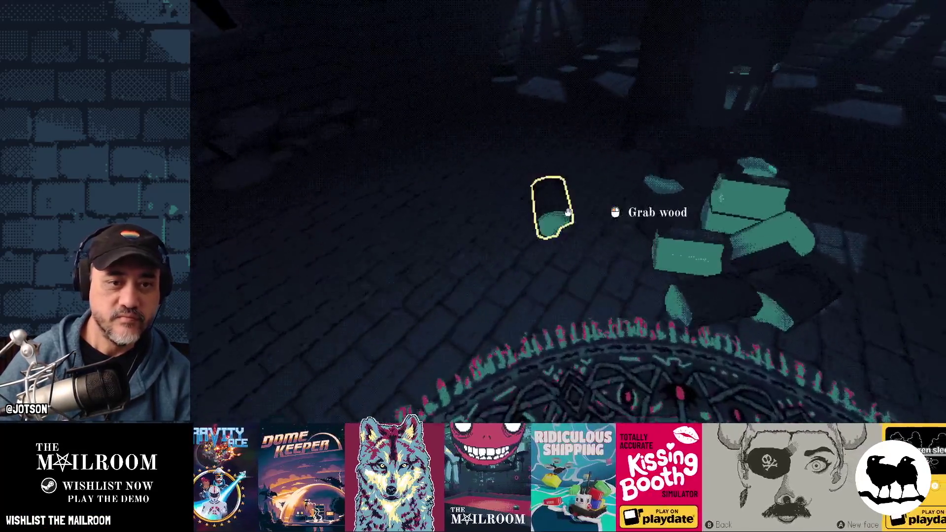
pyautogui.click(568, 213)
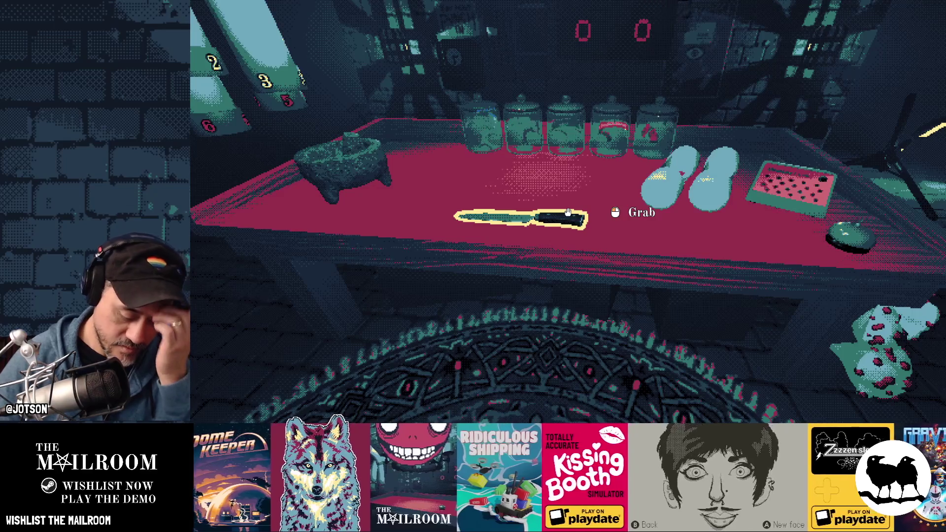
pyautogui.hotkey('alt', 'Tab')
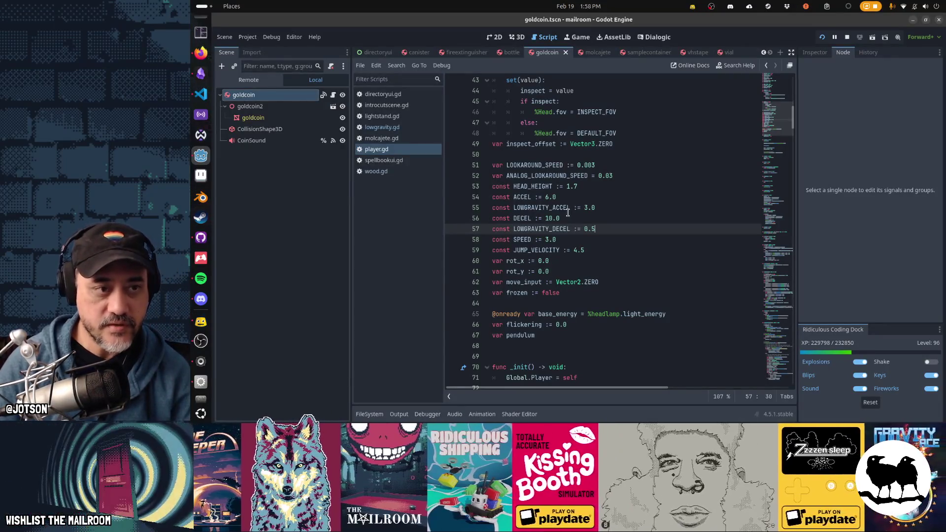
# In lowgravity.gd, indent the set_group sleeping line into the else branch and paste a copy into the if branch.
pyautogui.click(404, 129)
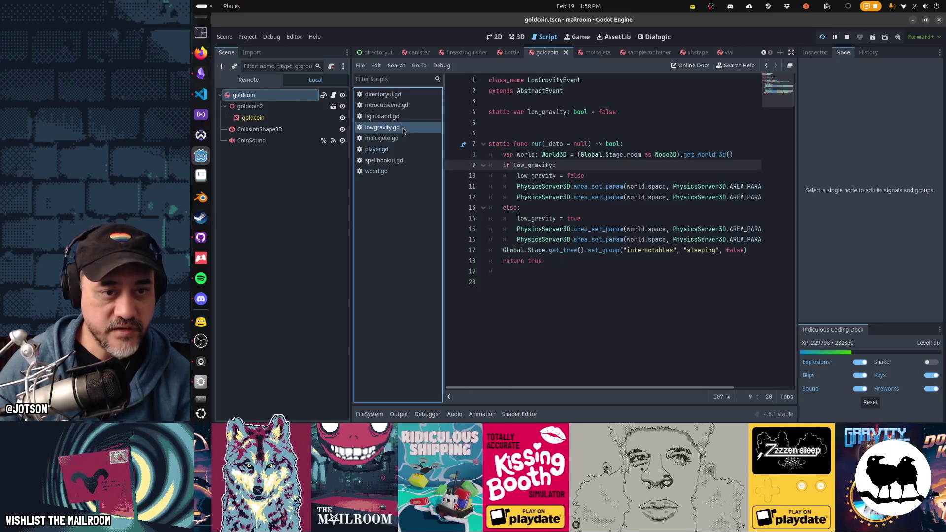
pyautogui.moveTo(543, 208)
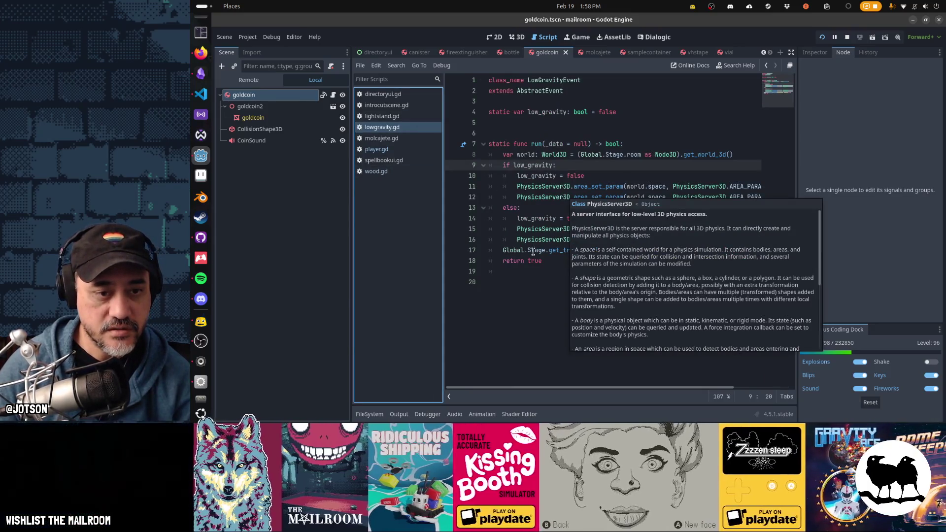
pyautogui.click(532, 250)
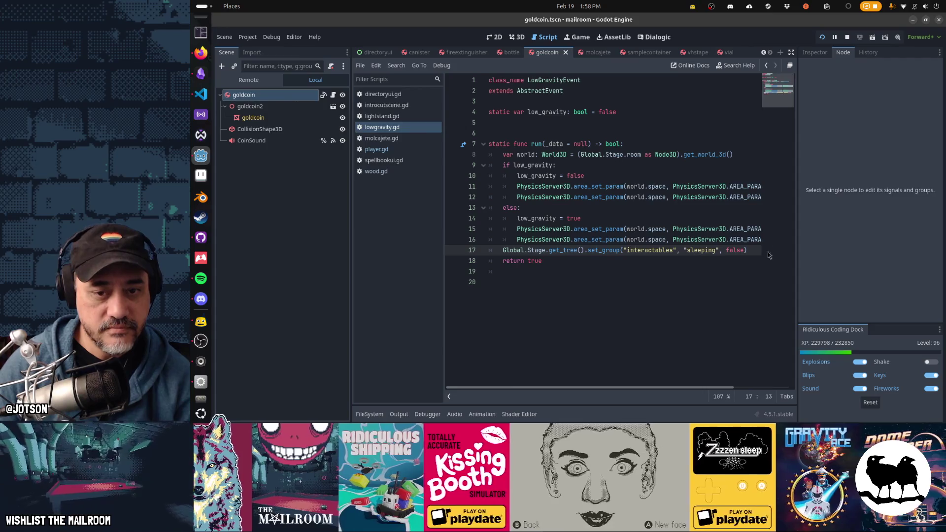
pyautogui.click(768, 255)
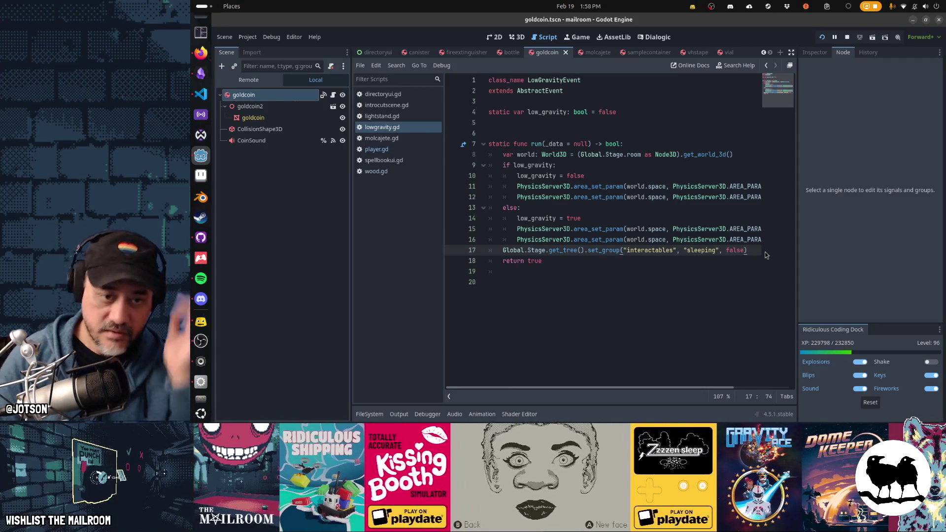
pyautogui.hotkey('shift', 'Home')
pyautogui.hotkey('ctrl', 'c')
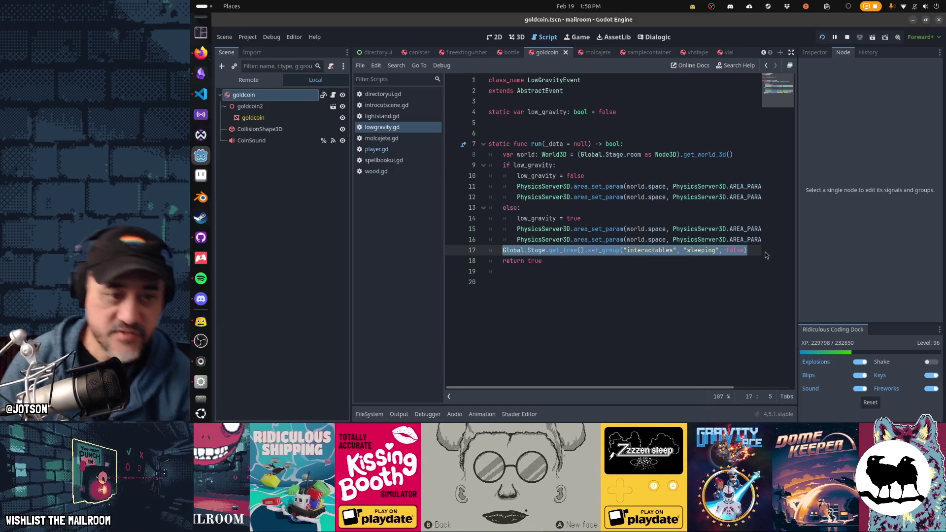
pyautogui.press('Tab')
pyautogui.press('Up')
pyautogui.press('Up')
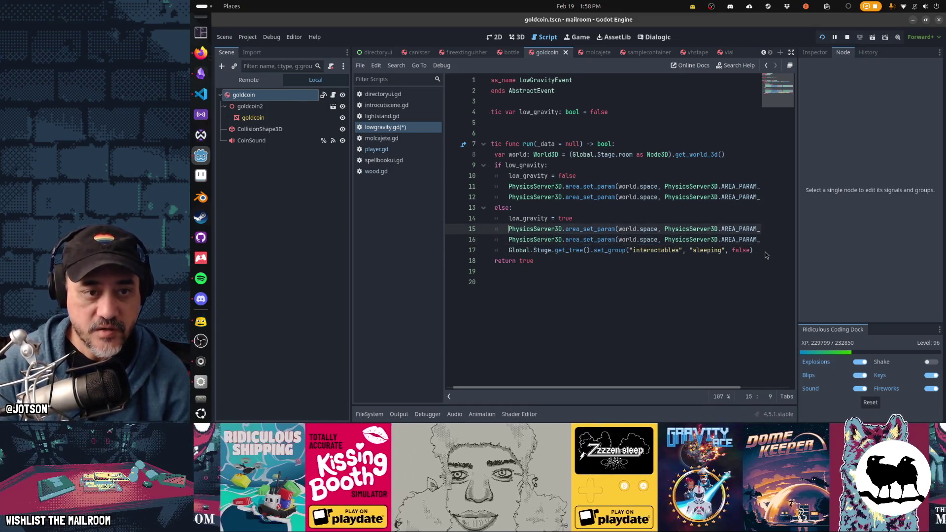
pyautogui.press('Up')
pyautogui.press('Up')
pyautogui.press('Up')
pyautogui.press('End')
pyautogui.press('Return')
pyautogui.hotkey('ctrl', 'v')
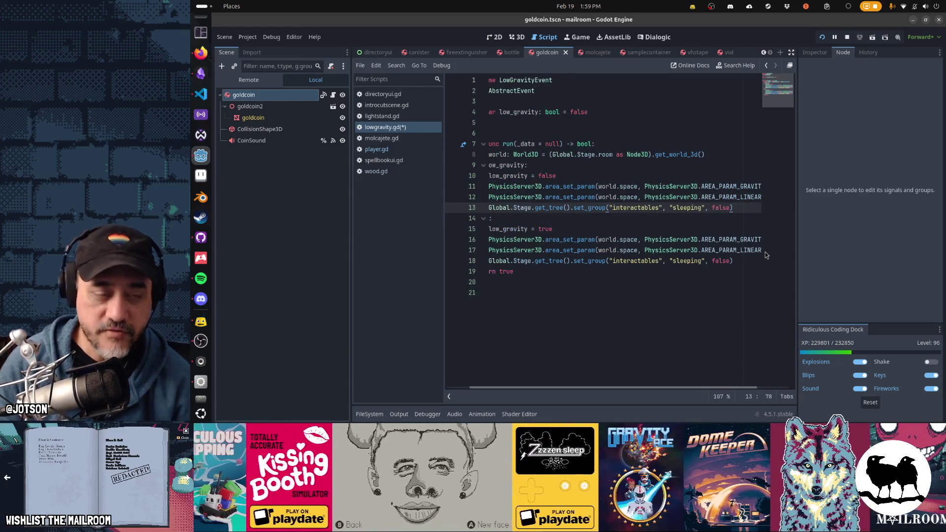
# Shuffle the set_group lines so both branches set sleeping false, then select the set_group call on line 18.
pyautogui.press('Home')
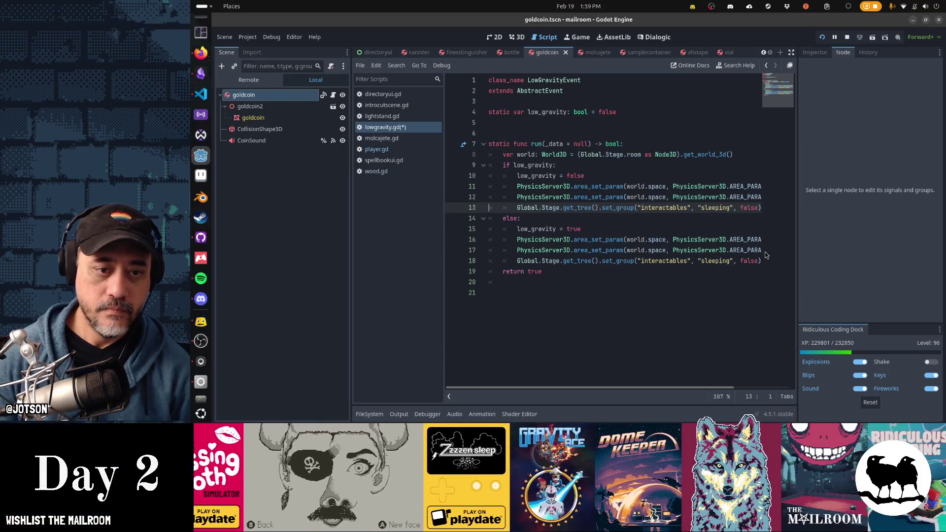
pyautogui.hotkey('ctrl', 'x')
pyautogui.press('Down')
pyautogui.press('Down')
pyautogui.press('Down')
pyautogui.hotkey('ctrl', 'v')
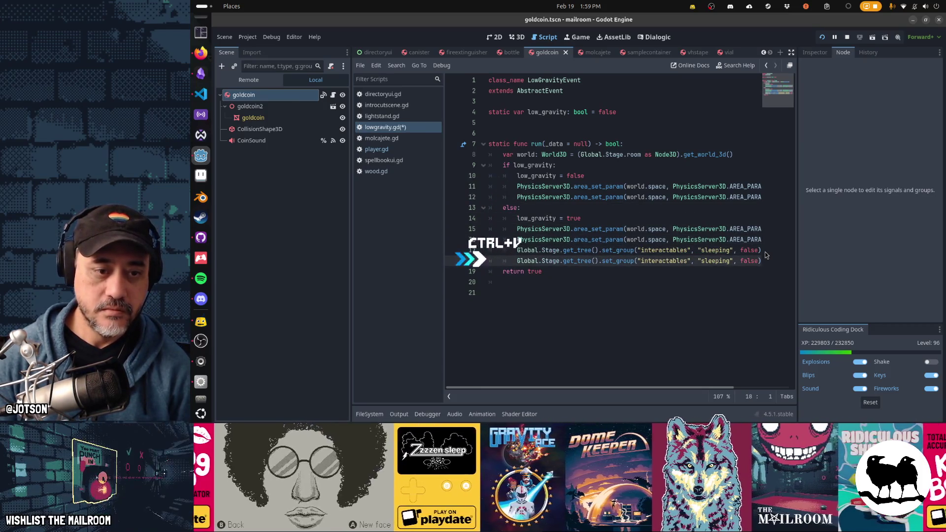
pyautogui.hotkey('ctrl', 'x')
pyautogui.press('Up')
pyautogui.press('Up')
pyautogui.press('Up')
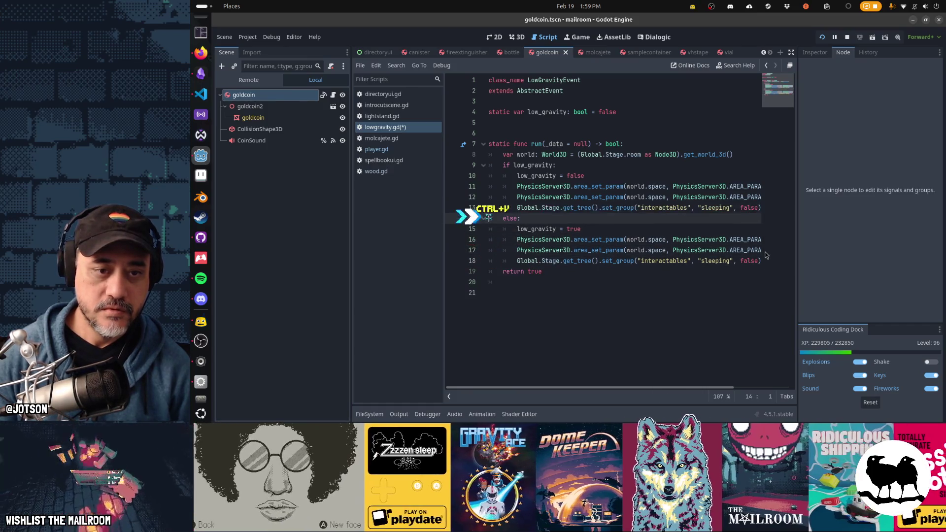
pyautogui.hotkey('ctrl', 'v')
pyautogui.press('End')
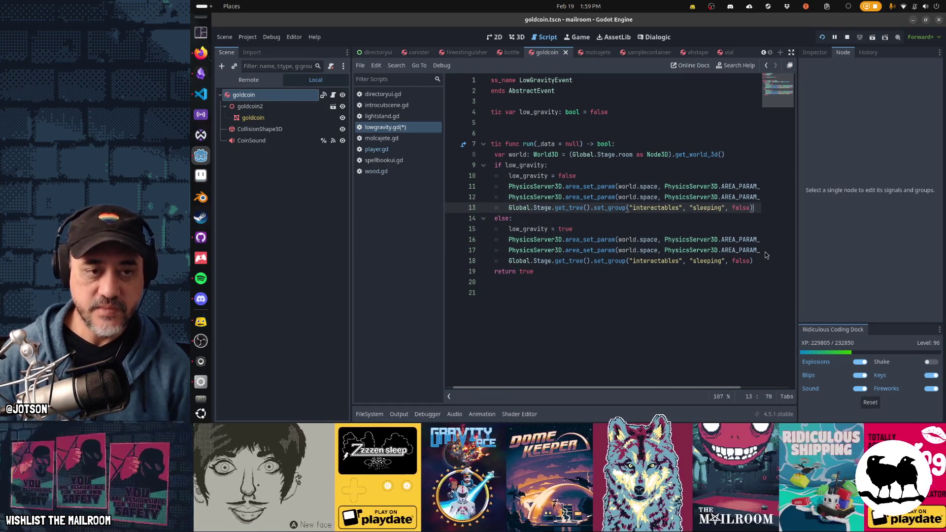
pyautogui.press('Down')
pyautogui.press('Down')
pyautogui.press('Down')
pyautogui.press('Down')
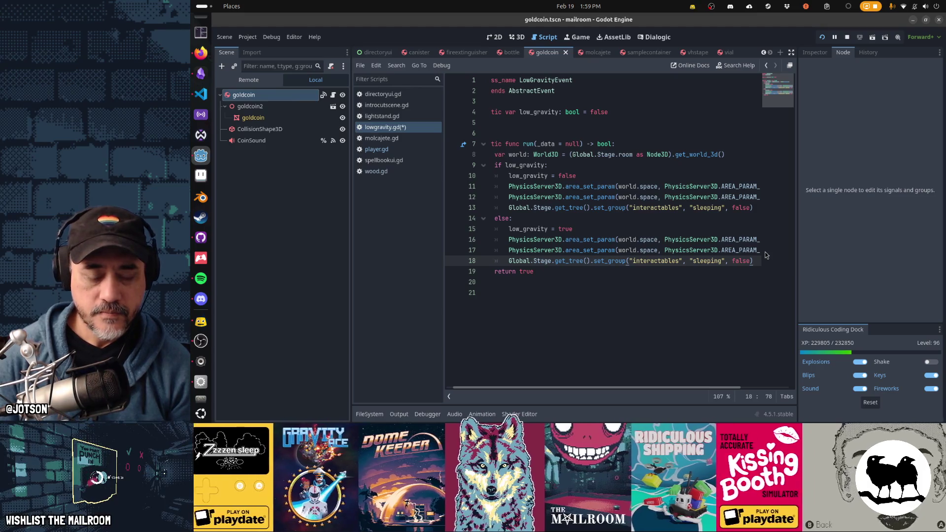
pyautogui.hotkey('ctrl', 'Left')
pyautogui.hotkey('ctrl', 'Left')
pyautogui.hotkey('ctrl', 'Left')
pyautogui.hotkey('ctrl', 'shift', 'Right')
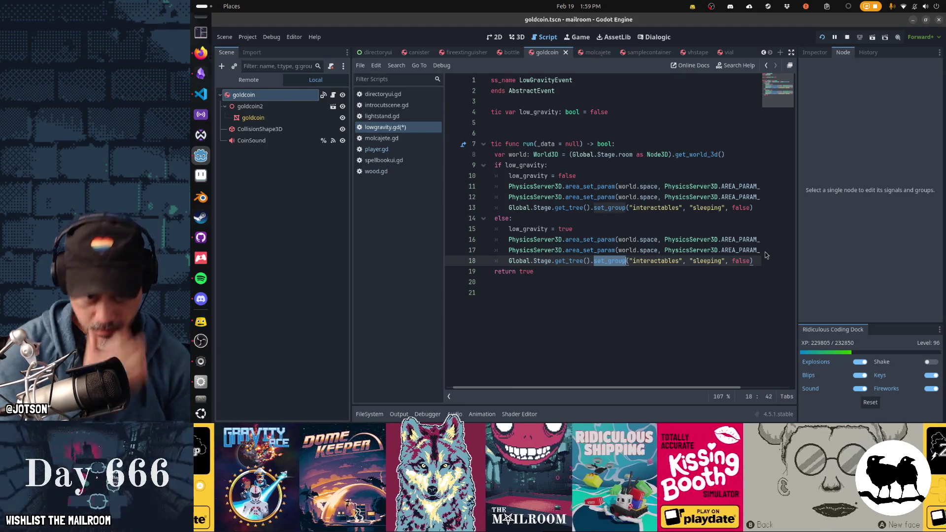
pyautogui.write('ca')
# Replace line 18's set_group call with get_tree().get_nodes_in_group() to begin a for loop.
pyautogui.press('Return')
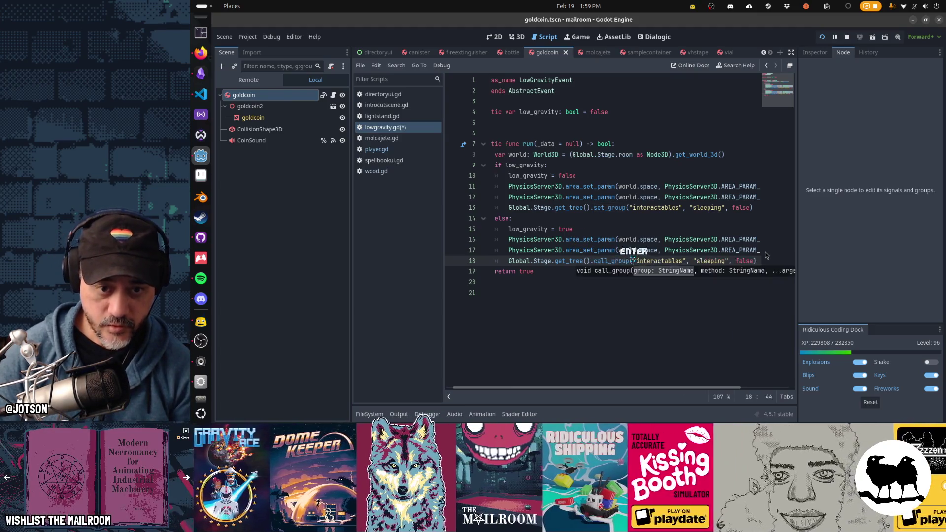
pyautogui.hotkey('ctrl', 'Right')
pyautogui.hotkey('ctrl', 'Right')
pyautogui.hotkey('ctrl', 'Right')
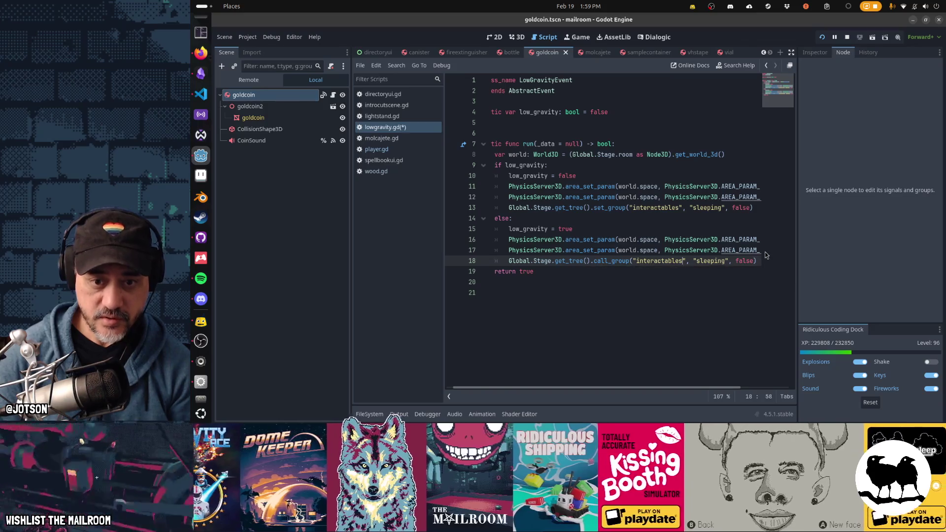
pyautogui.hotkey('ctrl', 'shift', 'Left')
pyautogui.write('y')
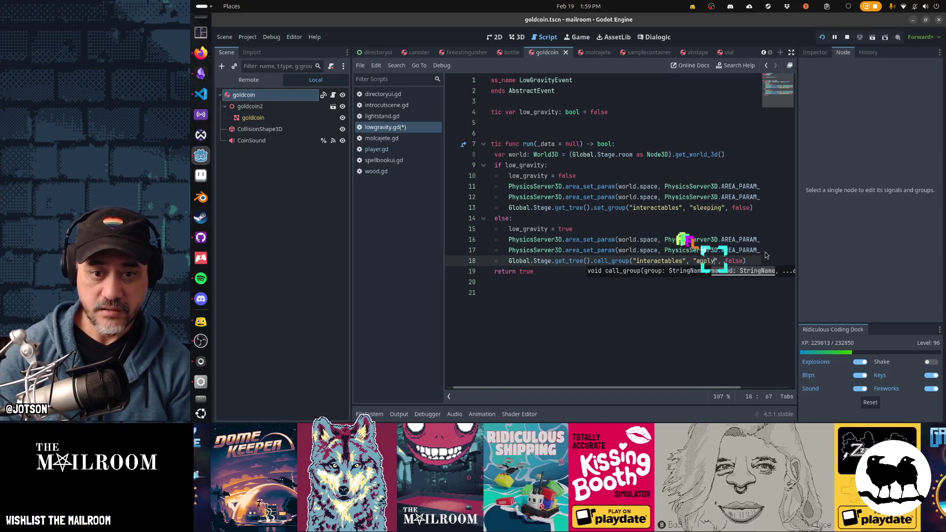
pyautogui.write('nter_')
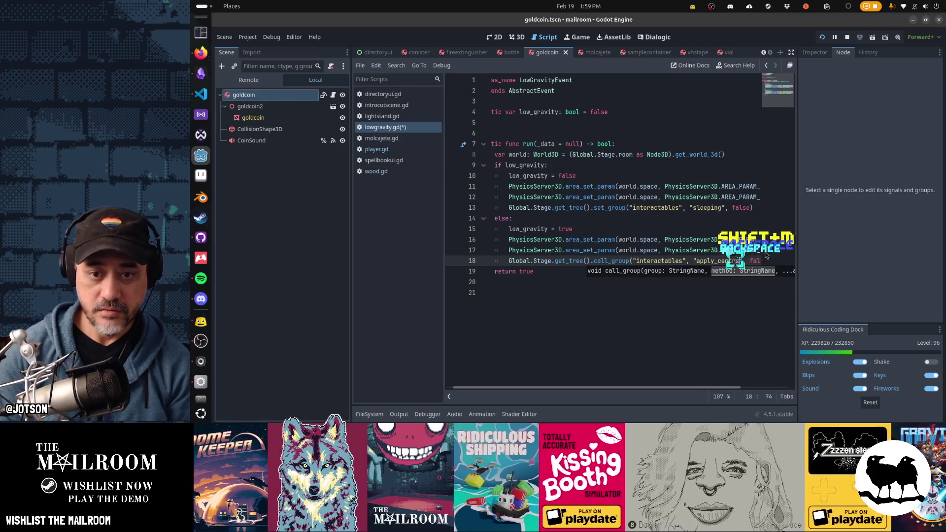
pyautogui.write('_impulse')
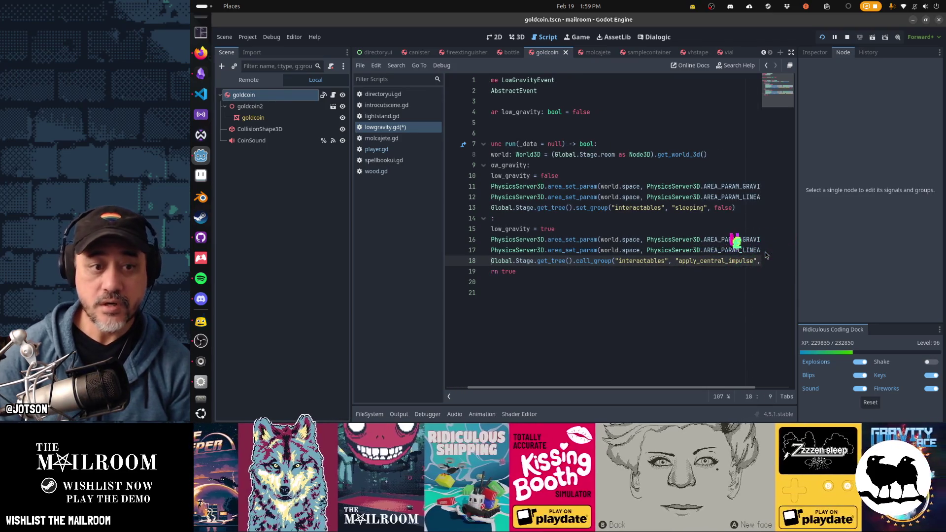
pyautogui.hotkey('shift', 'End')
pyautogui.press('Delete')
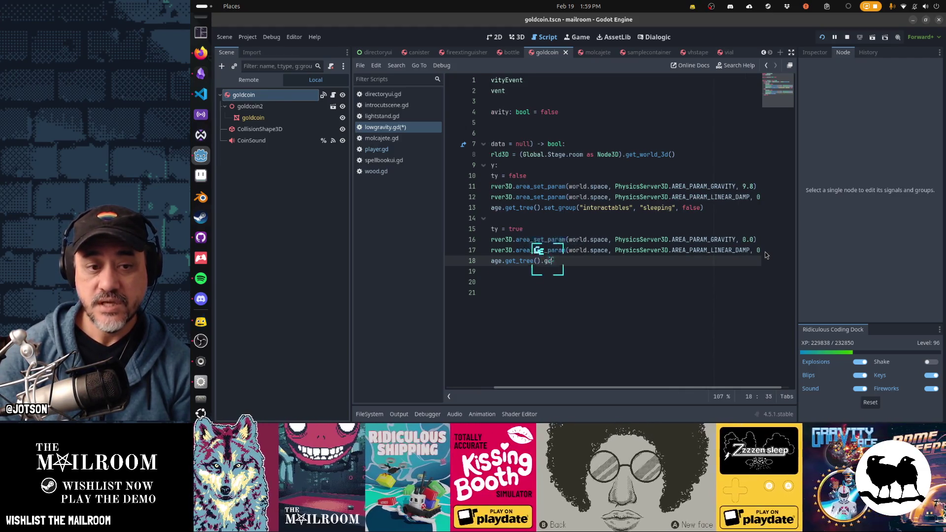
pyautogui.write('t_nod')
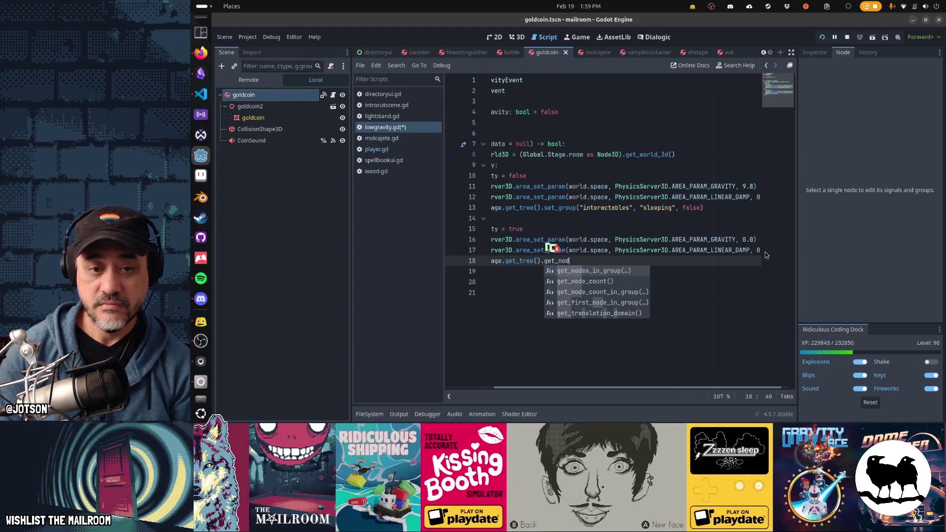
pyautogui.press('Return')
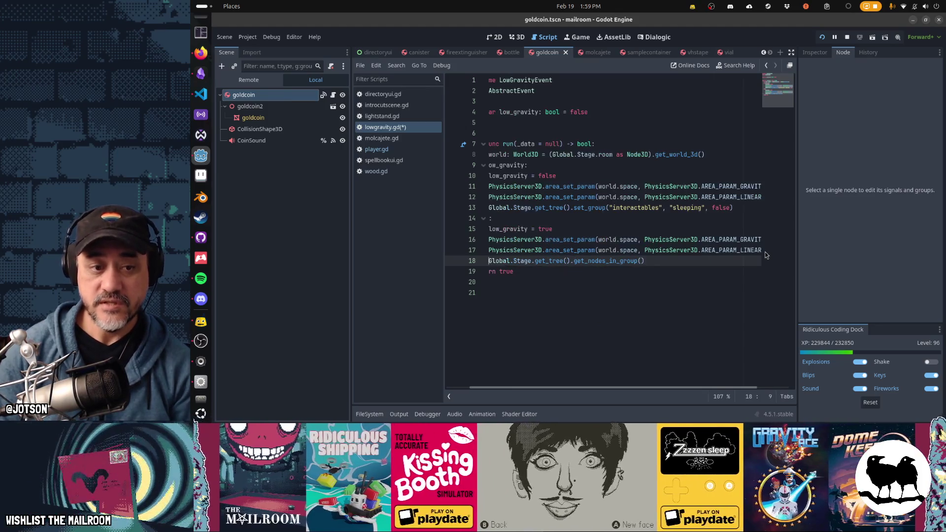
pyautogui.press('Home')
pyautogui.write('for o')
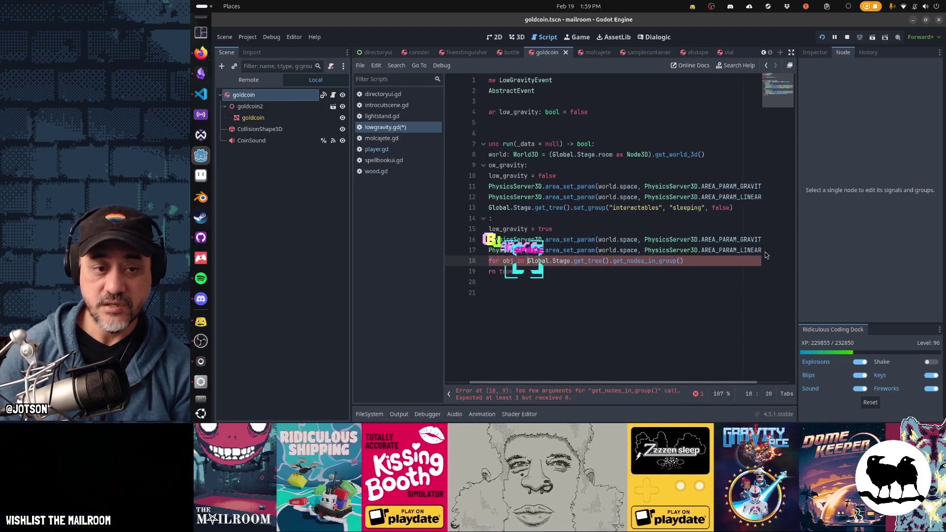
pyautogui.write('bj in')
# Complete 'for obj in get_nodes_in_group("interactables"):' and start the indented loop body.
pyautogui.press('End')
pyautogui.write(':')
pyautogui.press('Return')
pyautogui.press('Up')
pyautogui.press('End')
pyautogui.press('Left')
pyautogui.press('Left')
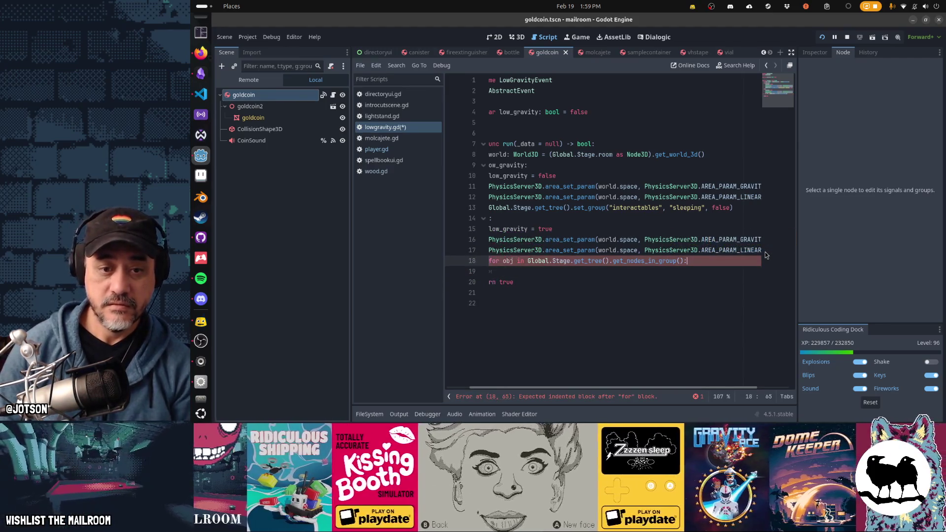
pyautogui.write('"interactables')
pyautogui.press('Down')
pyautogui.press('Tab')
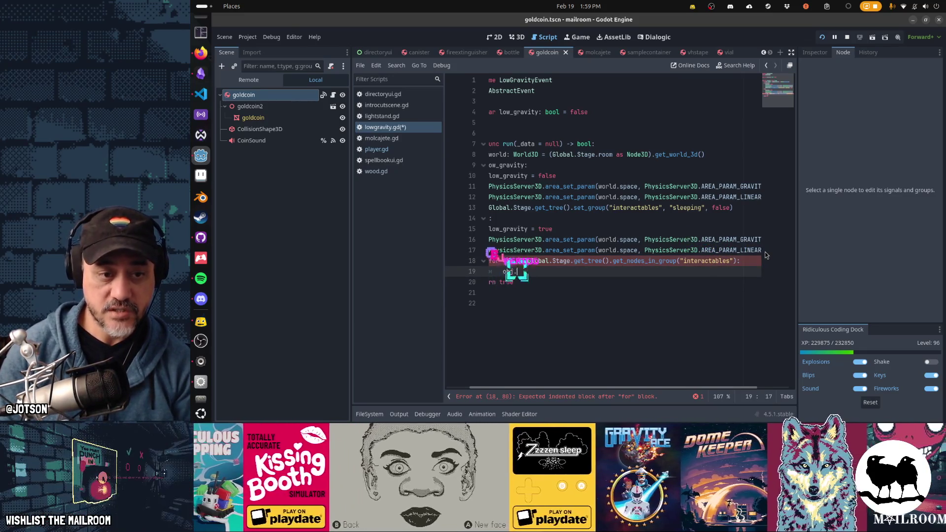
pyautogui.write('apply_cent')
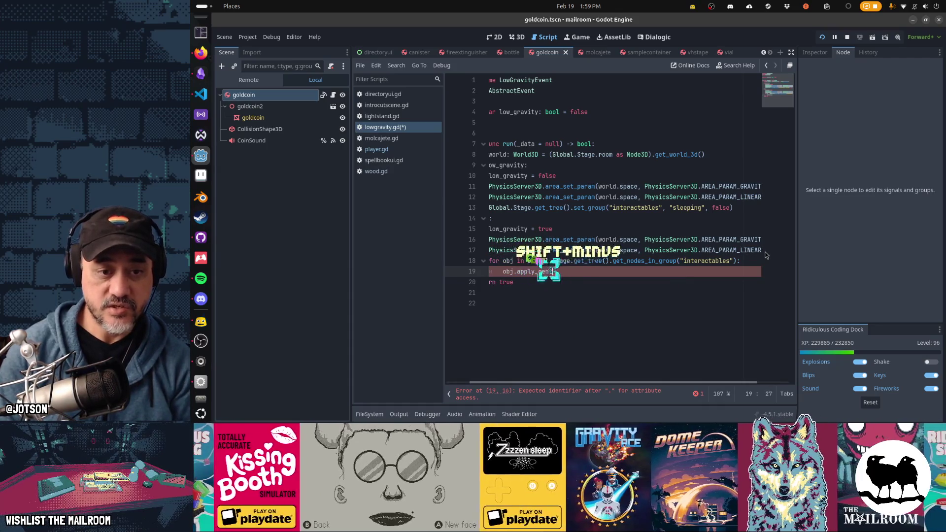
pyautogui.write('ral_impulse(')
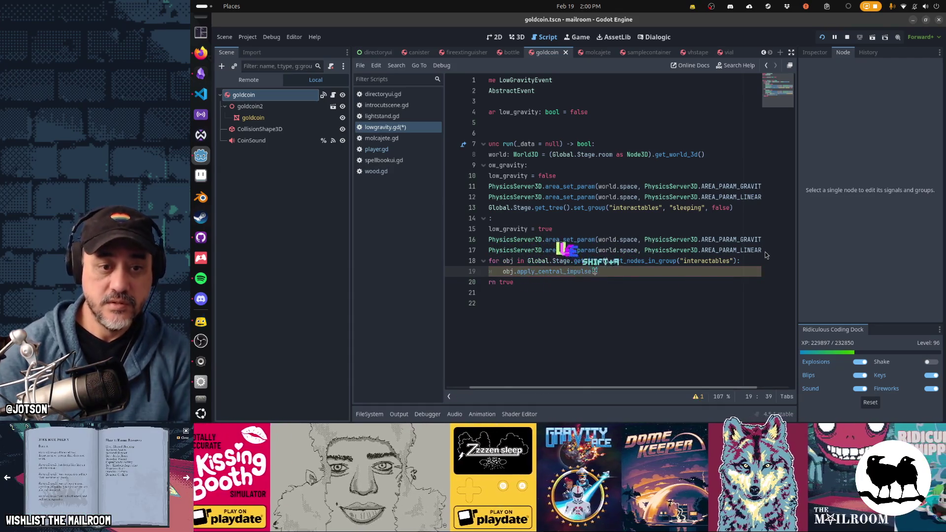
pyautogui.write('(obj ')
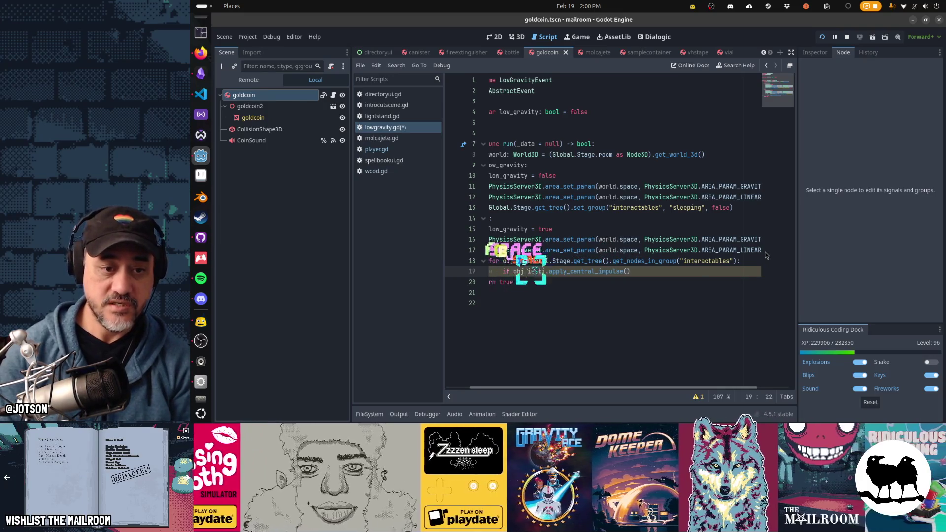
pyautogui.write('igidBody3D:')
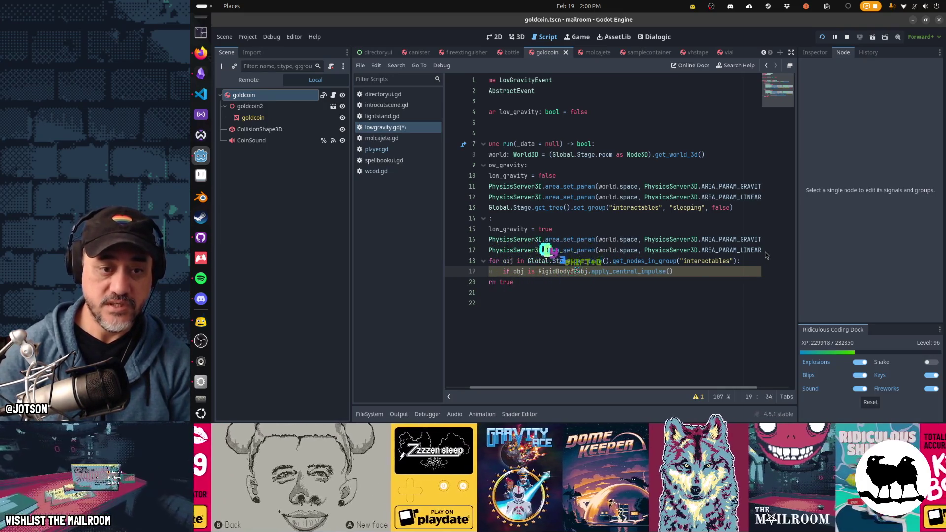
# Add 'if obj is RigidBody3D:' with obj.apply_central_impulse(f) inside, leaving a line above for f.
pyautogui.press('Return')
pyautogui.press('End')
pyautogui.press('Left')
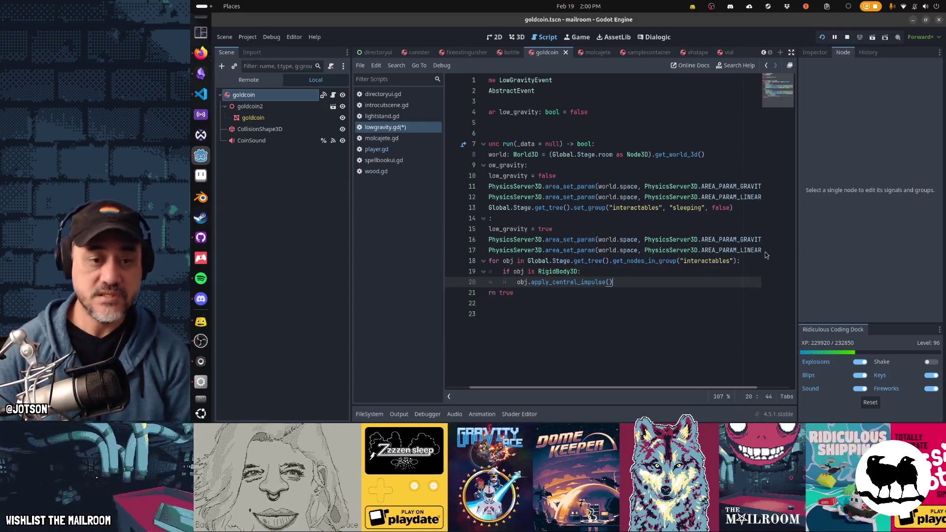
pyautogui.write('f')
pyautogui.hotkey('ctrl', 'shift', 'Return')
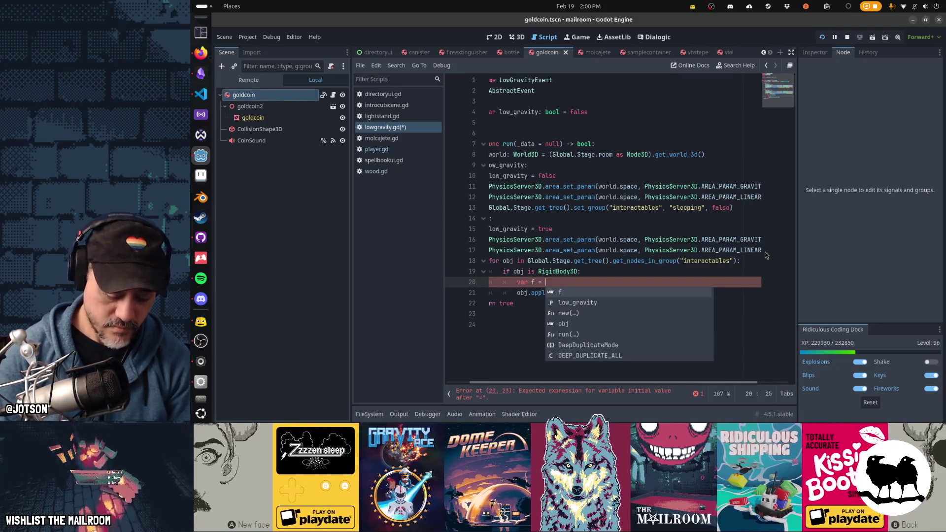
pyautogui.write('Vector3.')
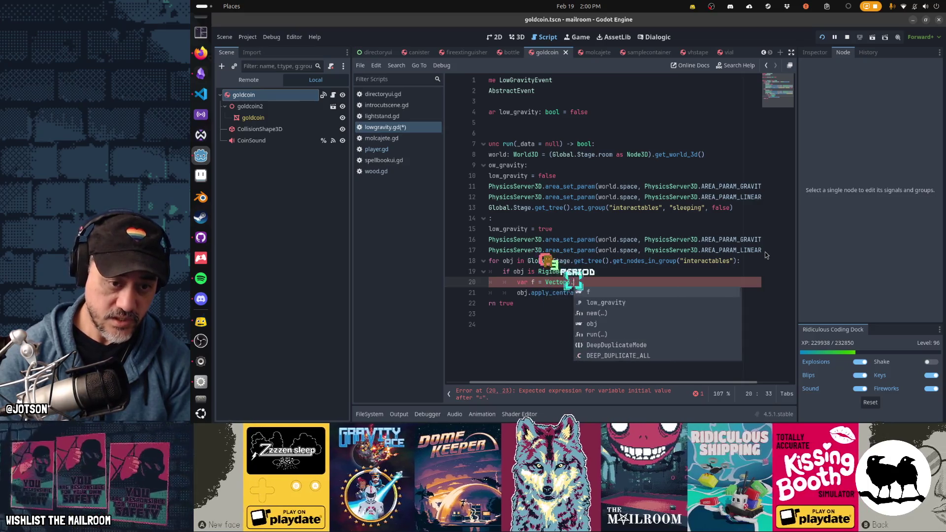
# Define var f = Vector3(0,1,1).normalized().rotated(Vector3.UP, randf()*TAU).
pyautogui.press('BackSpace')
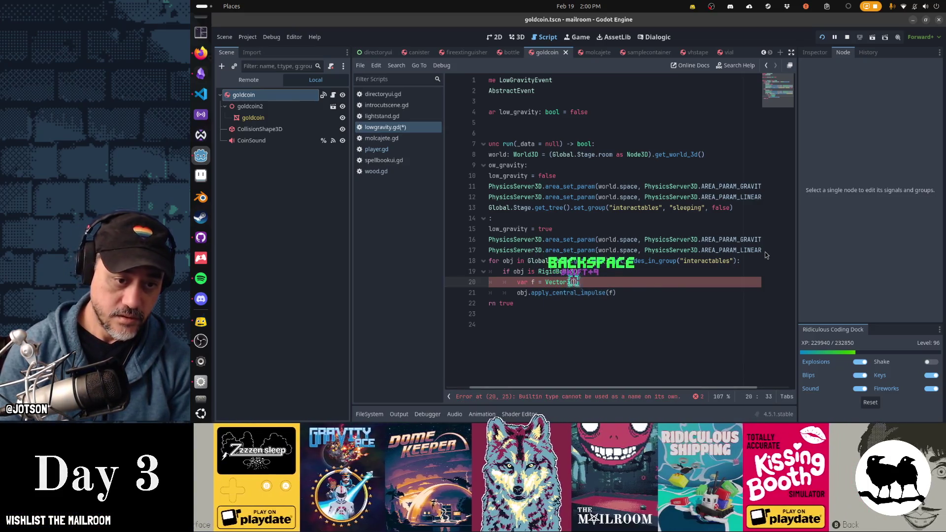
pyautogui.write('(0')
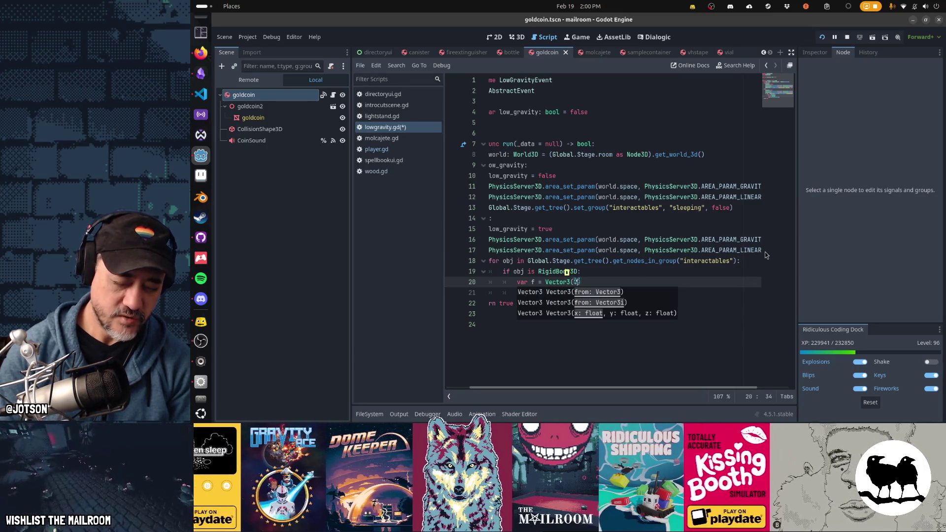
pyautogui.write(',1,1,')
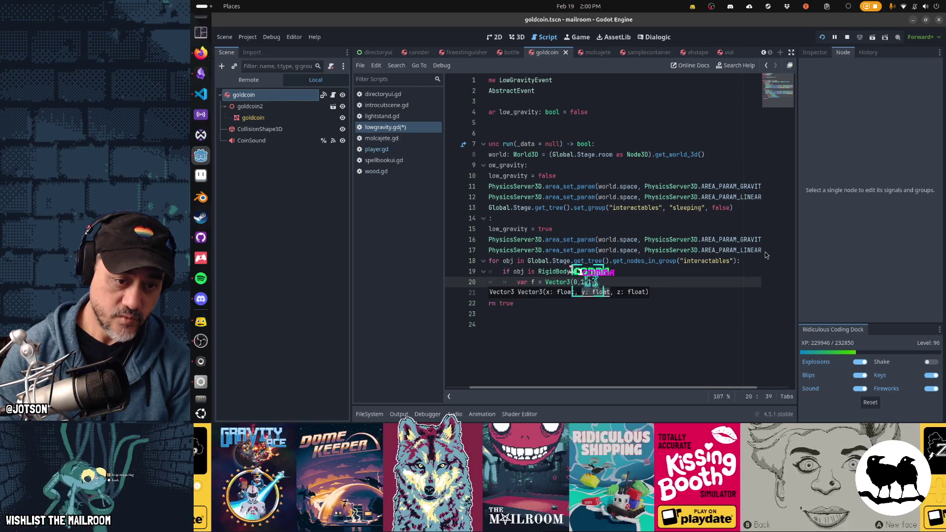
pyautogui.press('BackSpace')
pyautogui.write('.normalized().rotated(Vec')
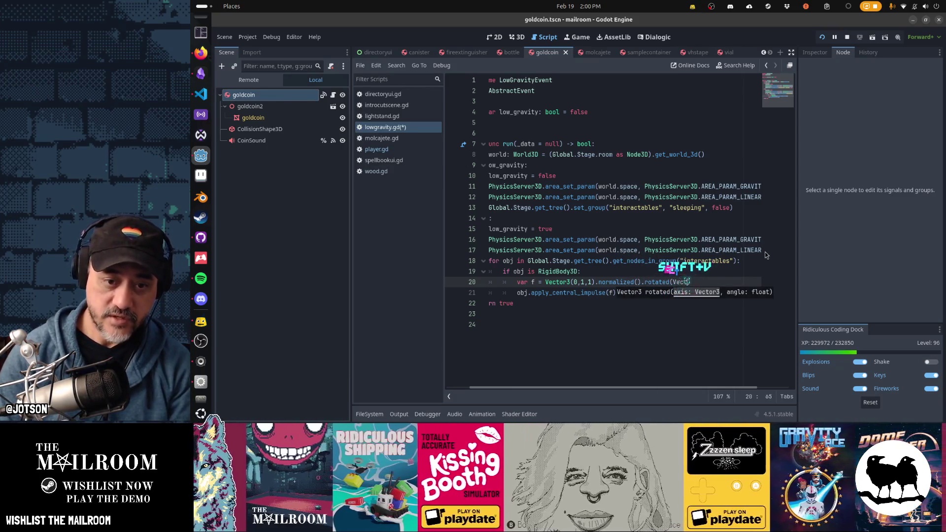
pyautogui.write('.UP, randf')
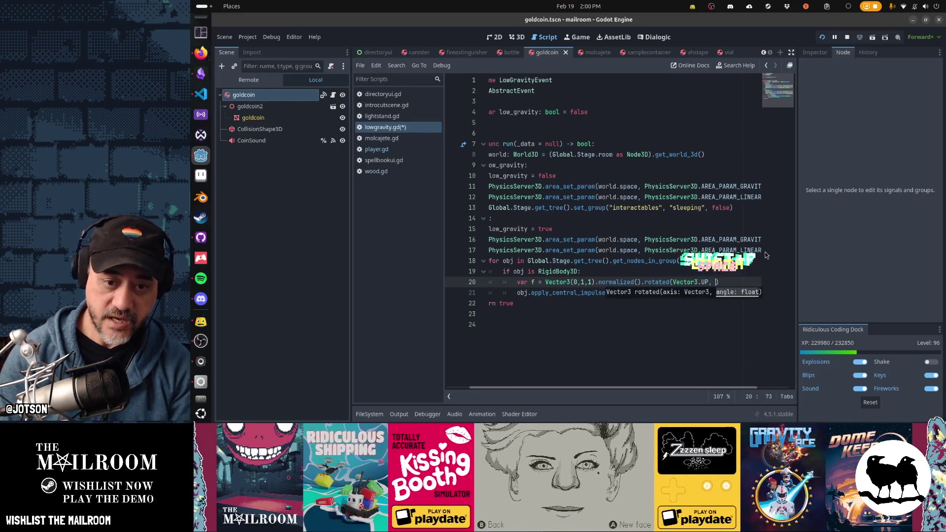
pyautogui.write('()')
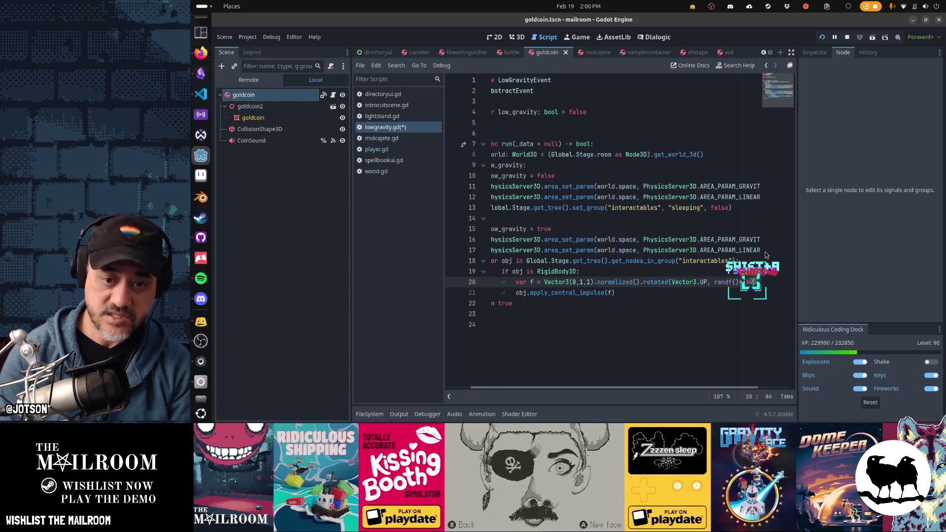
pyautogui.write('*TAU)')
pyautogui.press('Home')
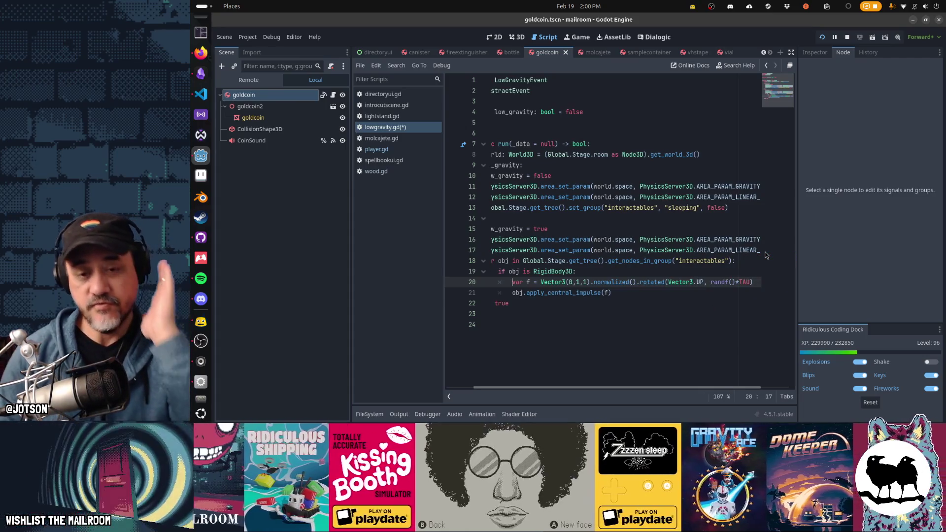